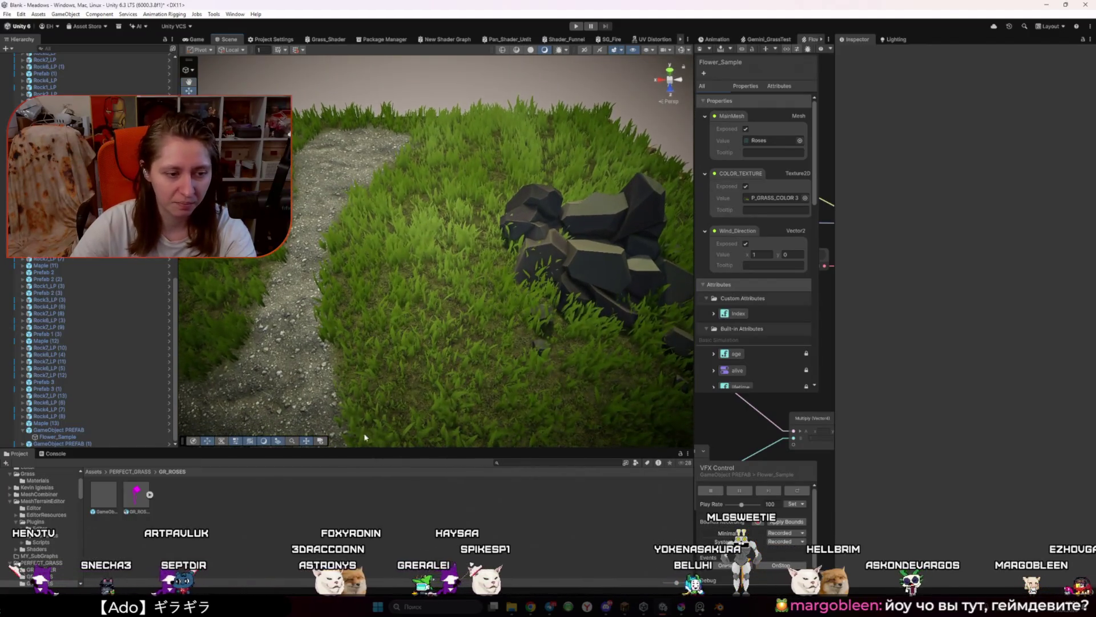
Step: Place a rose prefab instance on the grass and duplicate it nearby
drag(453, 289, 452, 289)
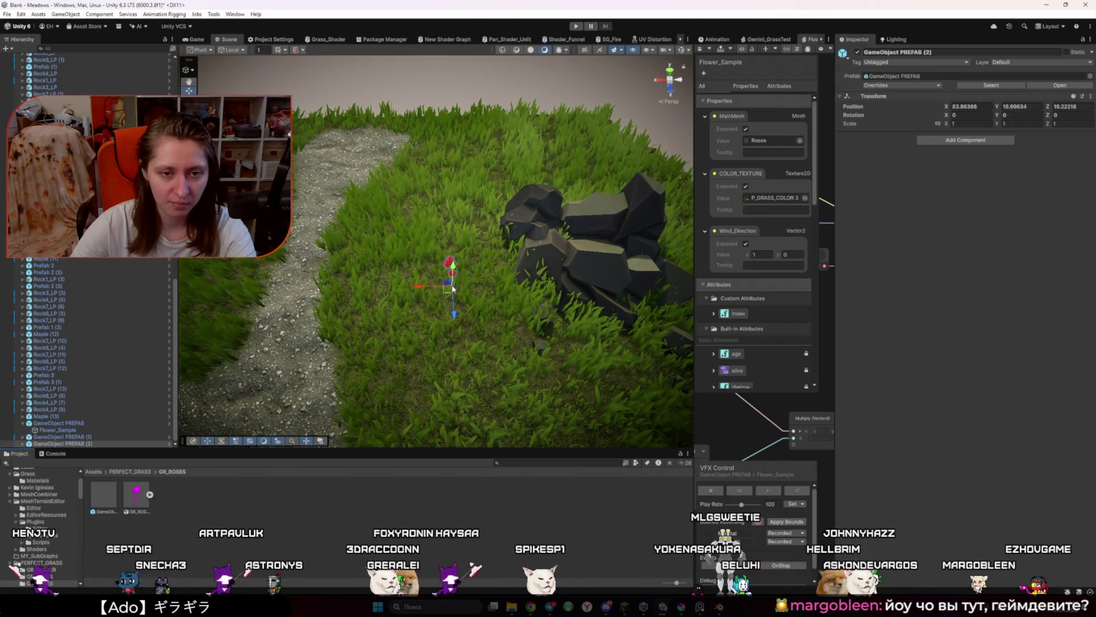
key(f)
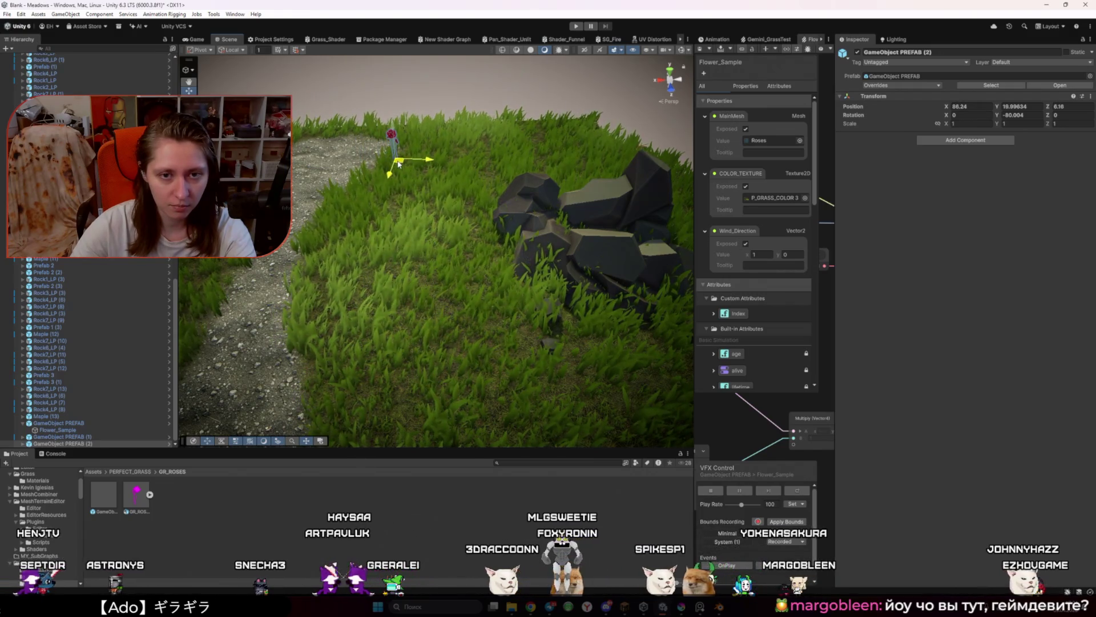
alt+drag(410, 205, 457, 228)
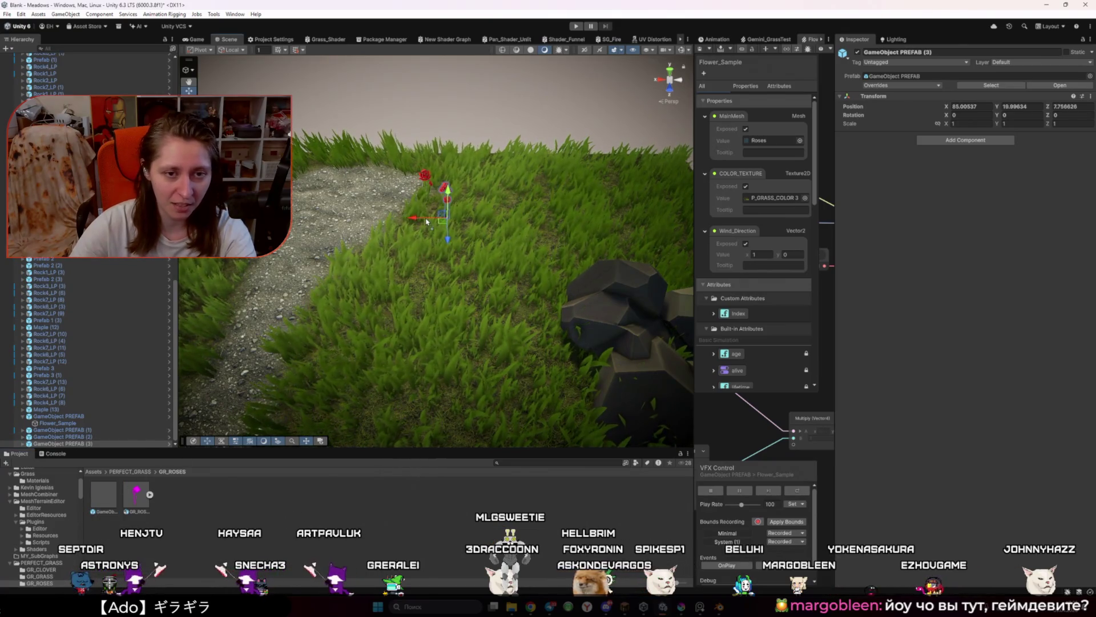
key(ctrl+d)
drag(429, 218, 453, 265)
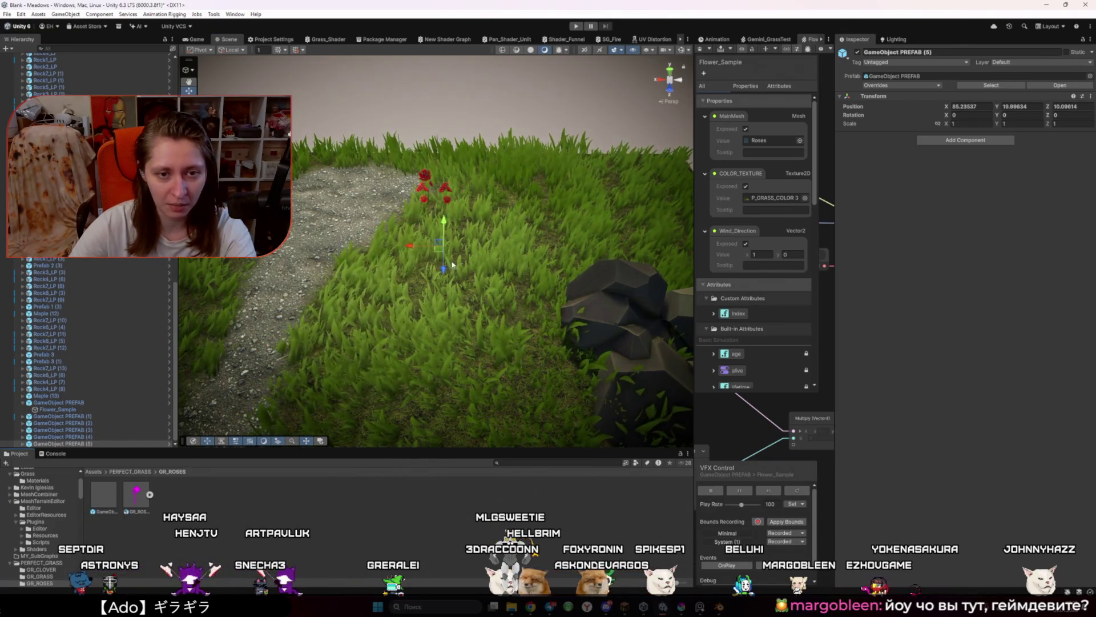
key(f)
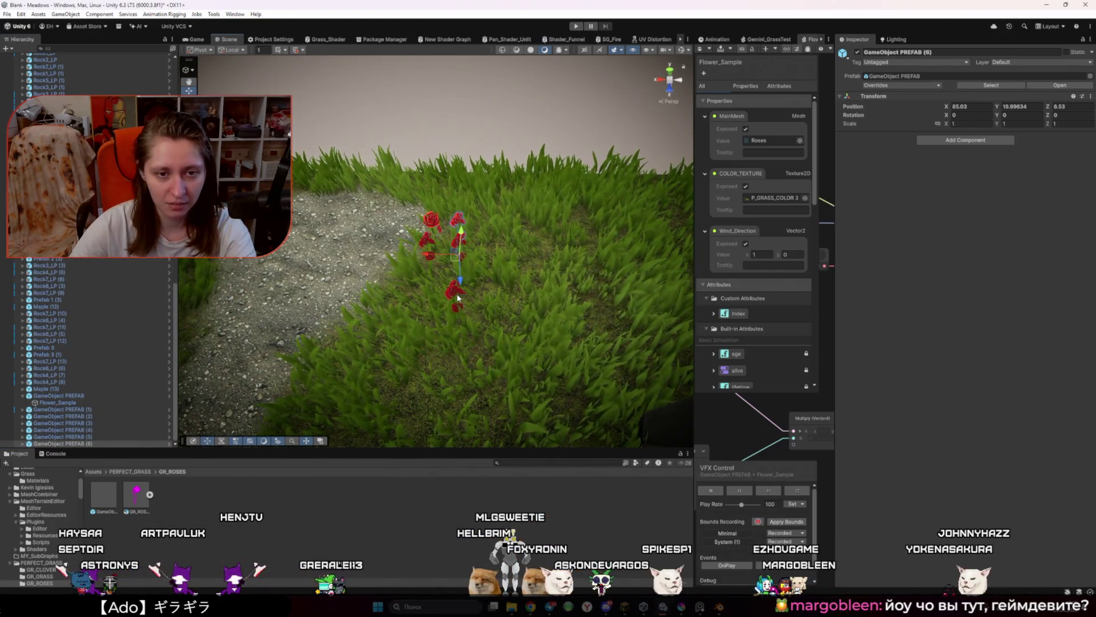
drag(453, 327, 448, 309)
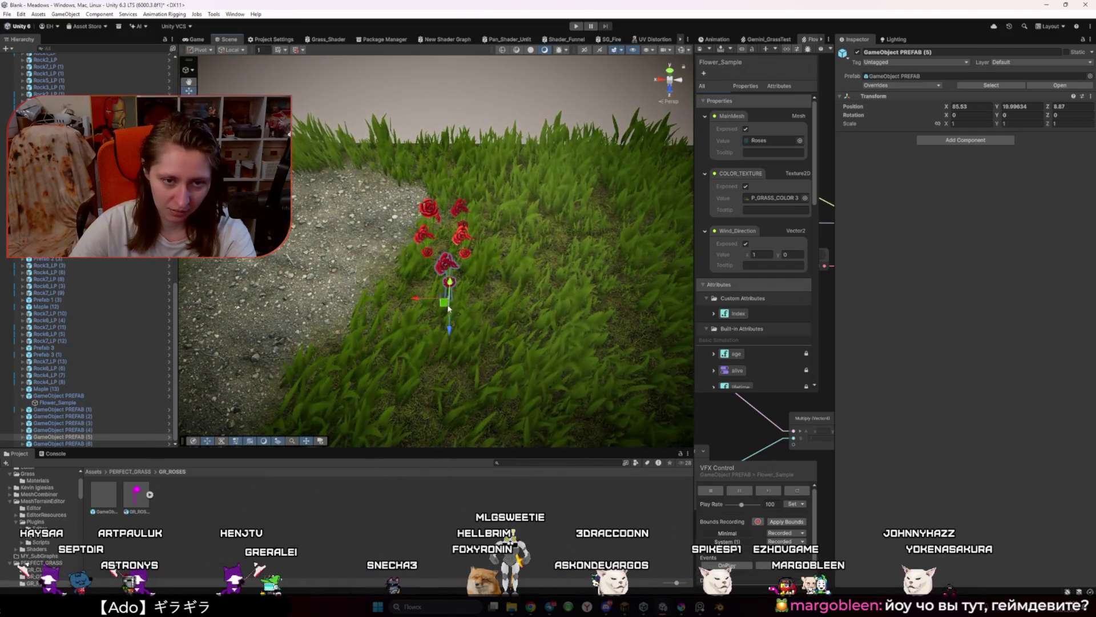
Step: Select and nudge the rose instances into a small cluster on the slope
click(461, 236)
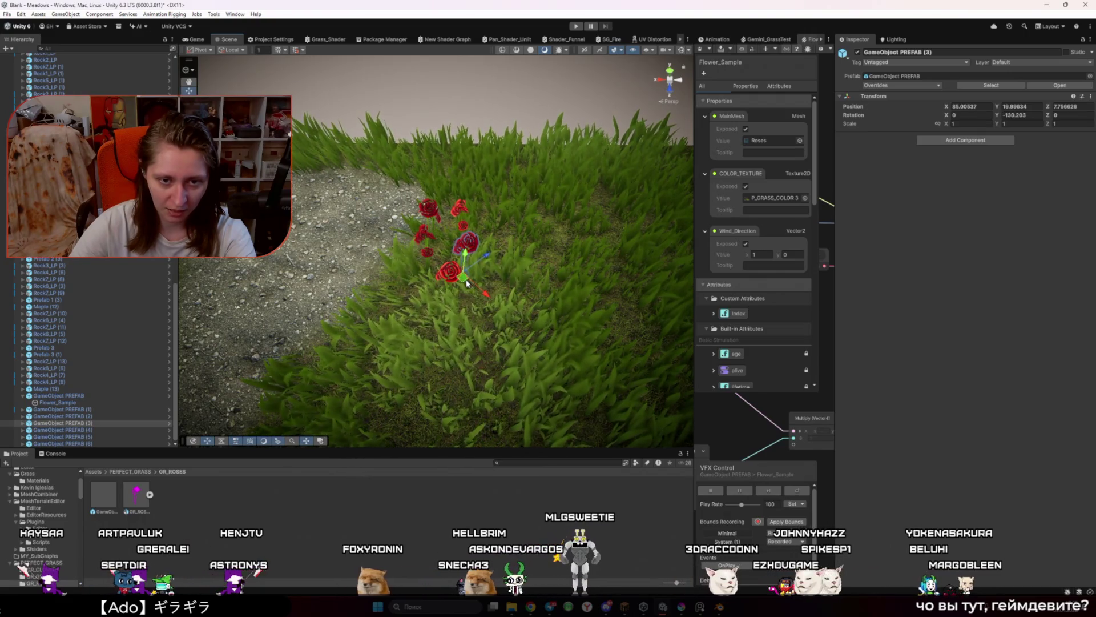
click(431, 267)
click(432, 268)
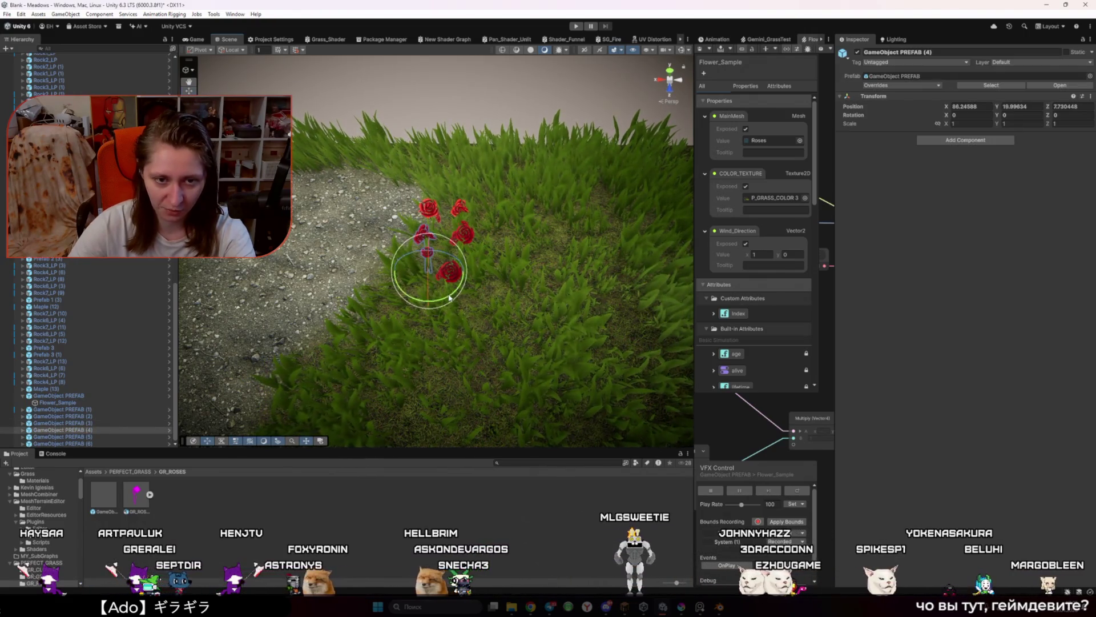
drag(425, 275, 421, 280)
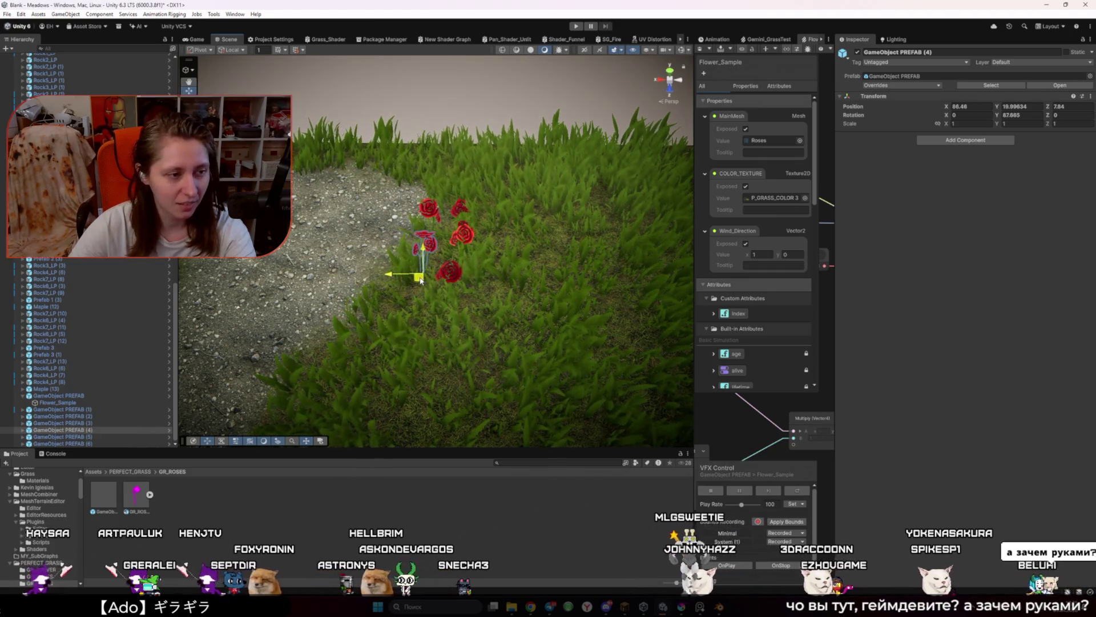
click(473, 131)
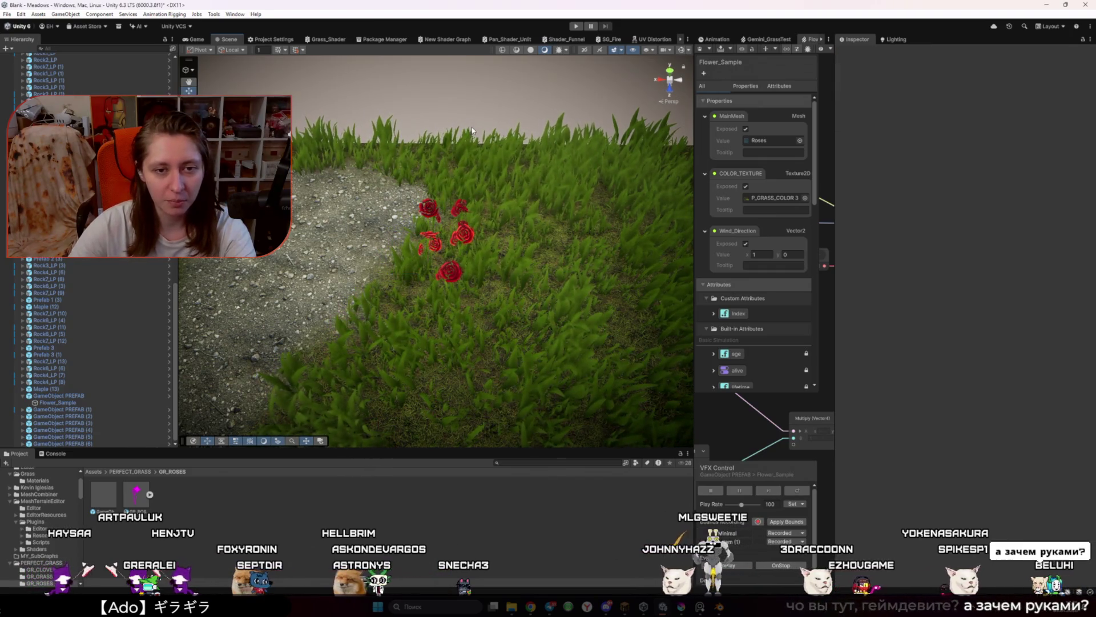
click(421, 236)
key(f)
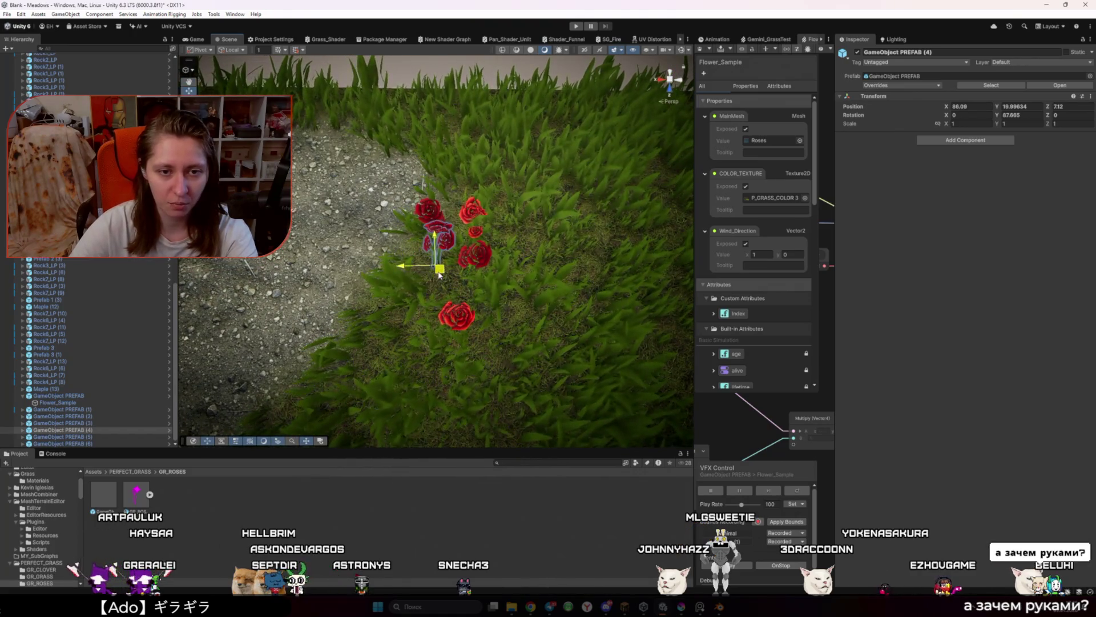
click(460, 119)
click(477, 258)
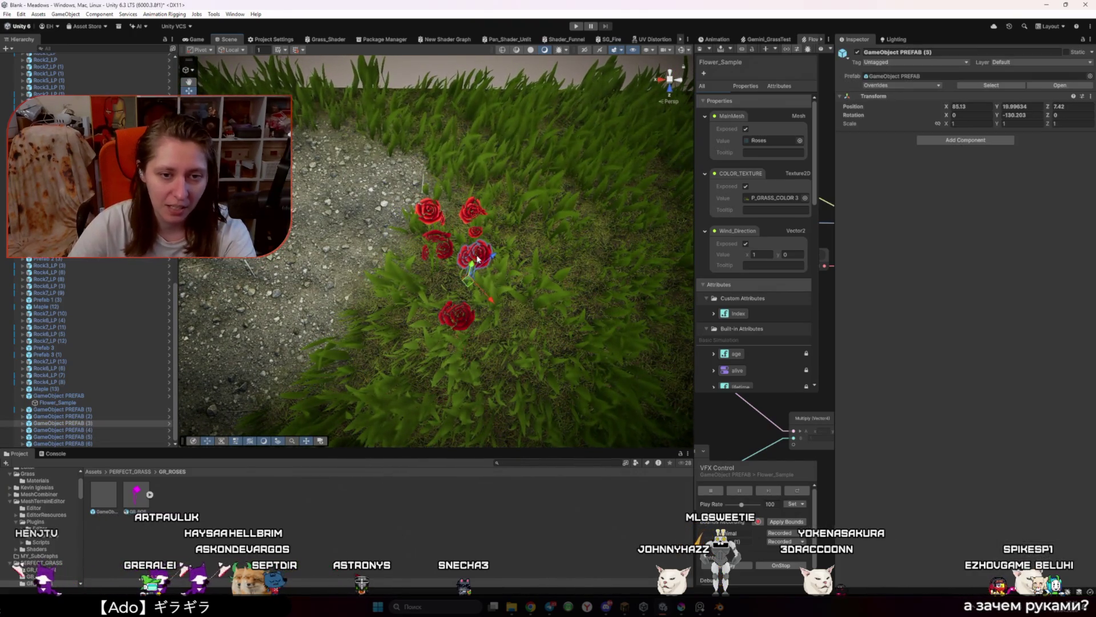
click(469, 270)
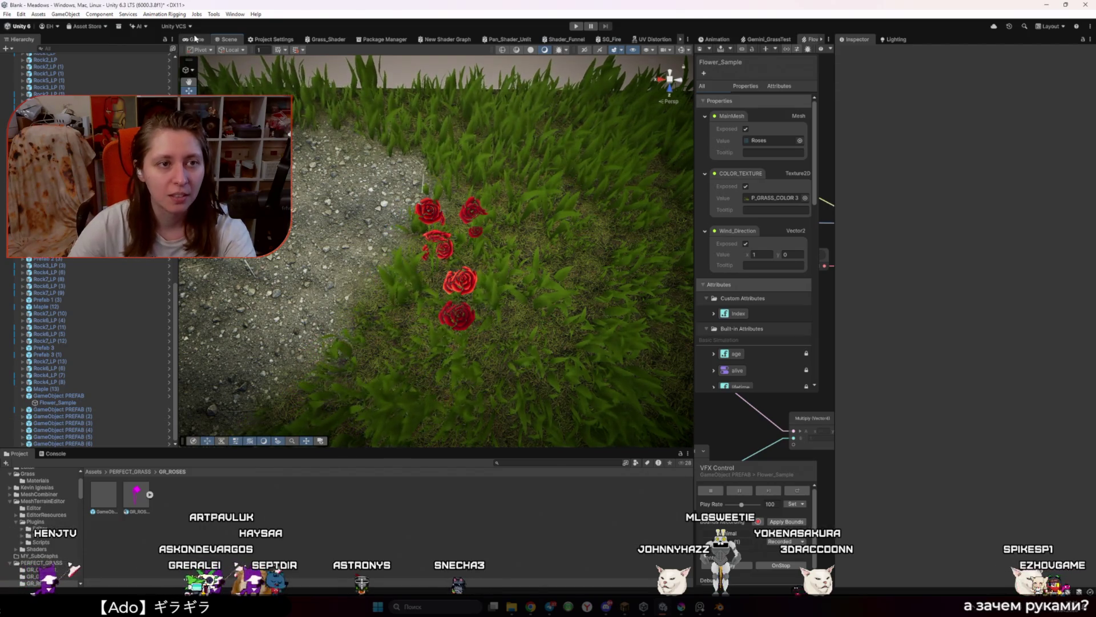
click(503, 287)
drag(503, 287, 606, 219)
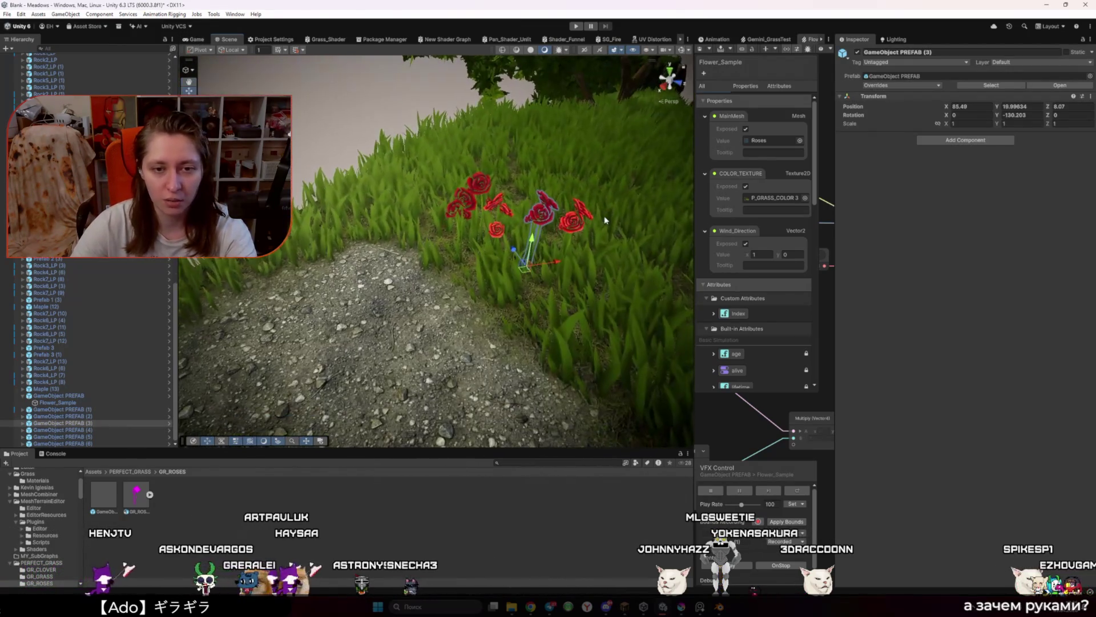
Step: Set the selected rose's Scale to 1.27
click(953, 124)
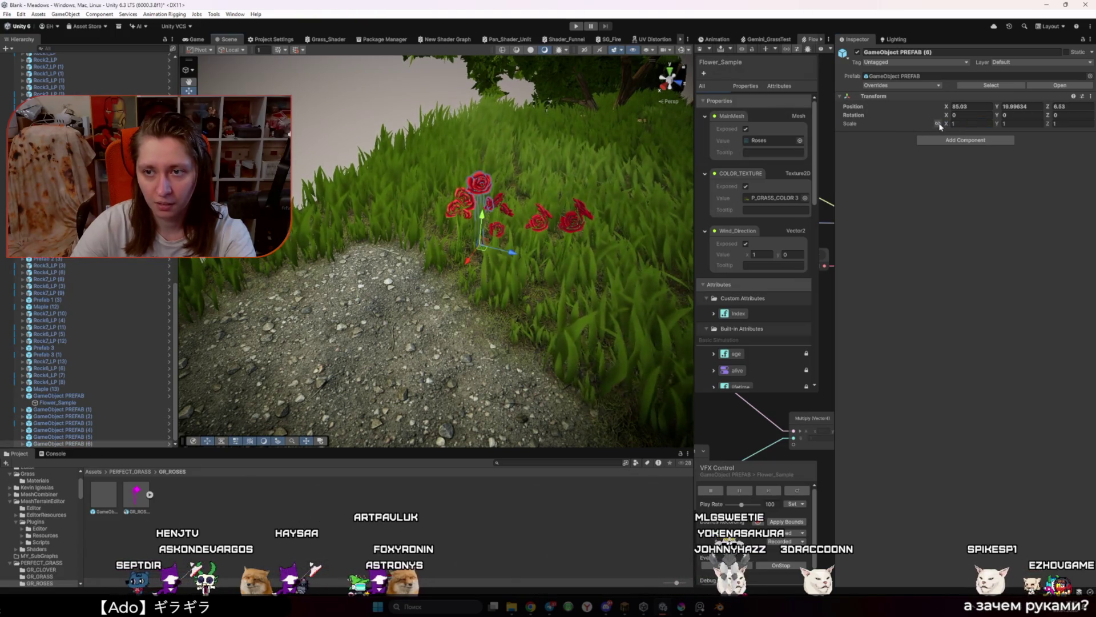
text(1.27)
key(Return)
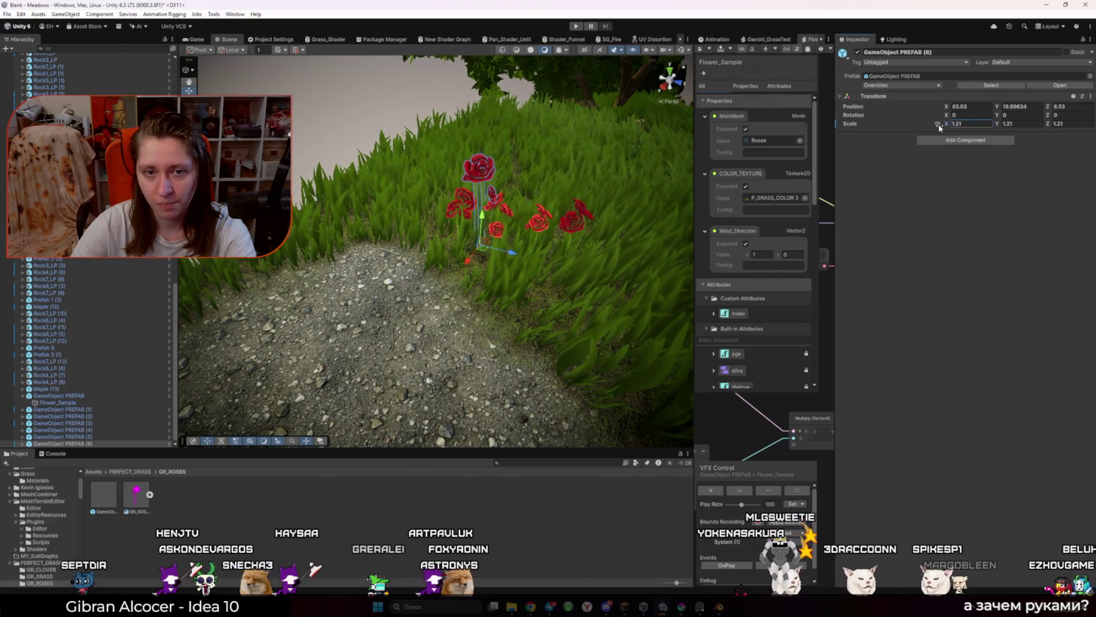
click(543, 236)
drag(542, 236, 543, 236)
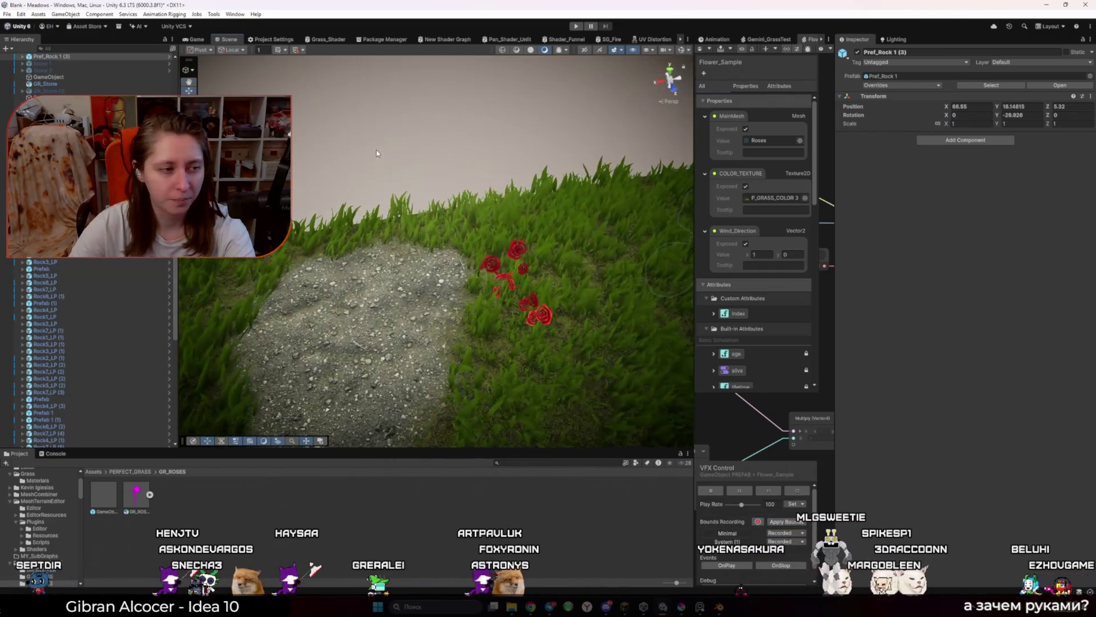
Step: Enter Play mode and run the character along the path and grass up to the red roses
key(ctrl+p)
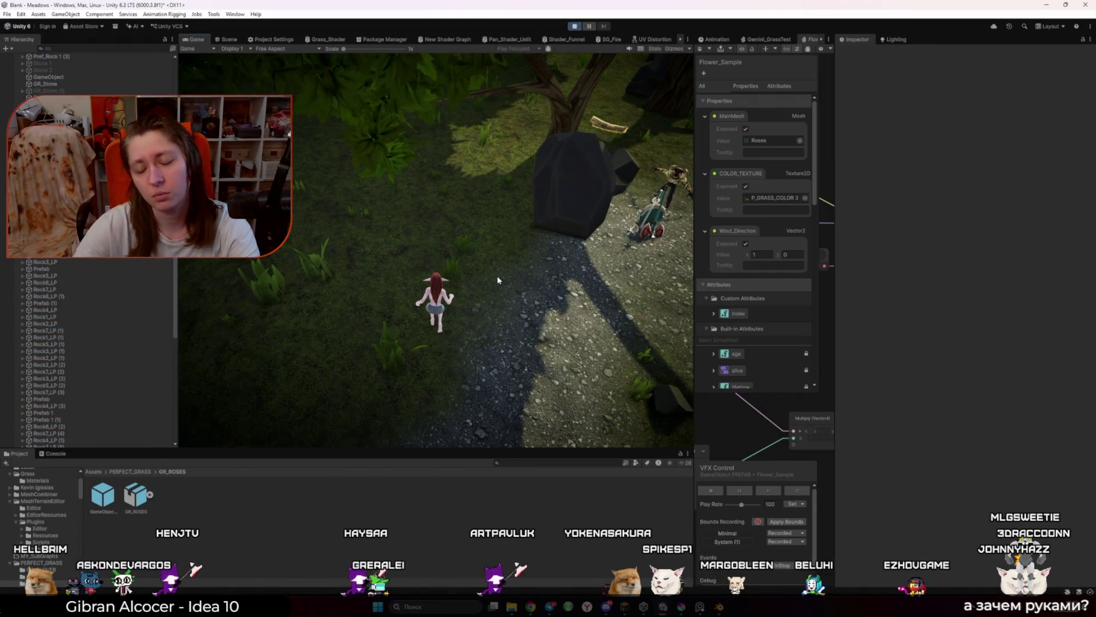
key(s)
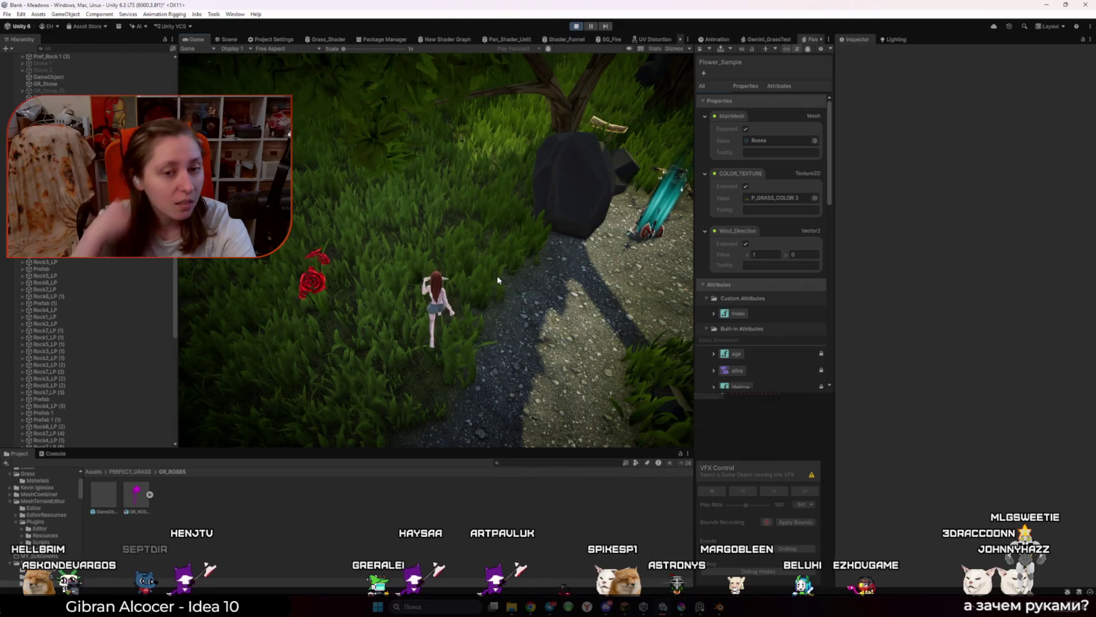
key(w)
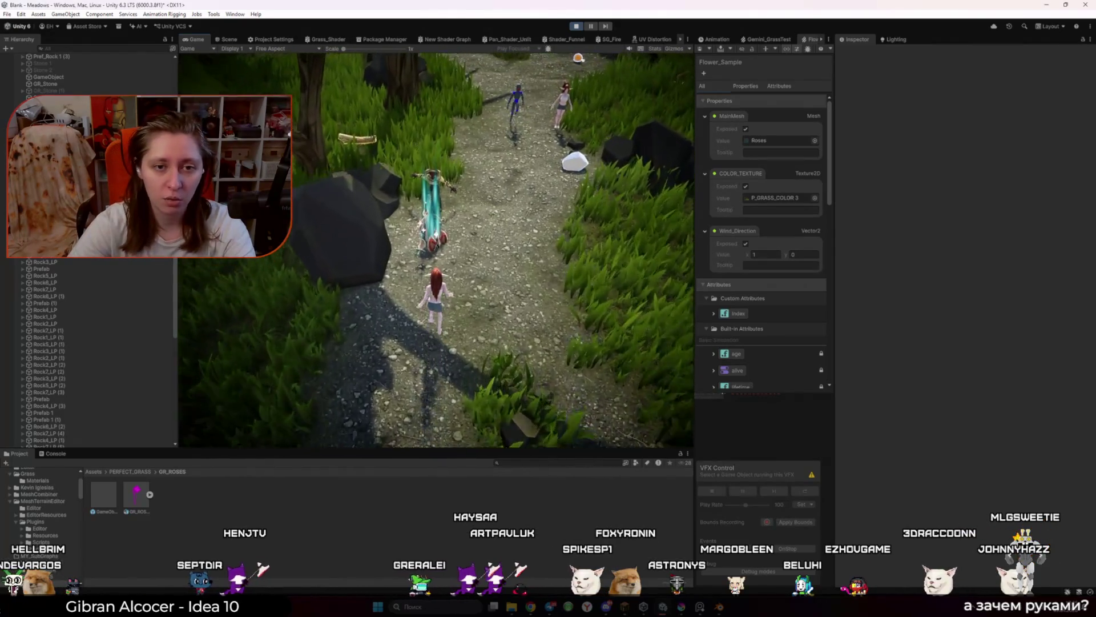
key(w)
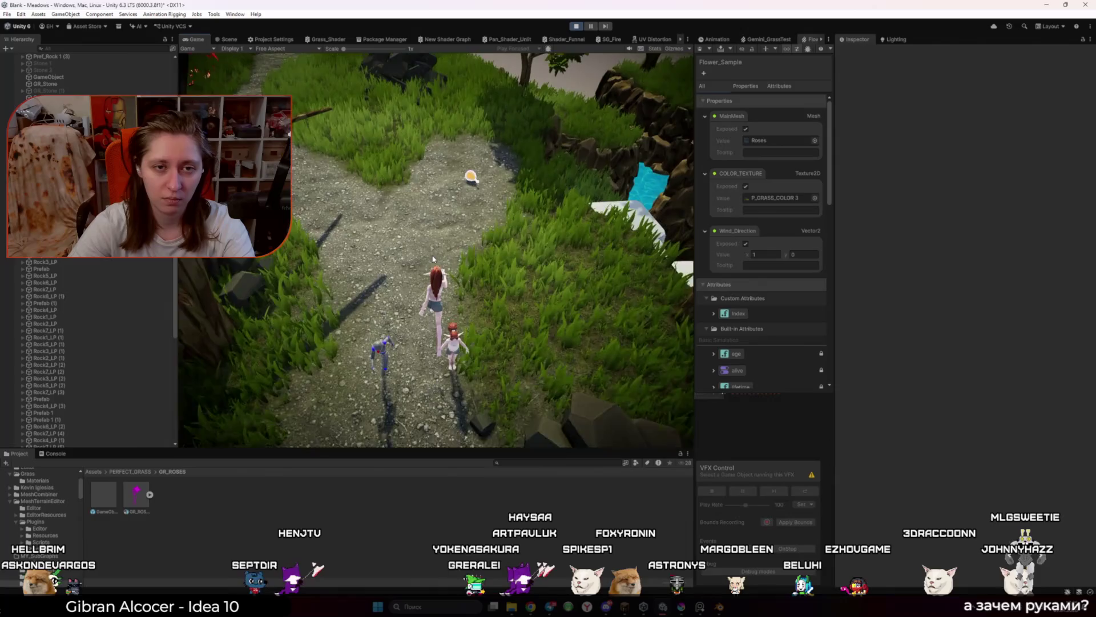
key(w)
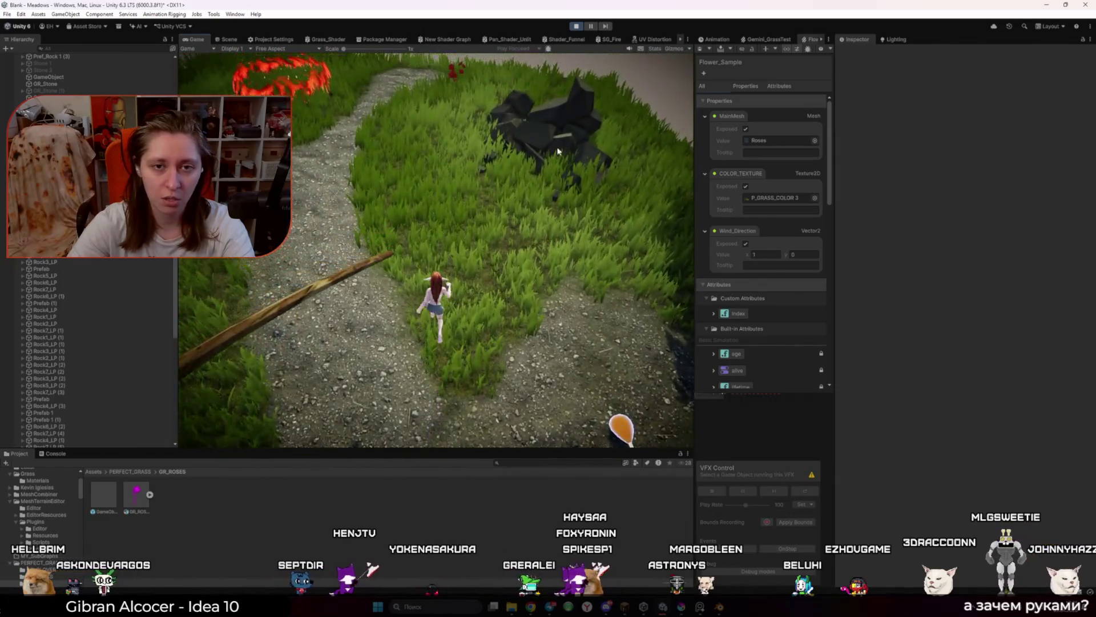
key(w)
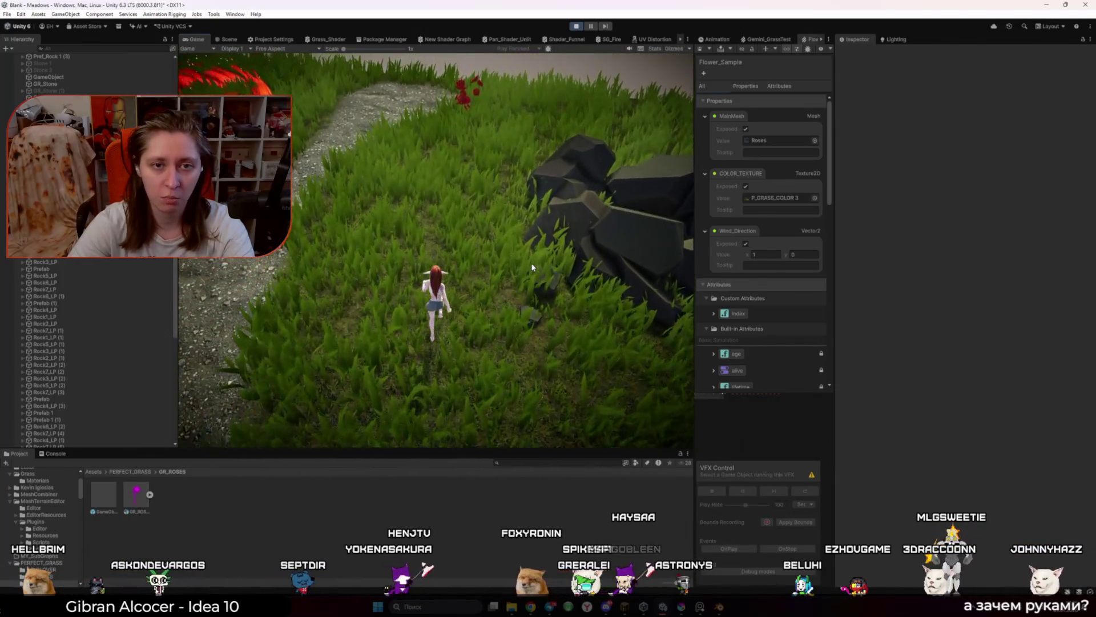
key(w)
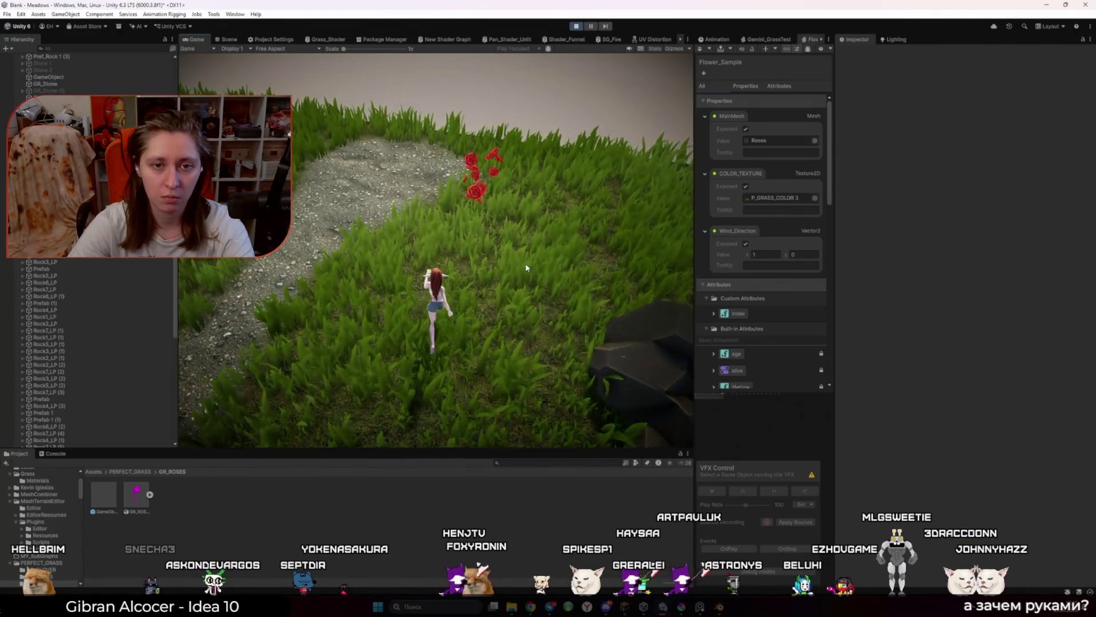
key(w)
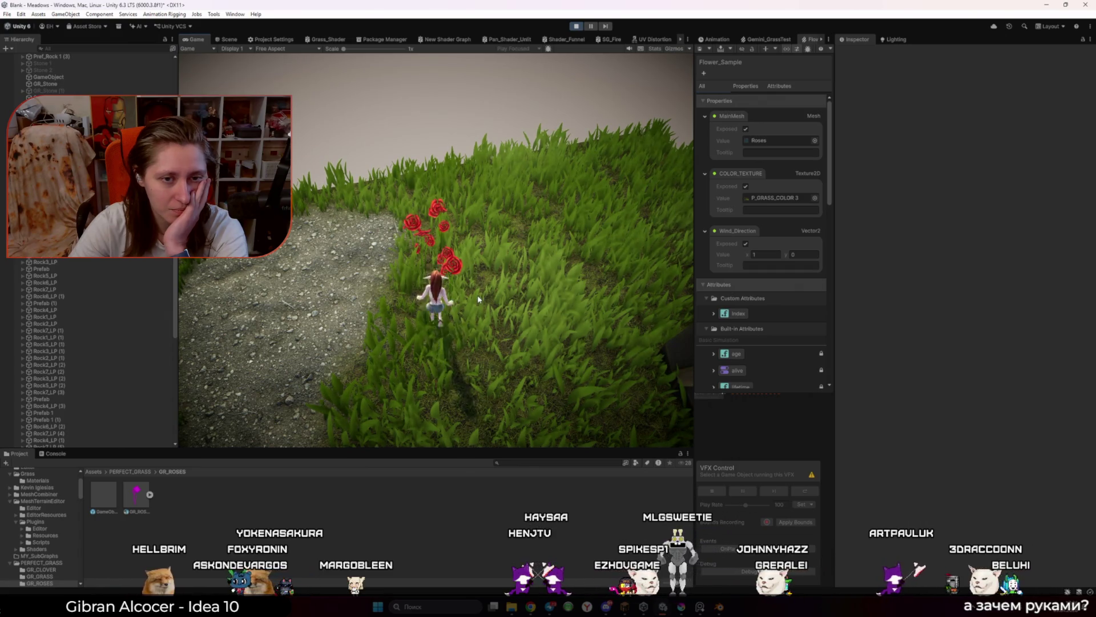
click(477, 299)
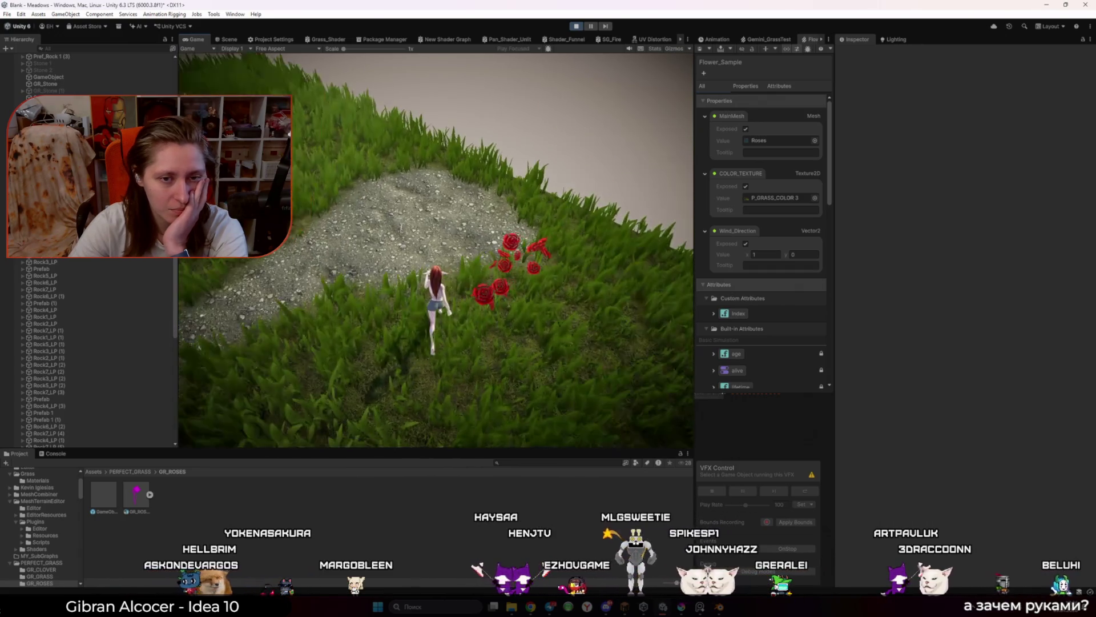
Step: Run the character up the path past the fire, then back down away from the roses
key(w)
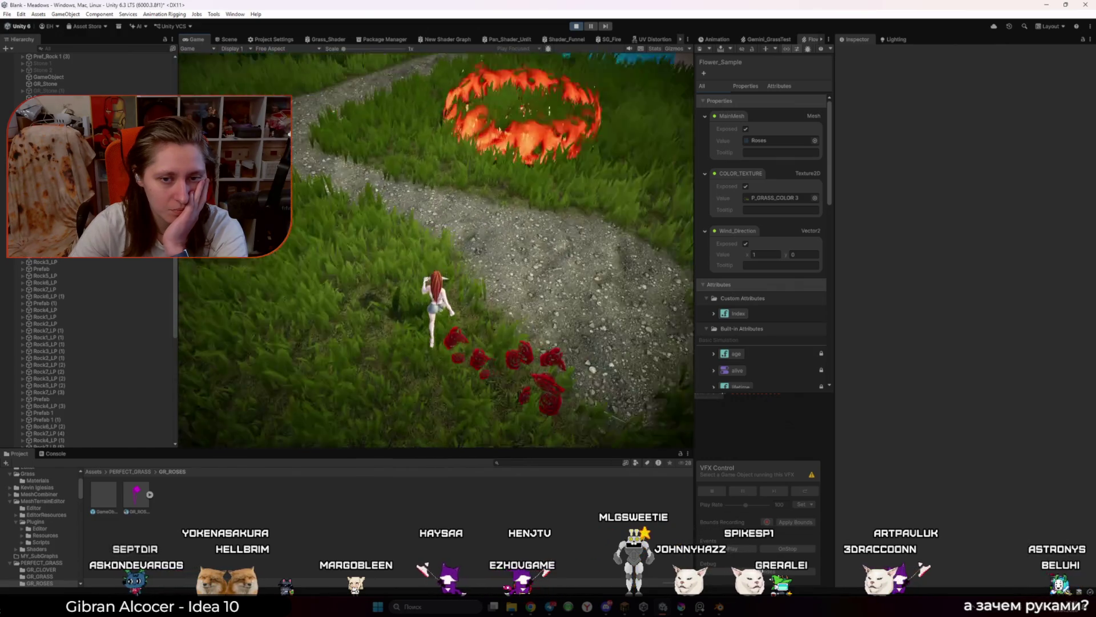
key(w)
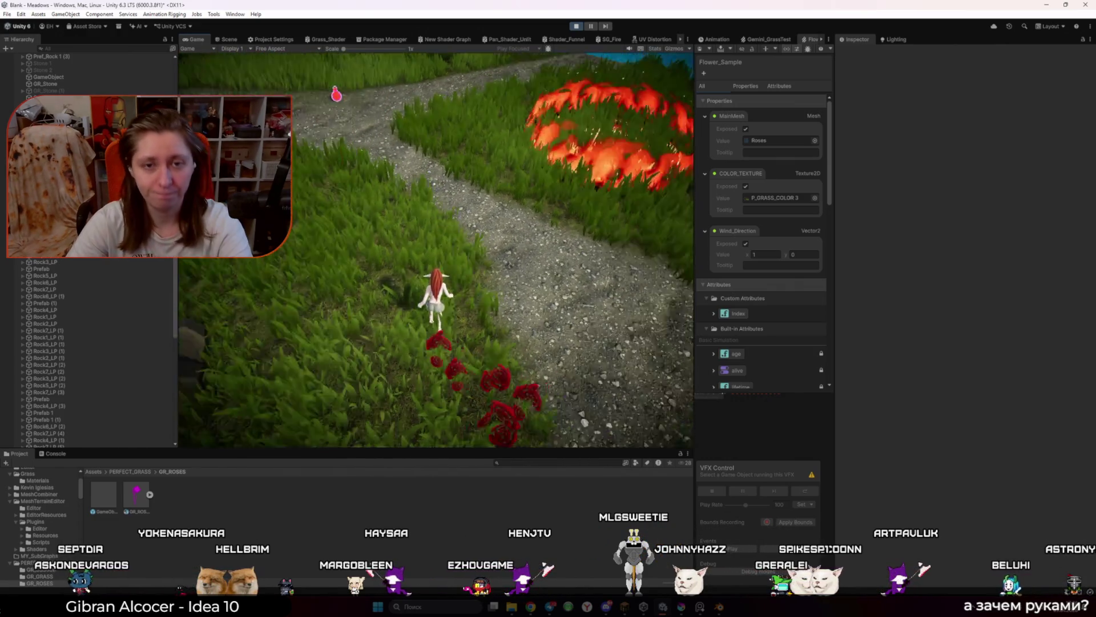
key(w)
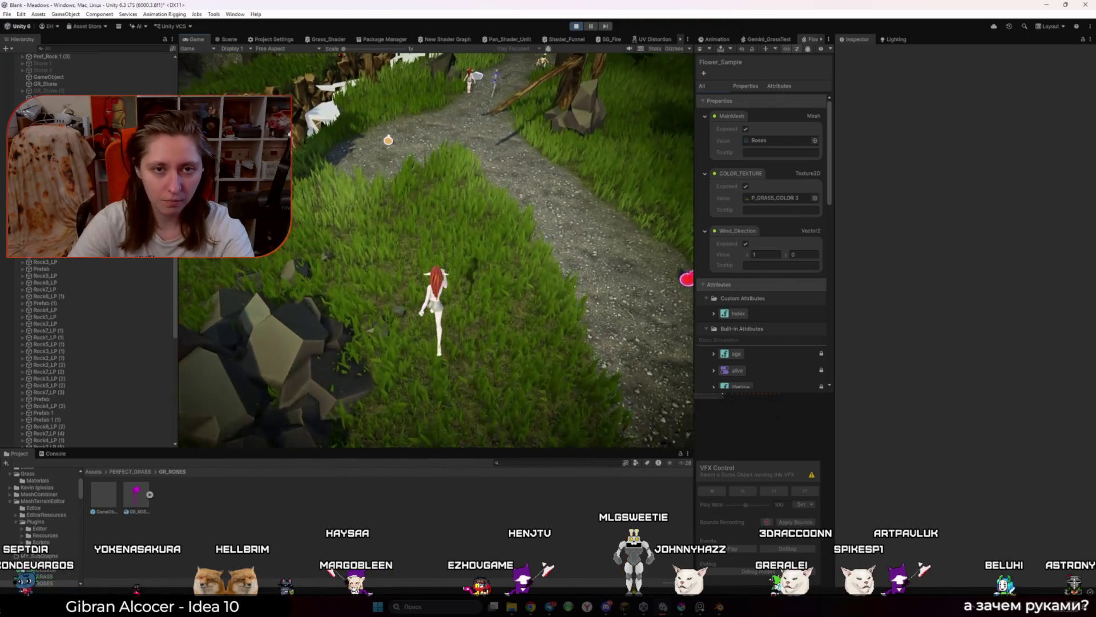
key(w)
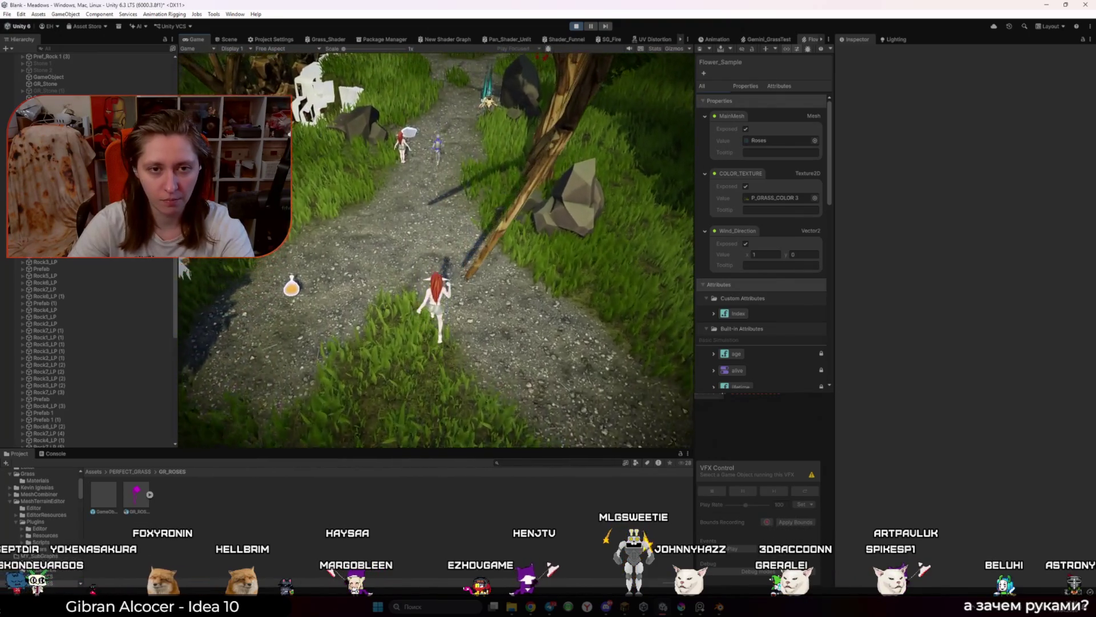
key(w)
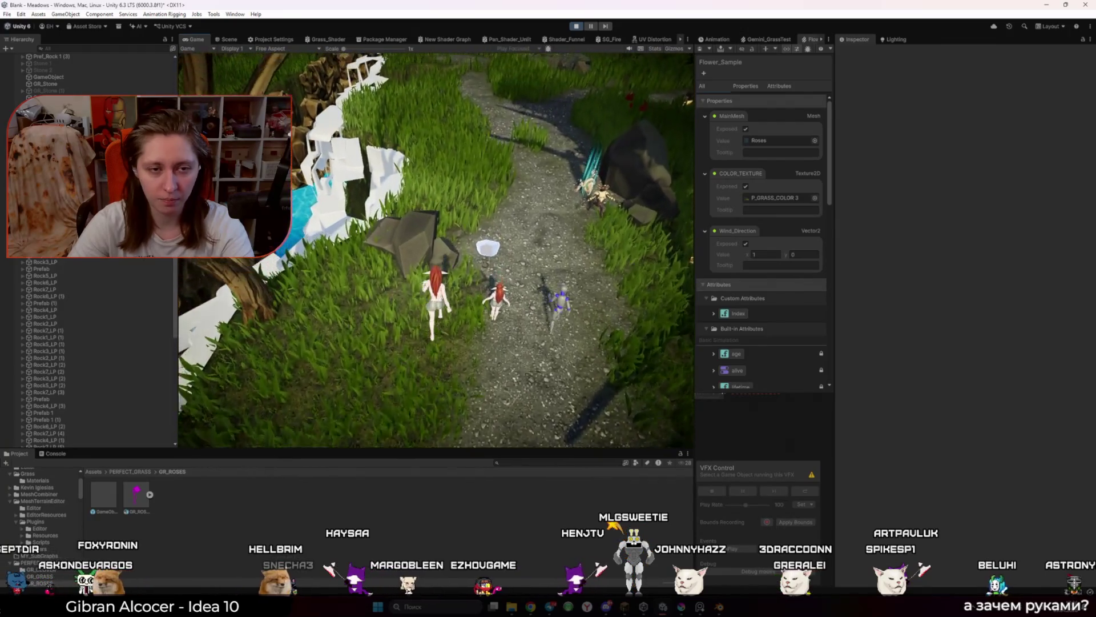
key(w)
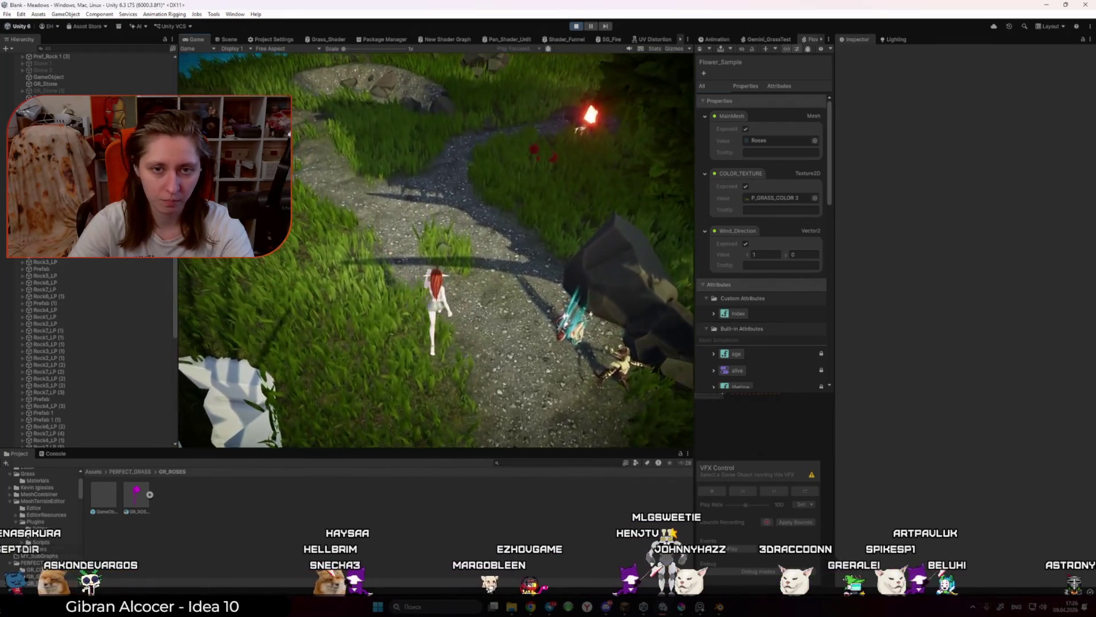
key(w)
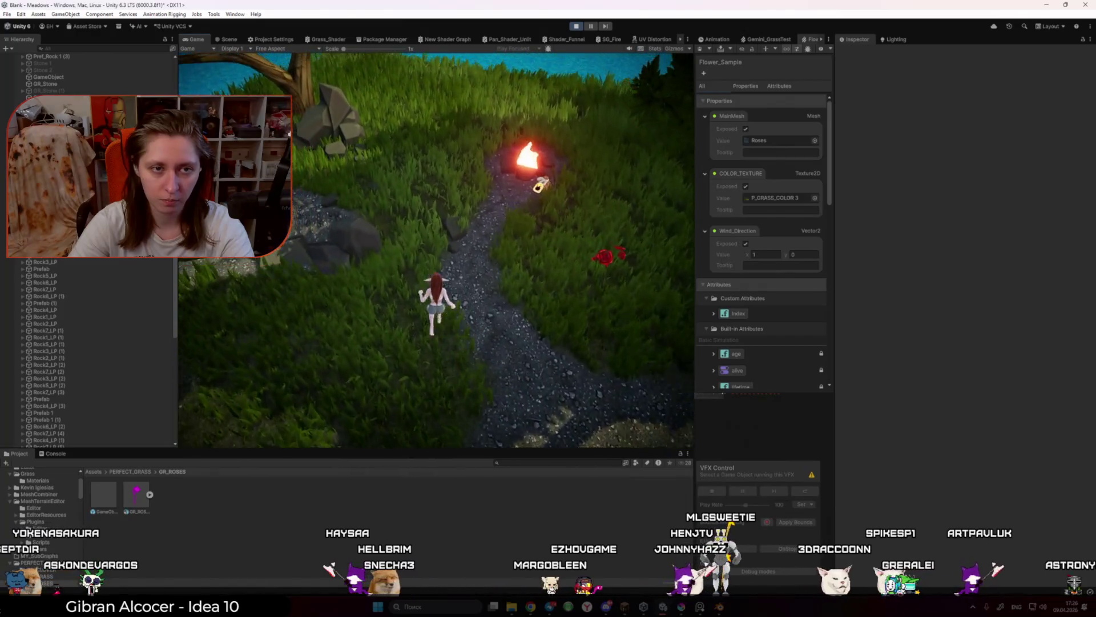
key(w)
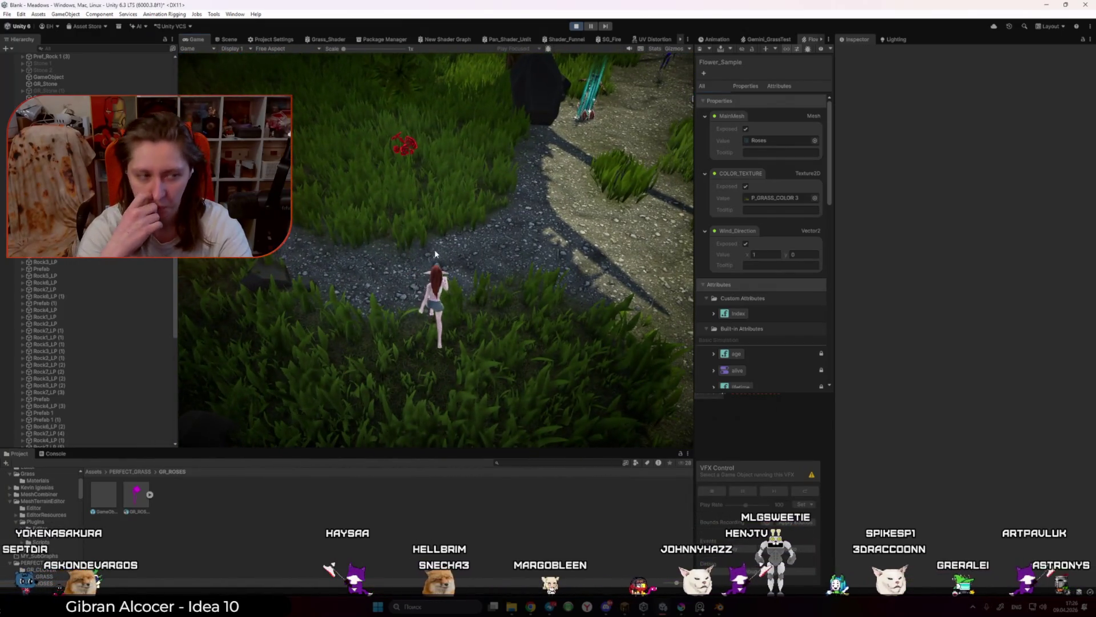
key(w)
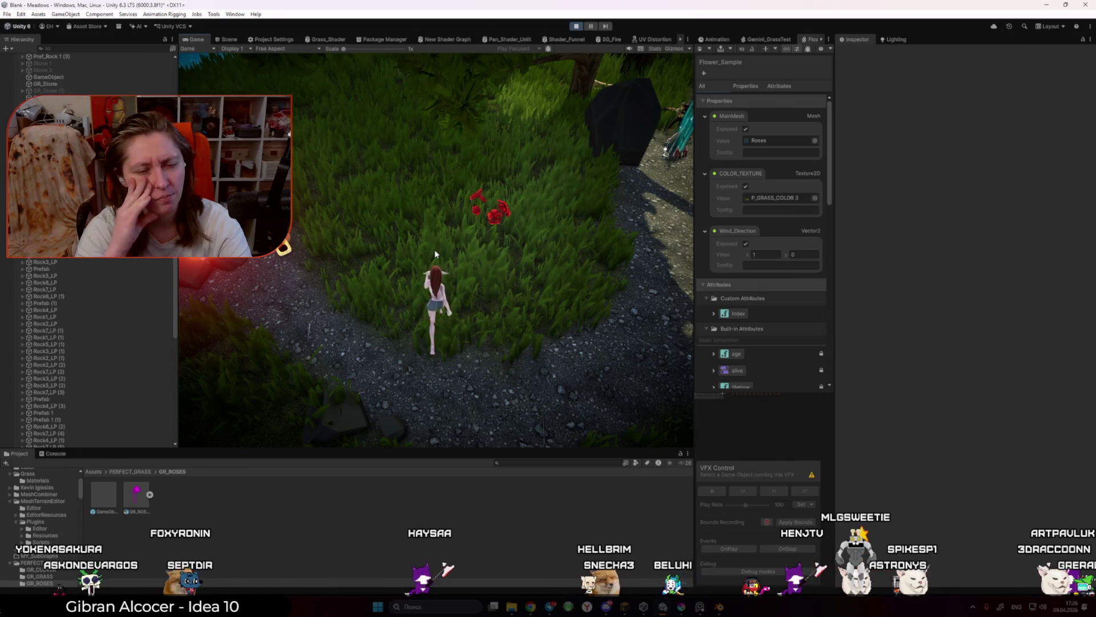
key(s)
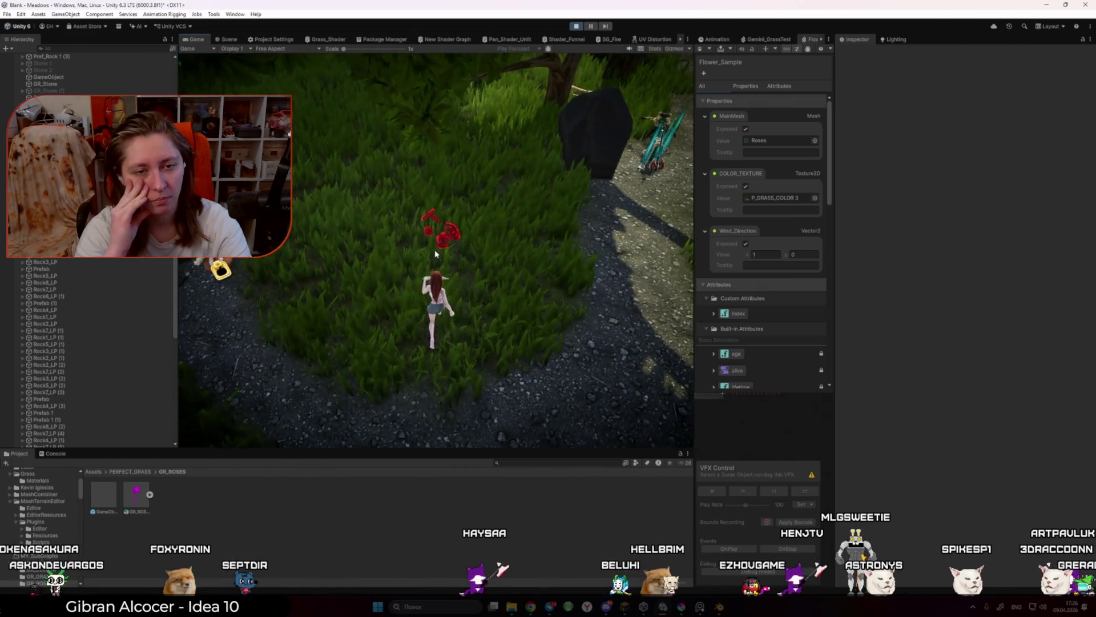
key(s)
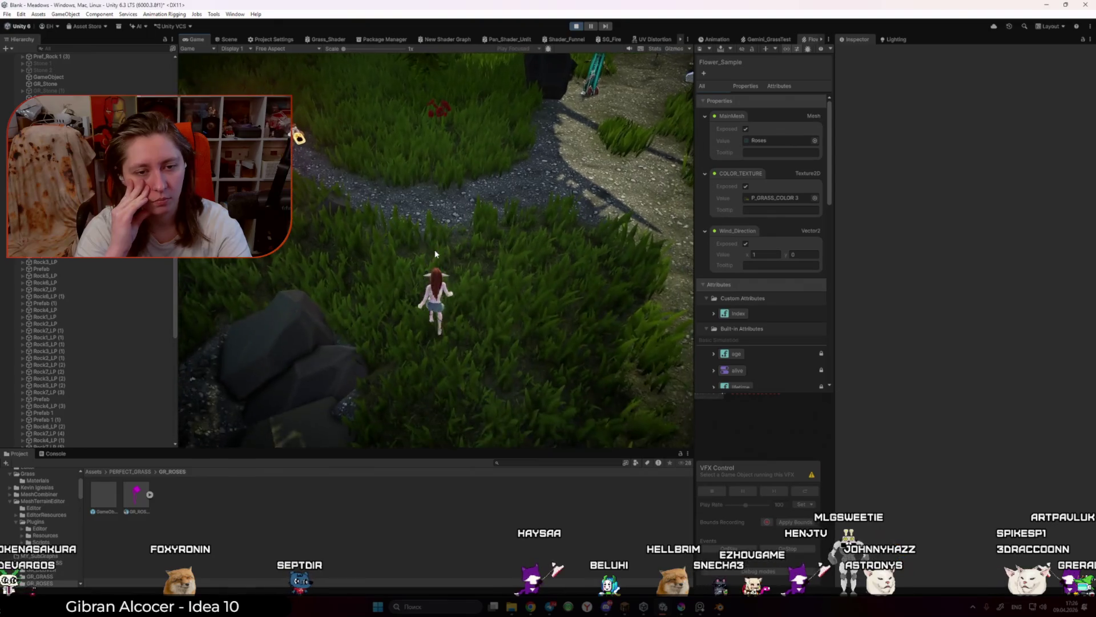
key(s)
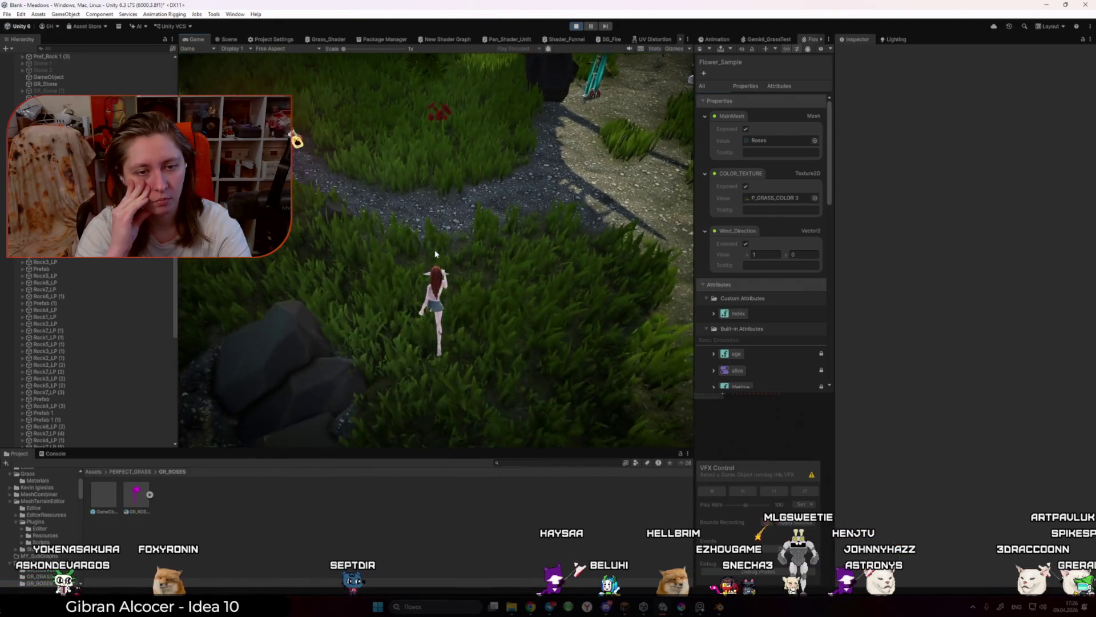
Step: Run back past the roses and across the white rocks toward the river
key(w)
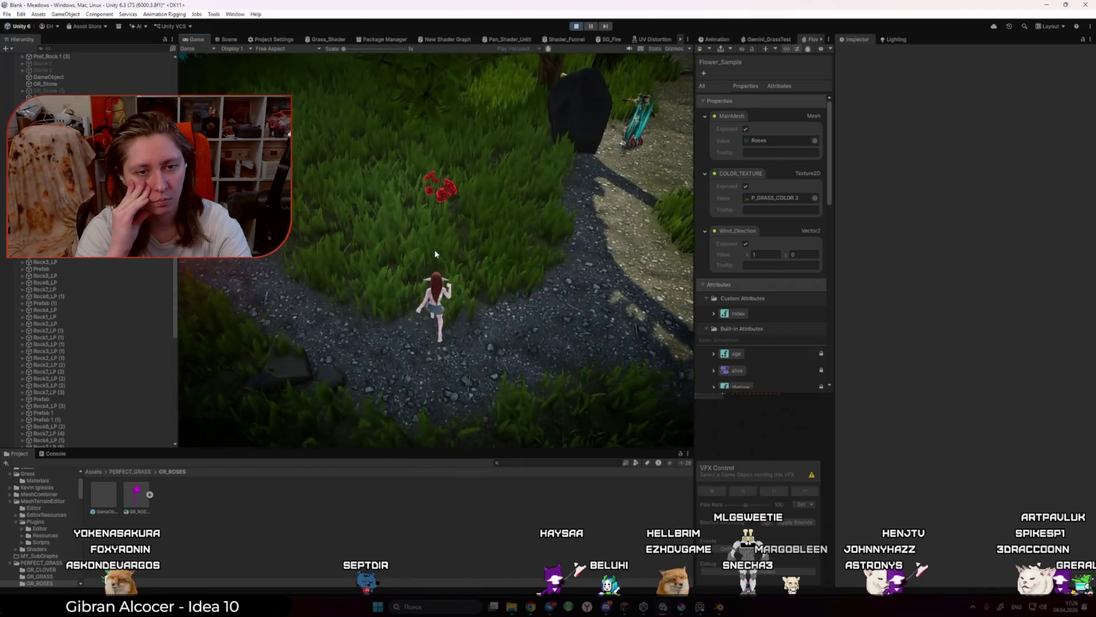
key(w)
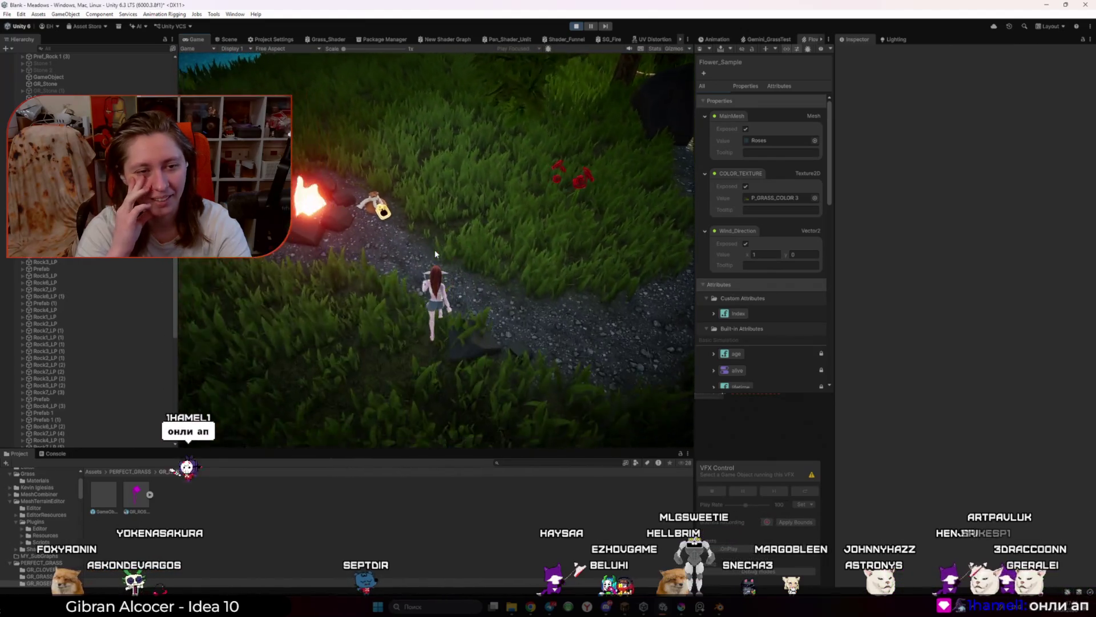
key(w)
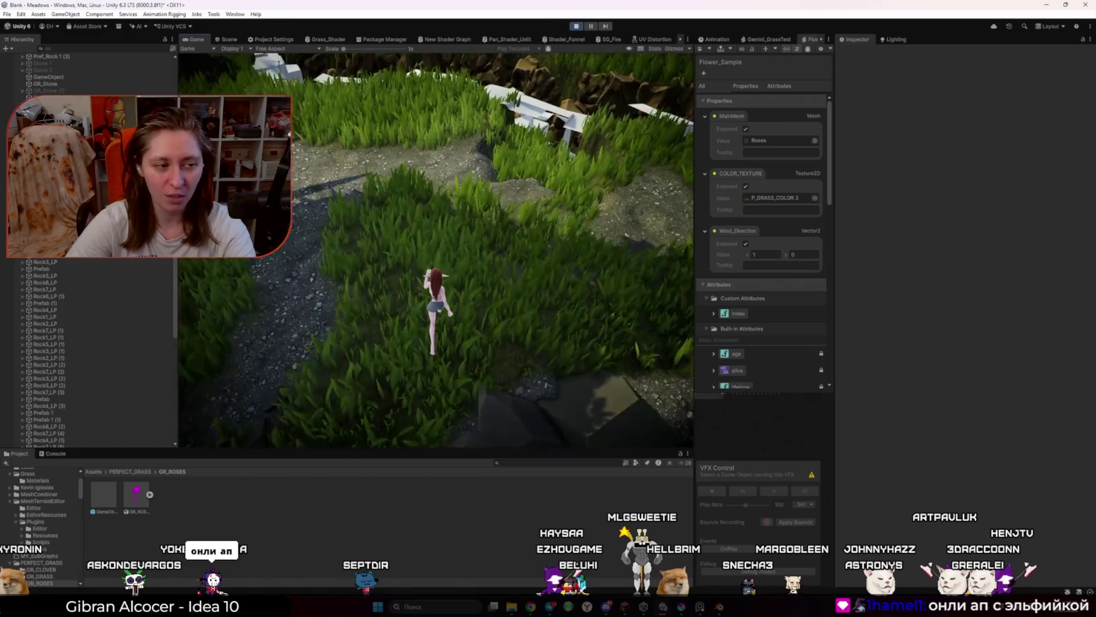
key(w)
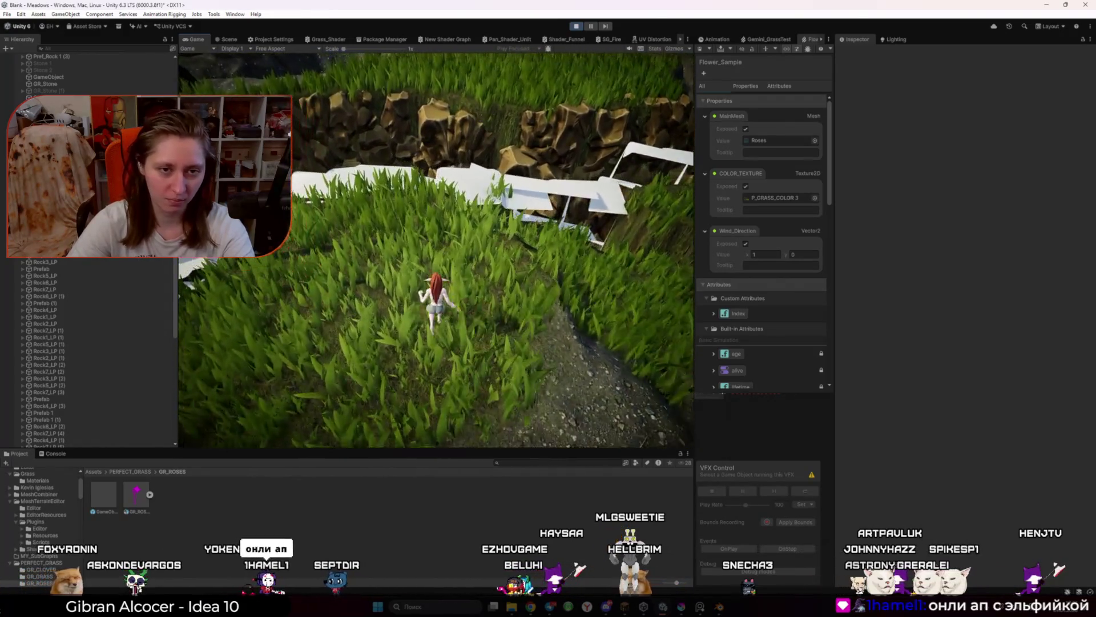
key(w)
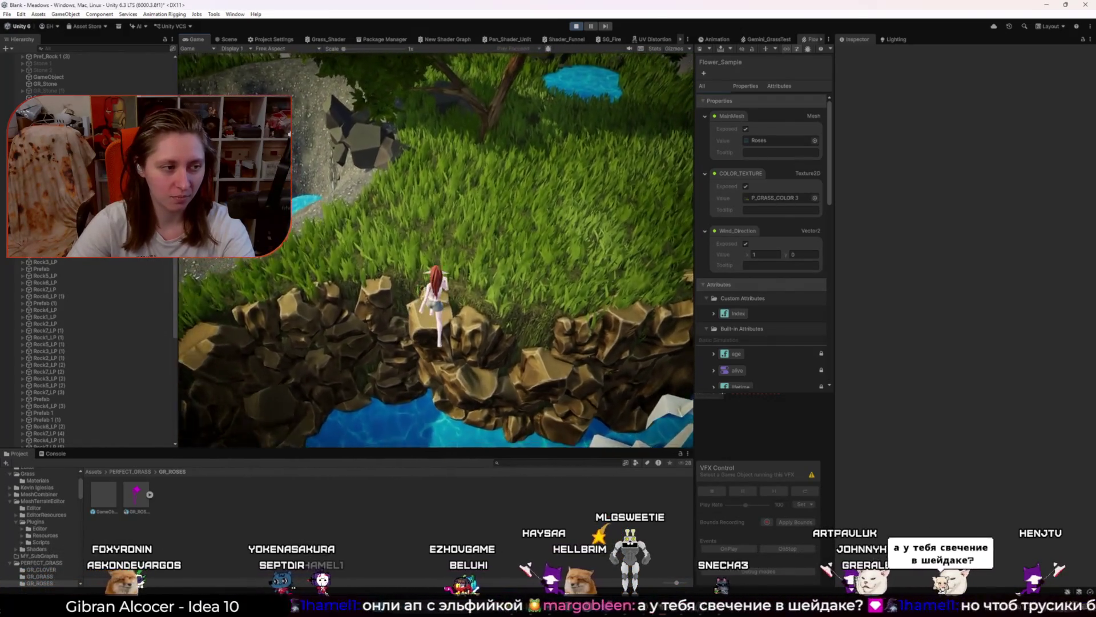
key(w)
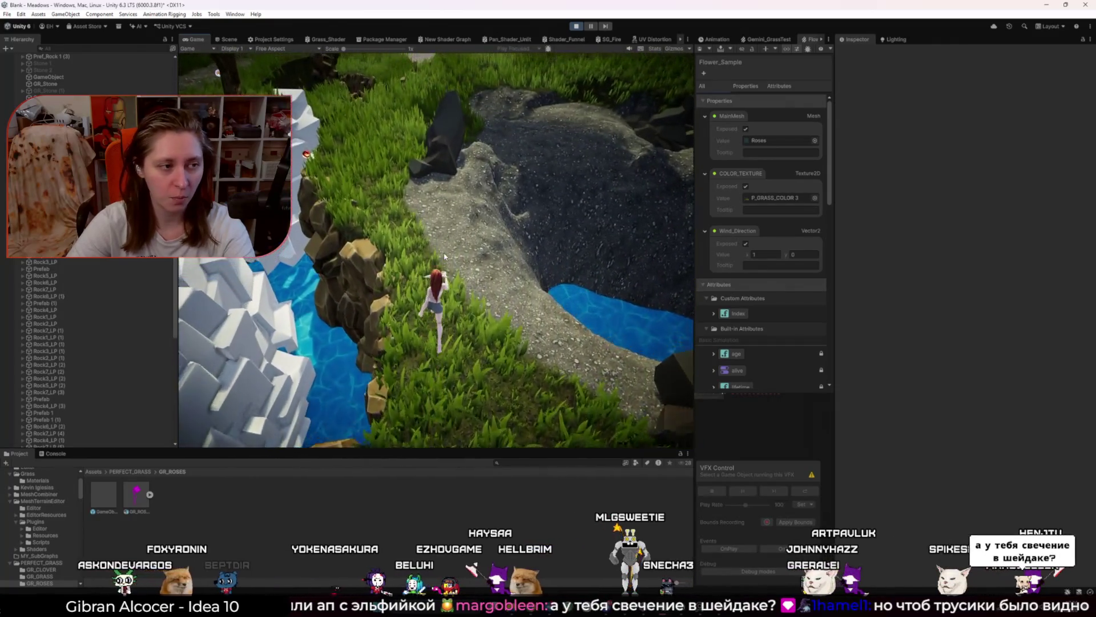
key(w)
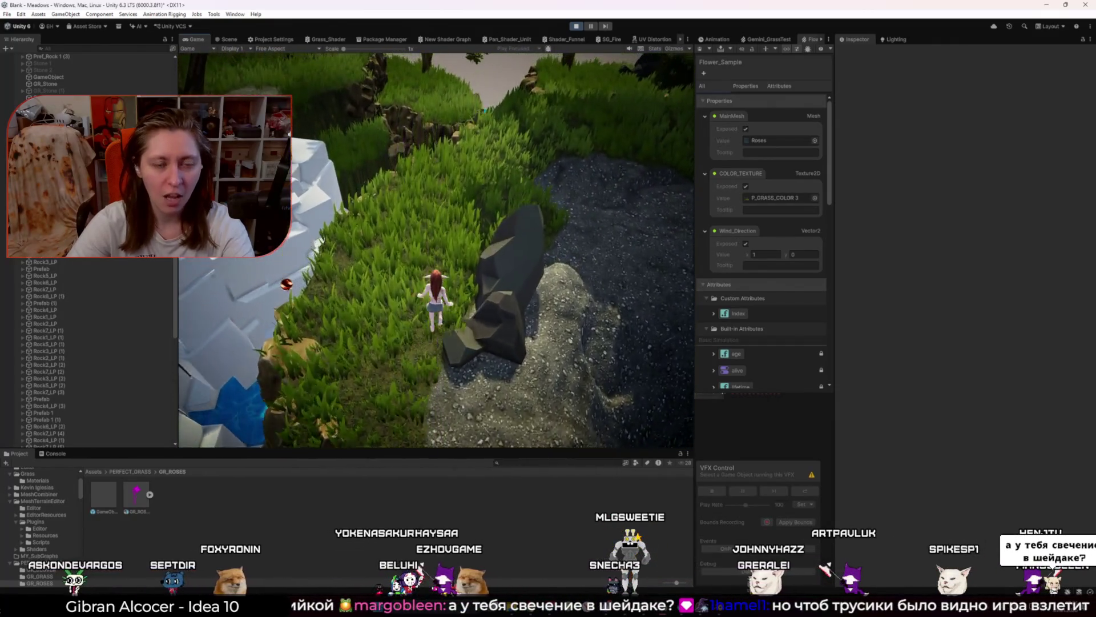
key(w)
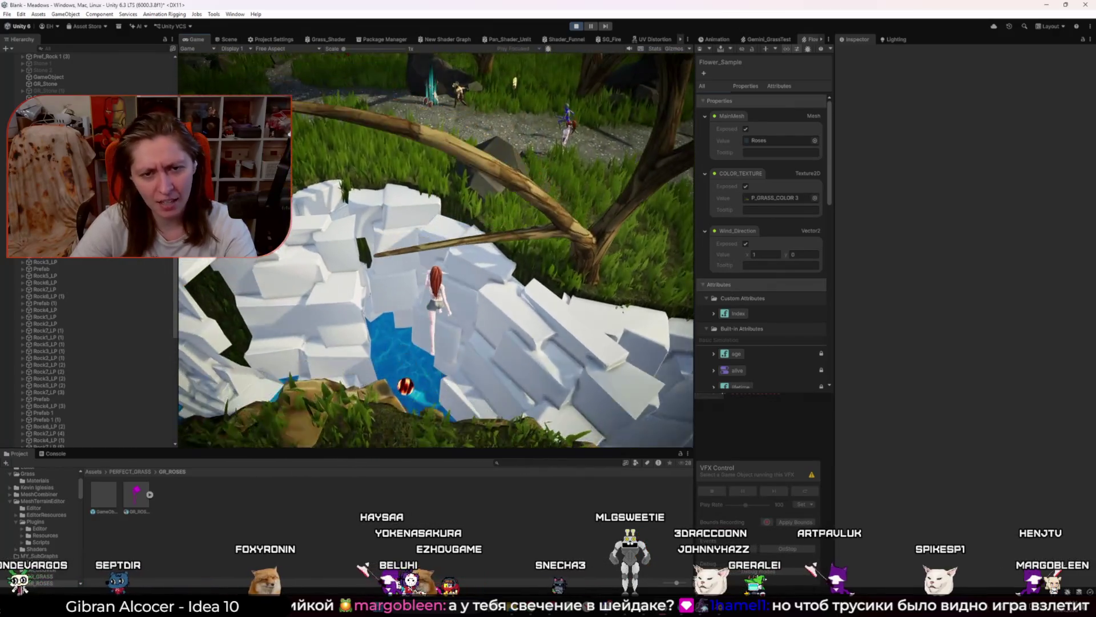
key(w)
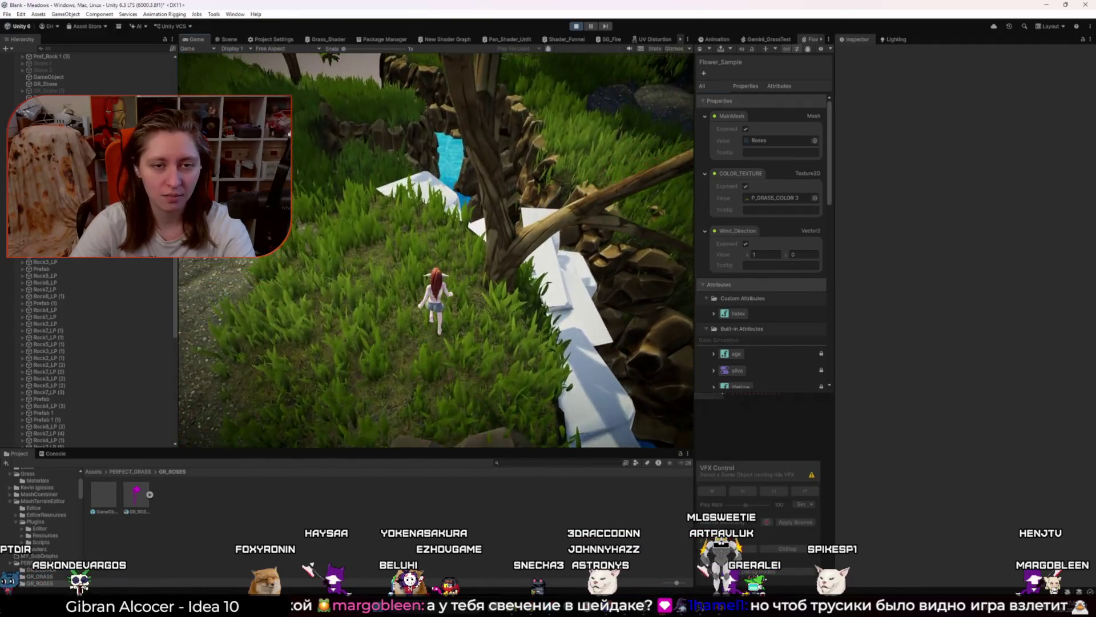
key(w)
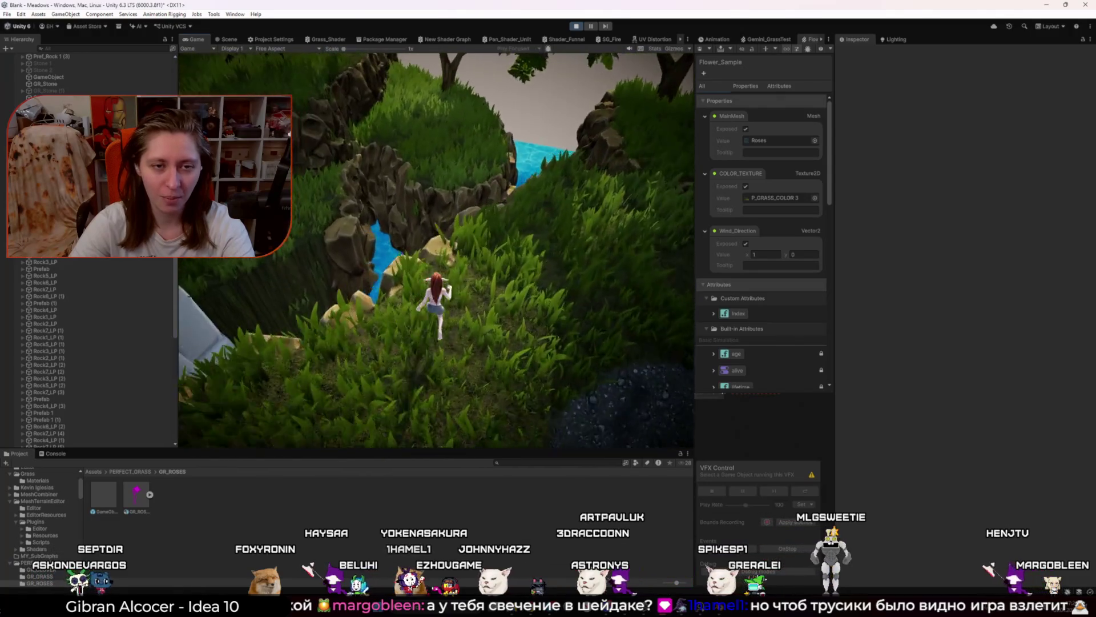
click(688, 42)
Step: Maximize the Game view to look at the roses, then stop Play mode
click(708, 73)
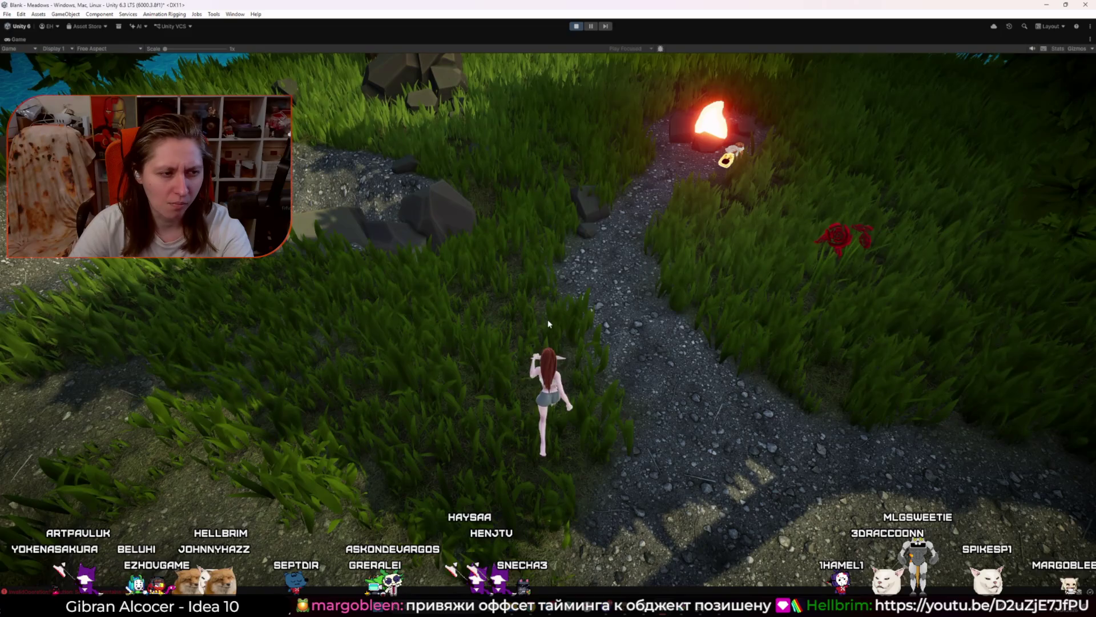
click(576, 27)
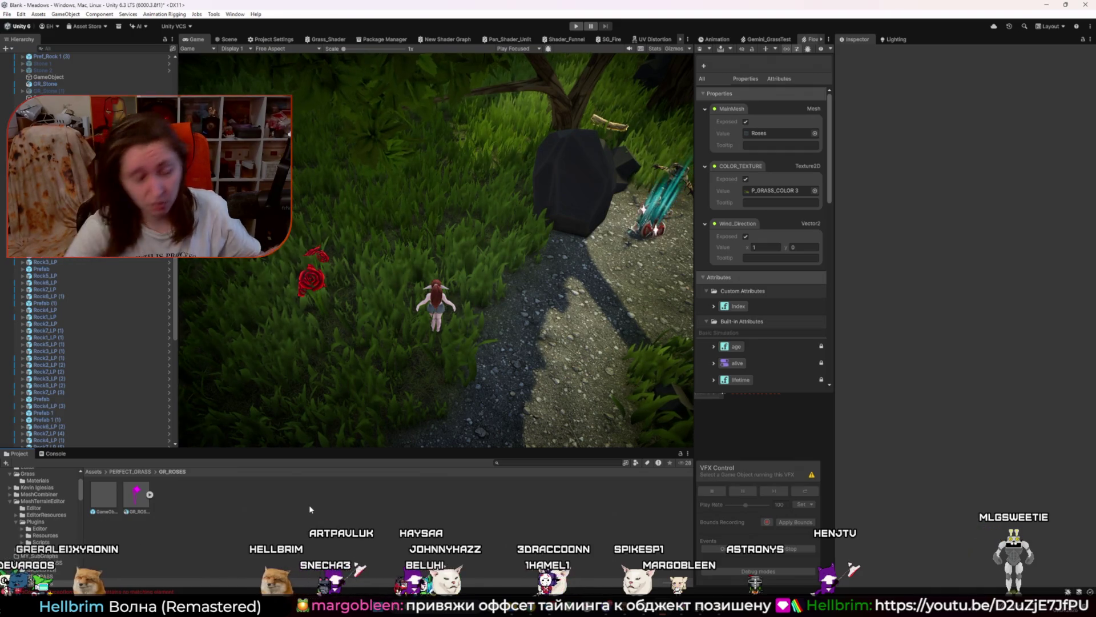
click(228, 39)
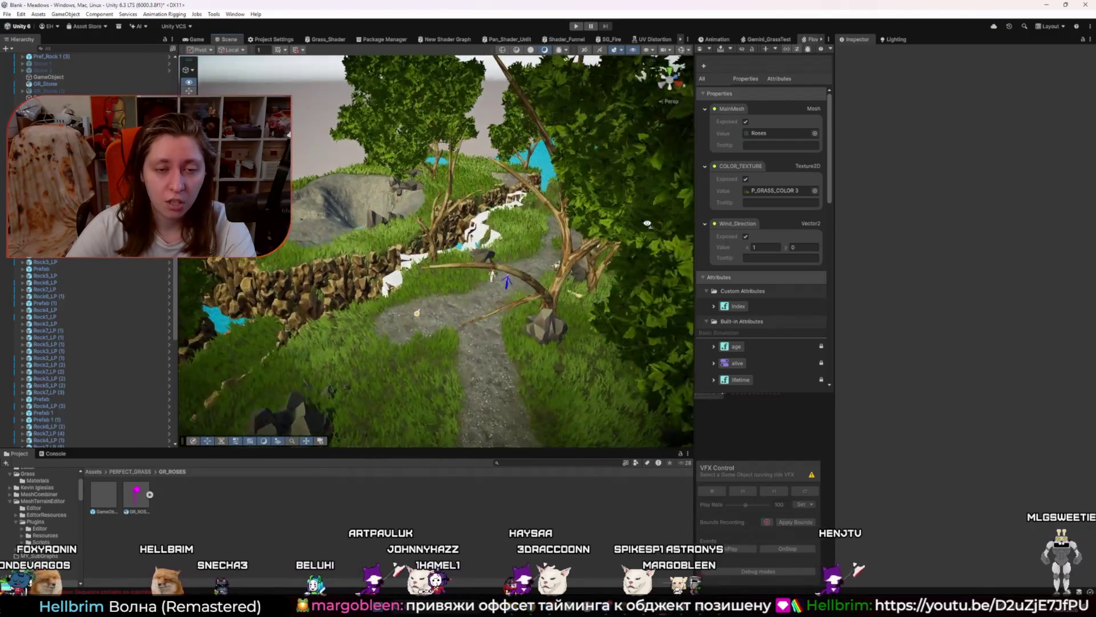
drag(571, 257, 669, 251)
key(w)
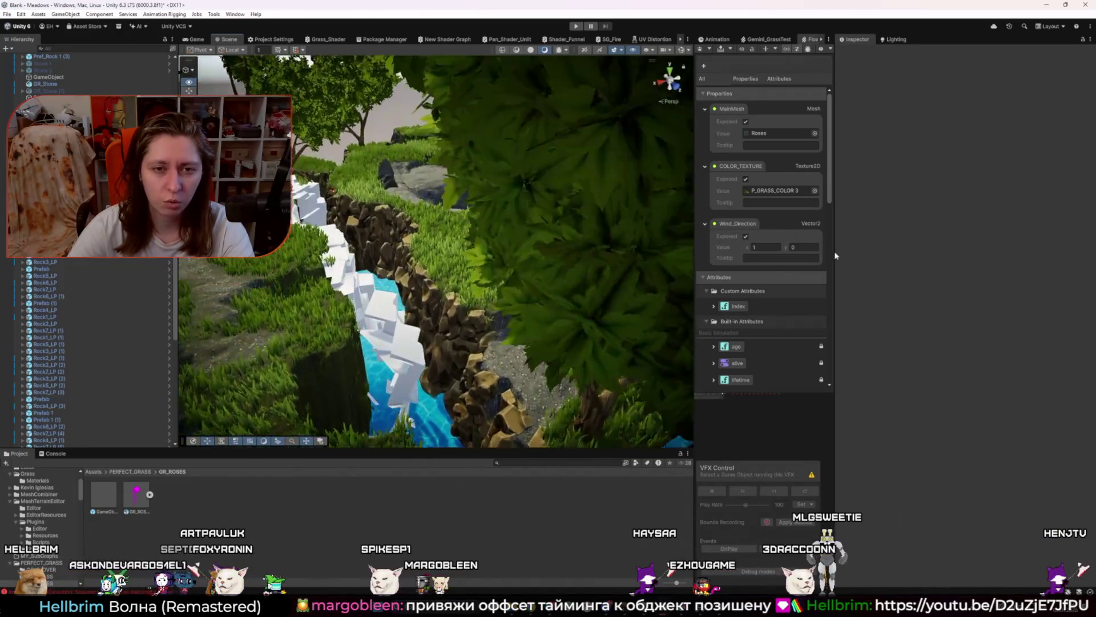
mouse_move(674, 251)
mouse_down()
mouse_move(588, 243)
mouse_move(584, 263)
mouse_up()
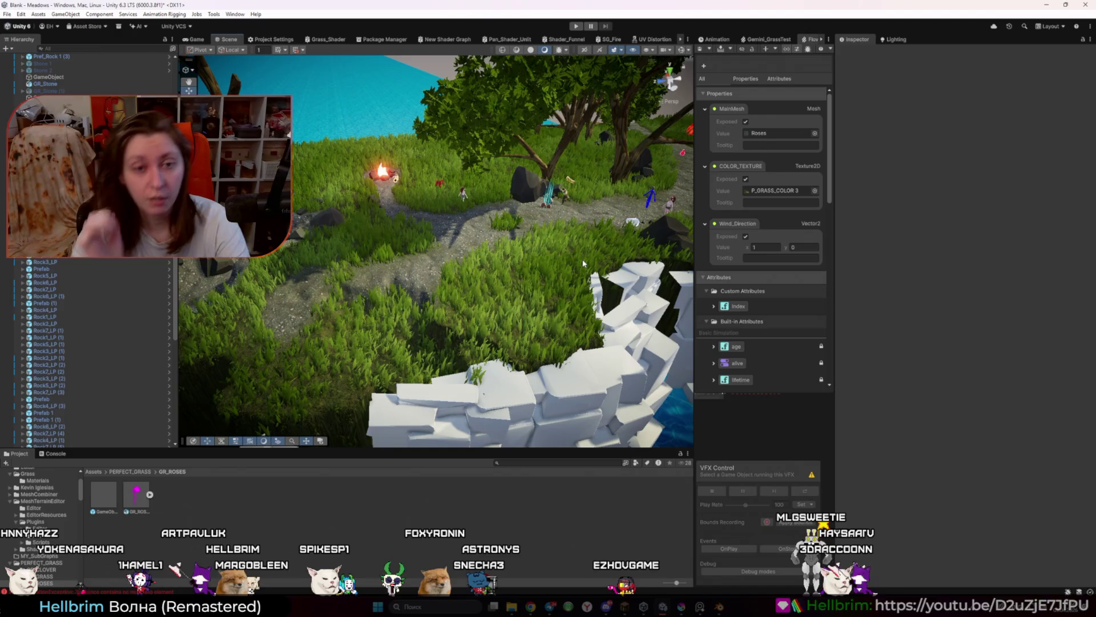
Step: Maximize the Game view, play and run the character toward the roses, then stop with Ctrl+P
click(192, 39)
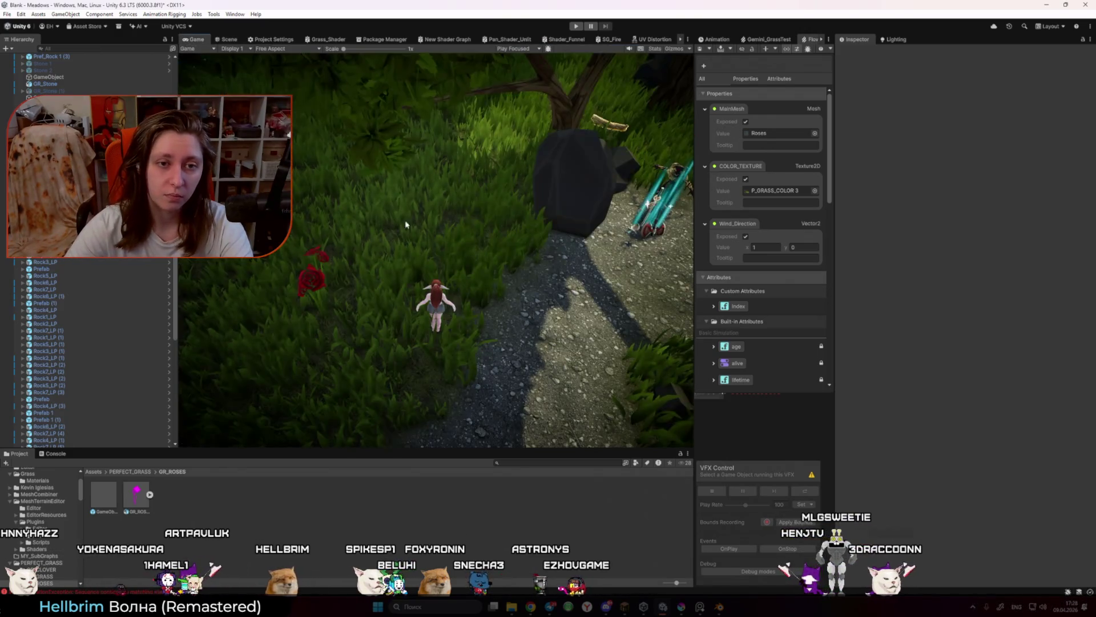
click(687, 39)
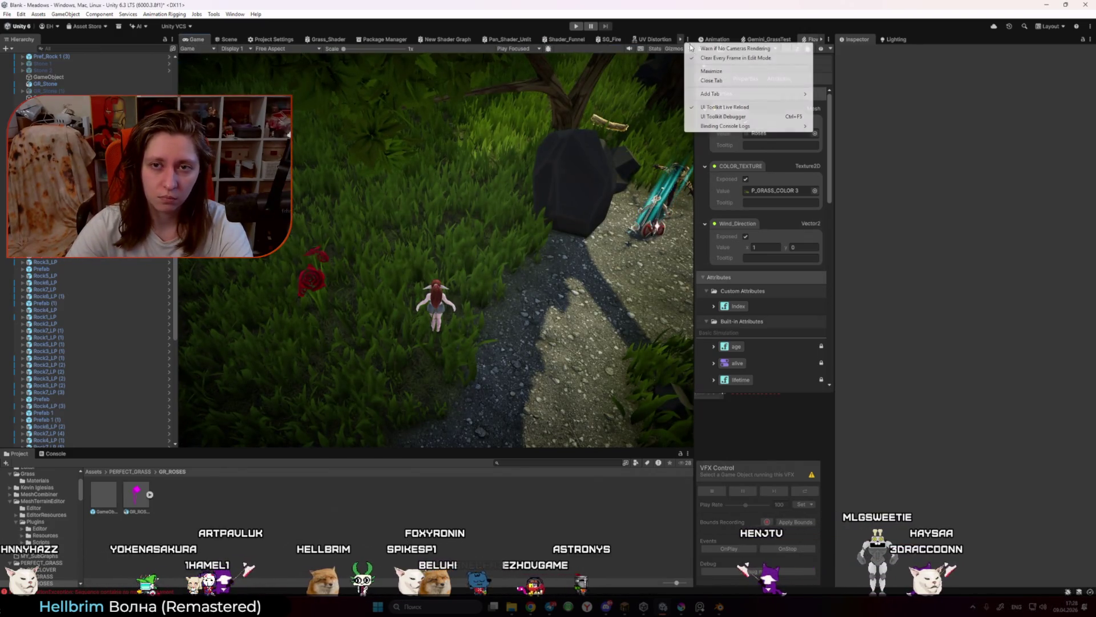
click(711, 70)
click(575, 27)
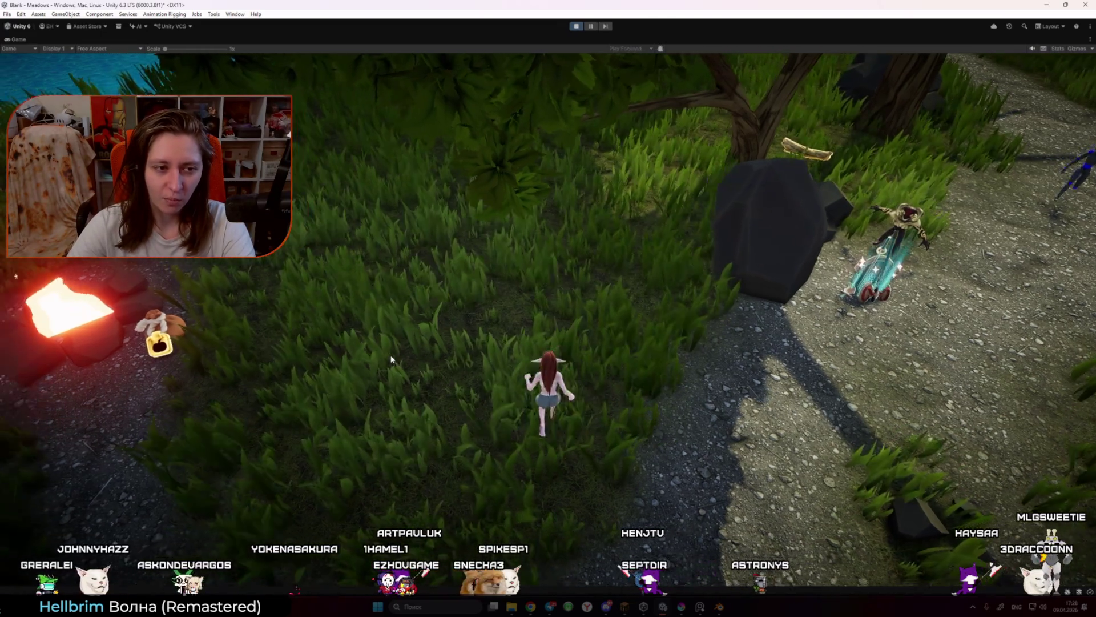
key(w)
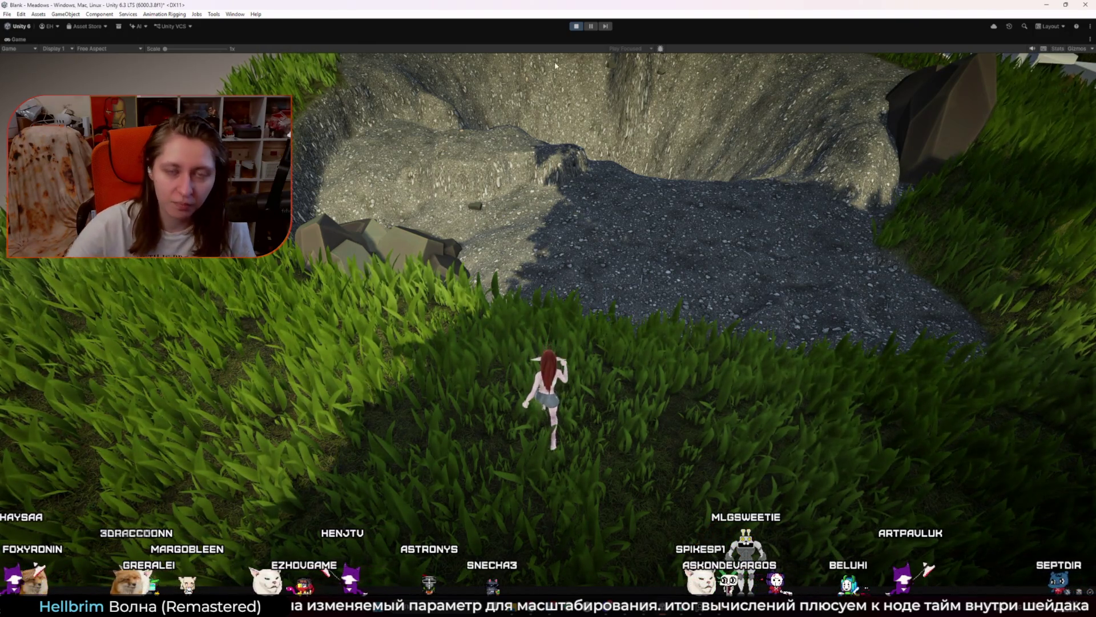
key(ctrl+p)
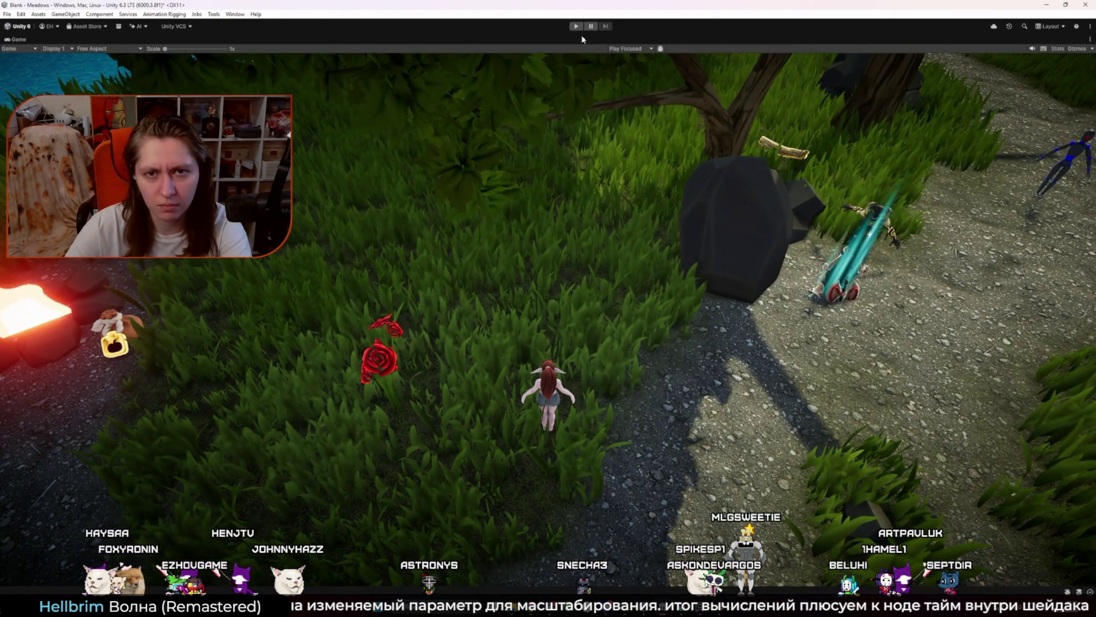
Step: Un-maximize the Game view and drag the splitter left to widen the VFX Graph
click(1090, 40)
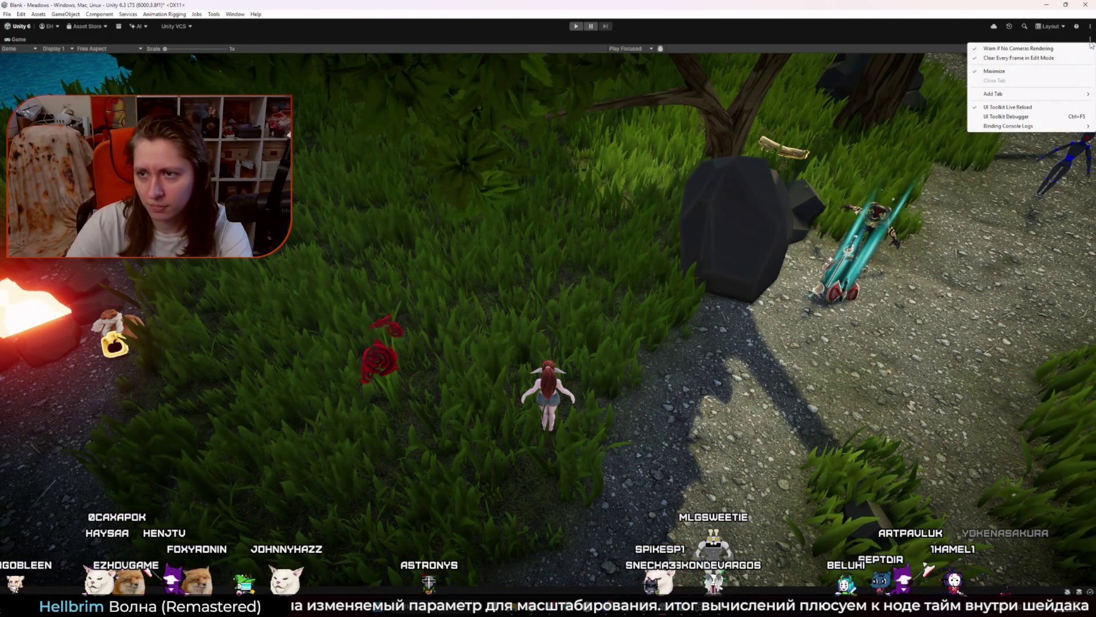
click(1028, 71)
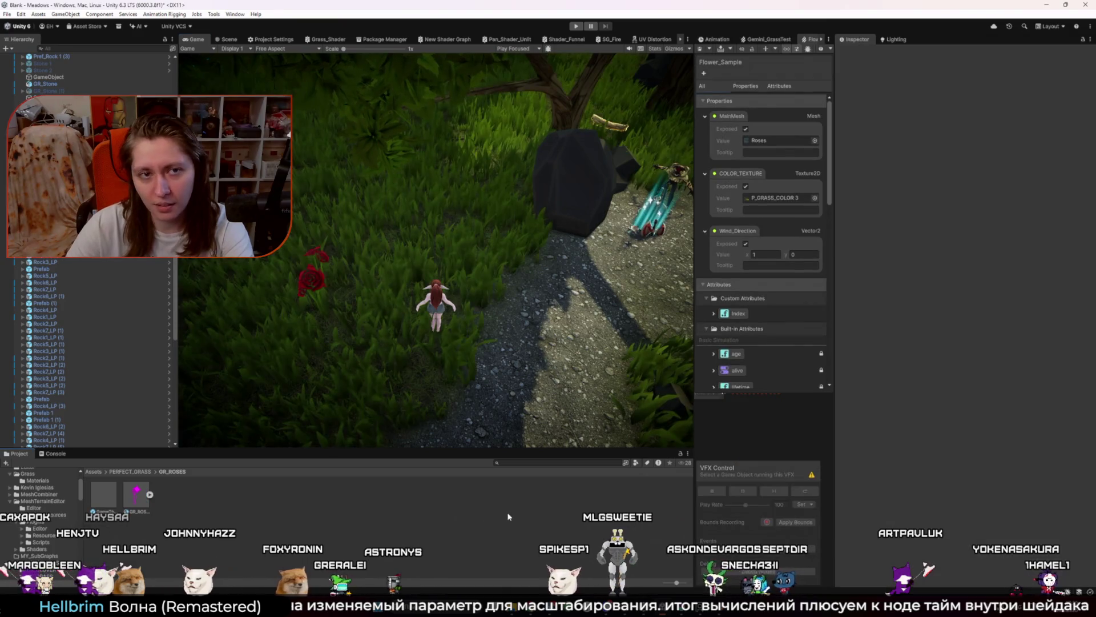
scroll(114, 393, down, 5)
scroll(114, 393, down, 10)
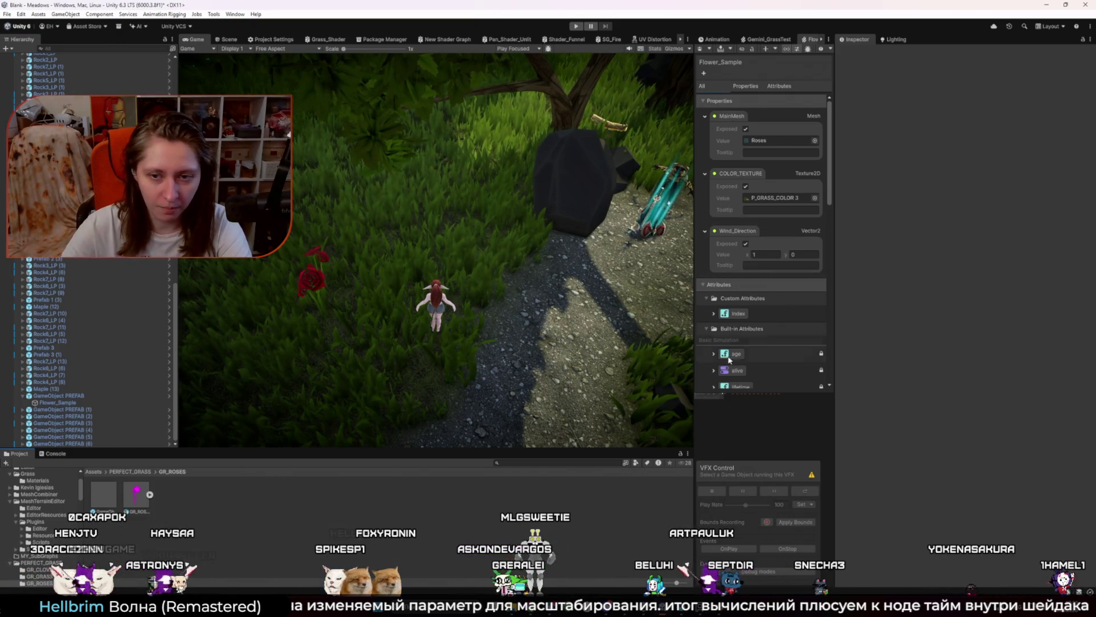
drag(693, 363, 294, 362)
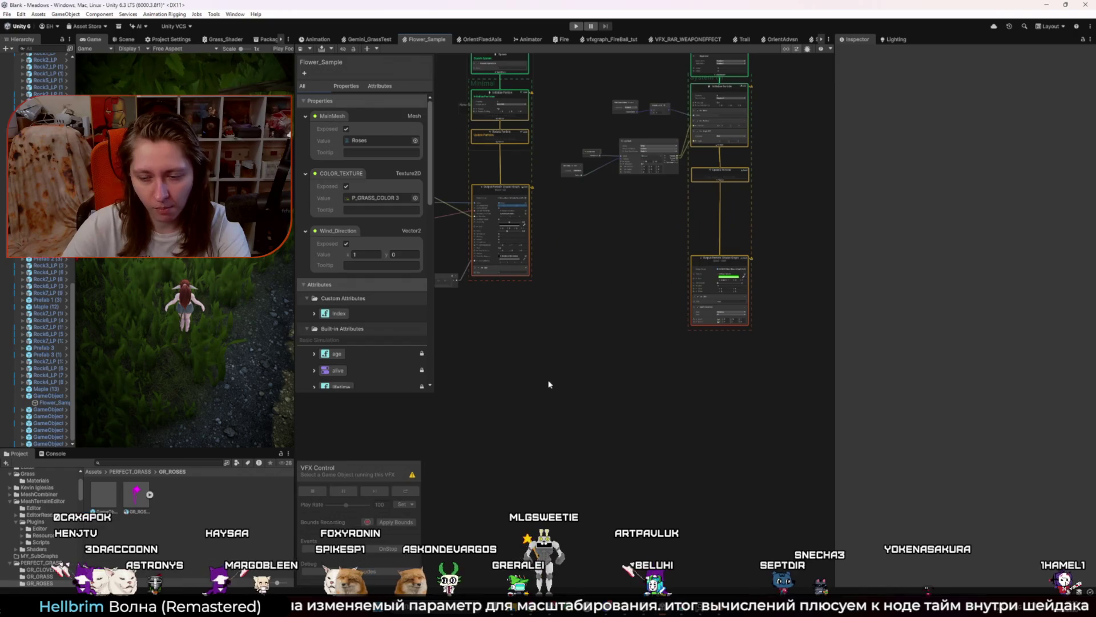
Step: Search graph nodes for 'osi', cancel without adding one, and pan the graph
key(space)
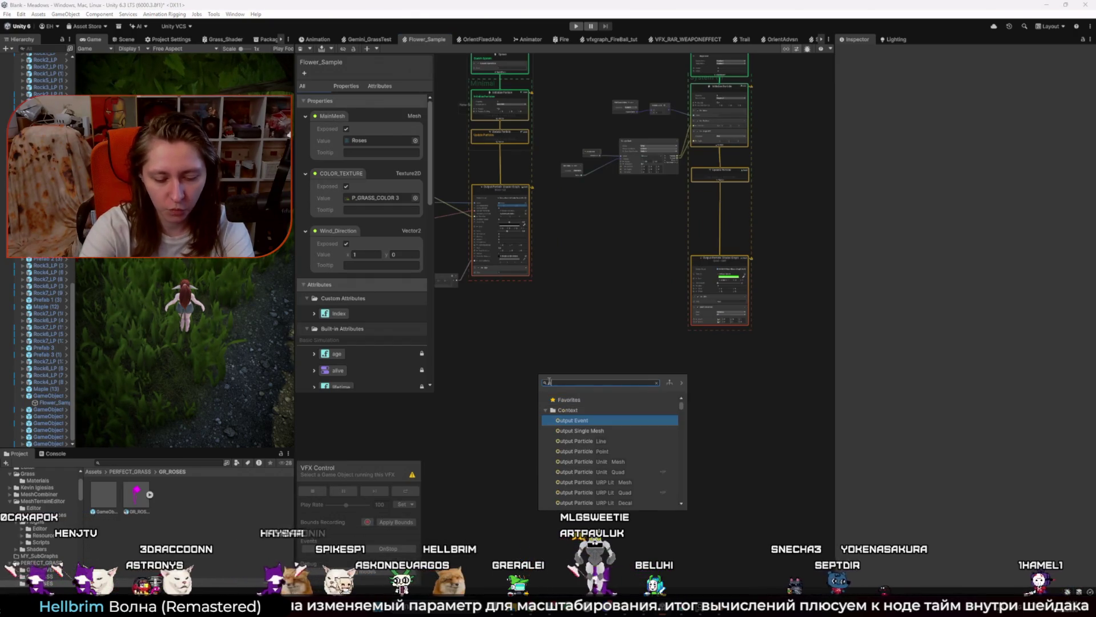
text(posi)
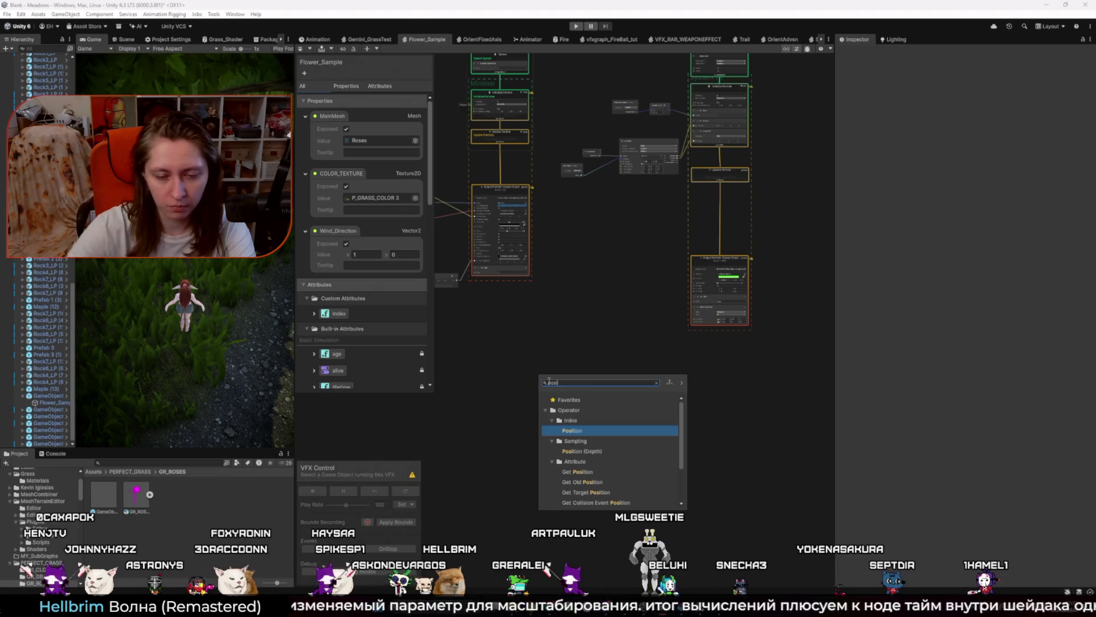
scroll(625, 439, down, 2)
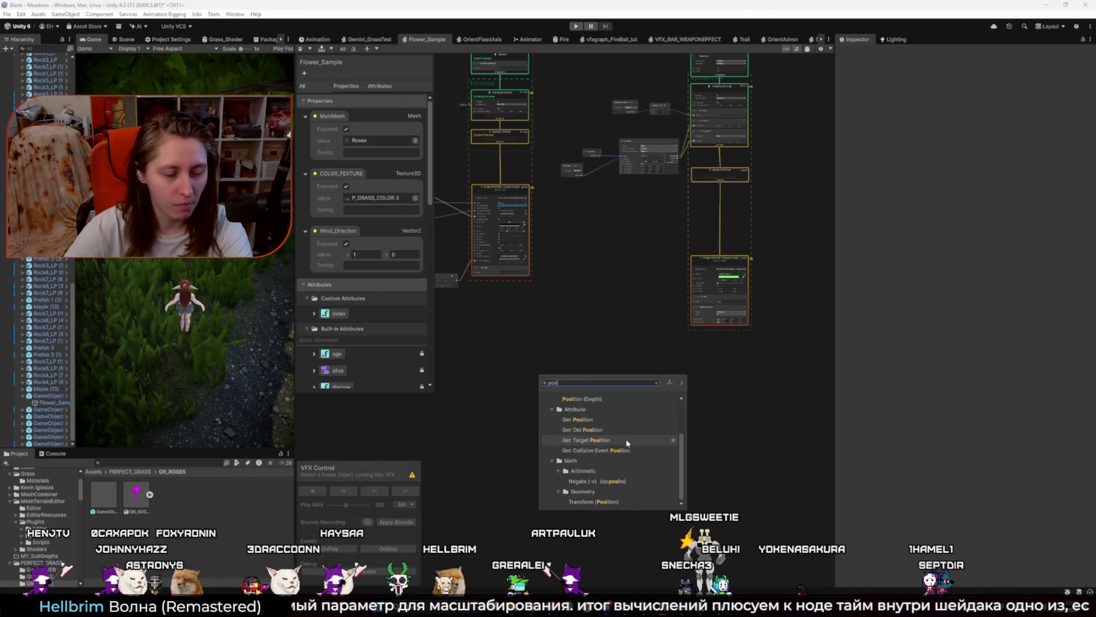
key(Escape)
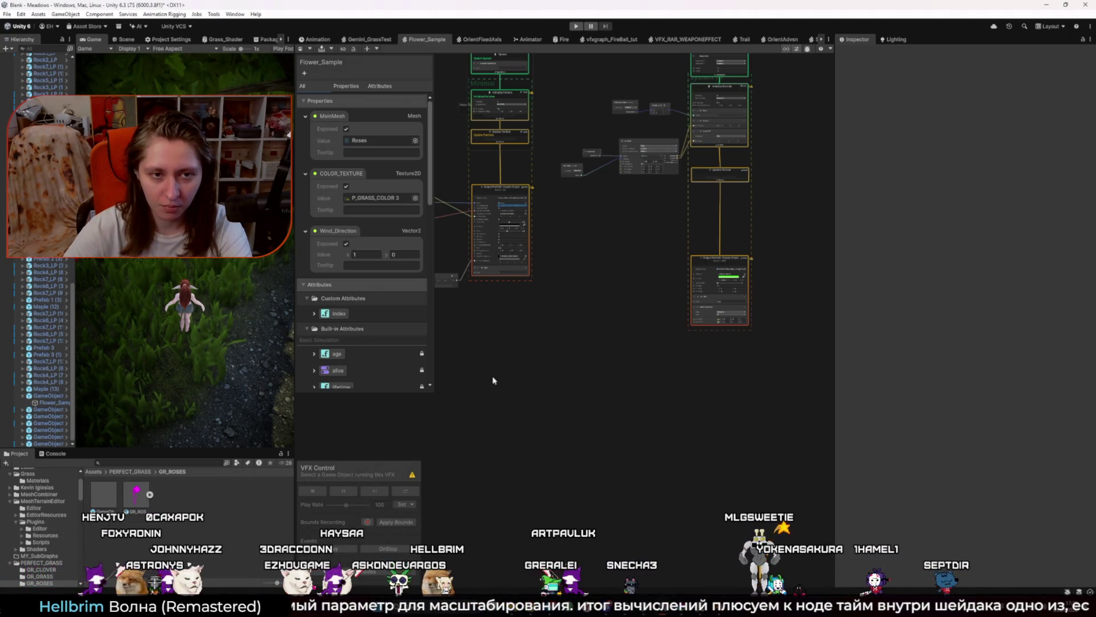
drag(495, 379, 594, 374)
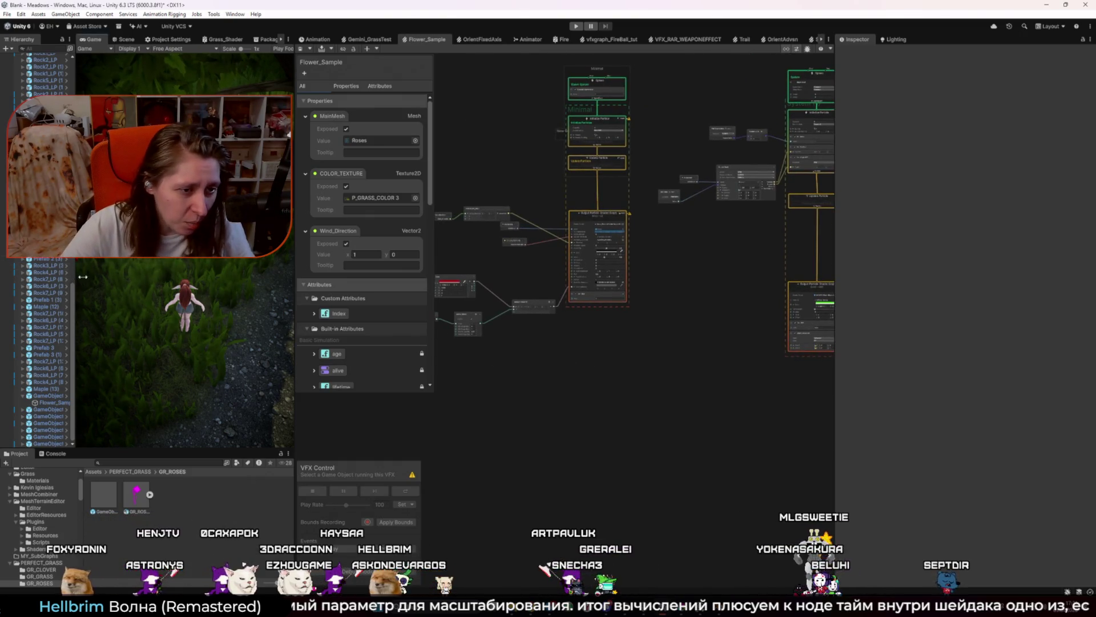
Step: Inspect GameObject PREFAB instances (1)–(6) and the Flower_Sample effect in the Hierarchy
mouse_move(121, 295)
click(76, 409)
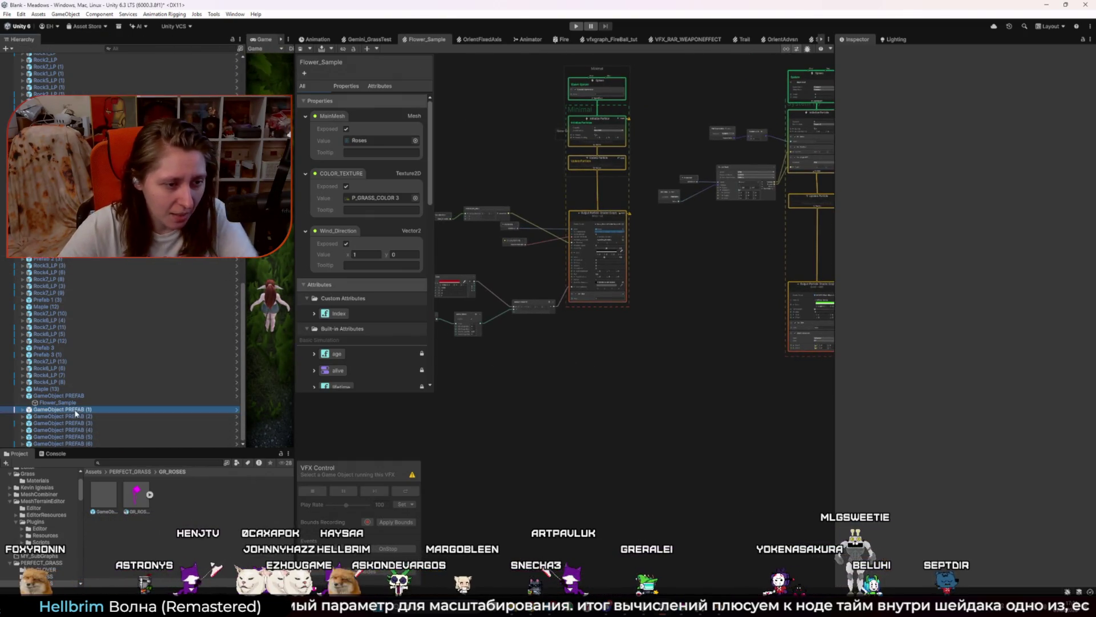
shift+click(86, 444)
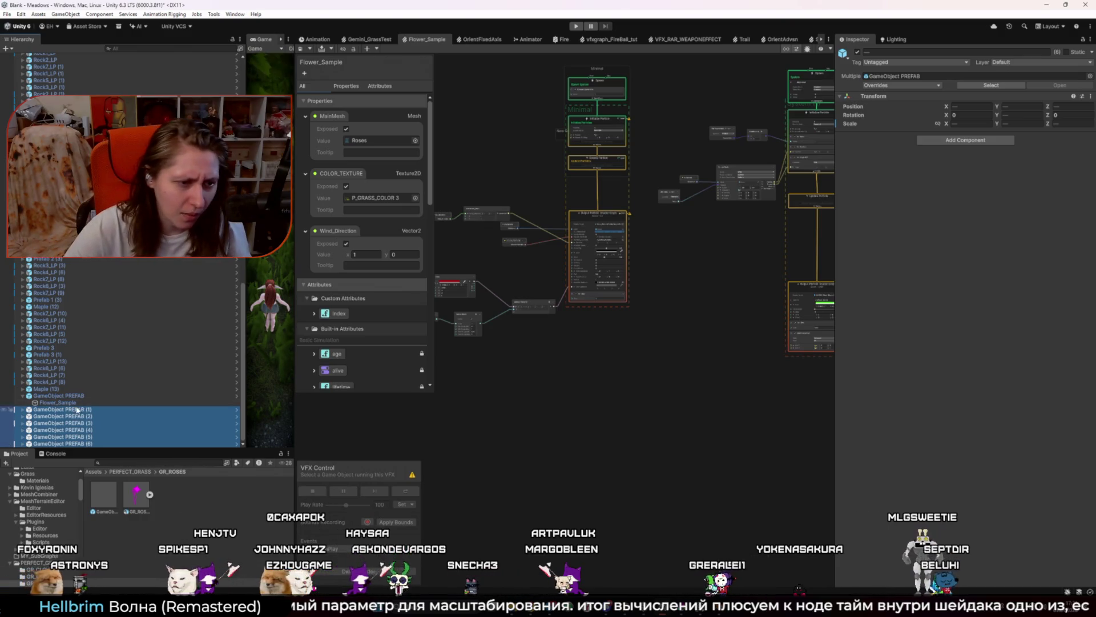
click(78, 410)
shift+click(87, 444)
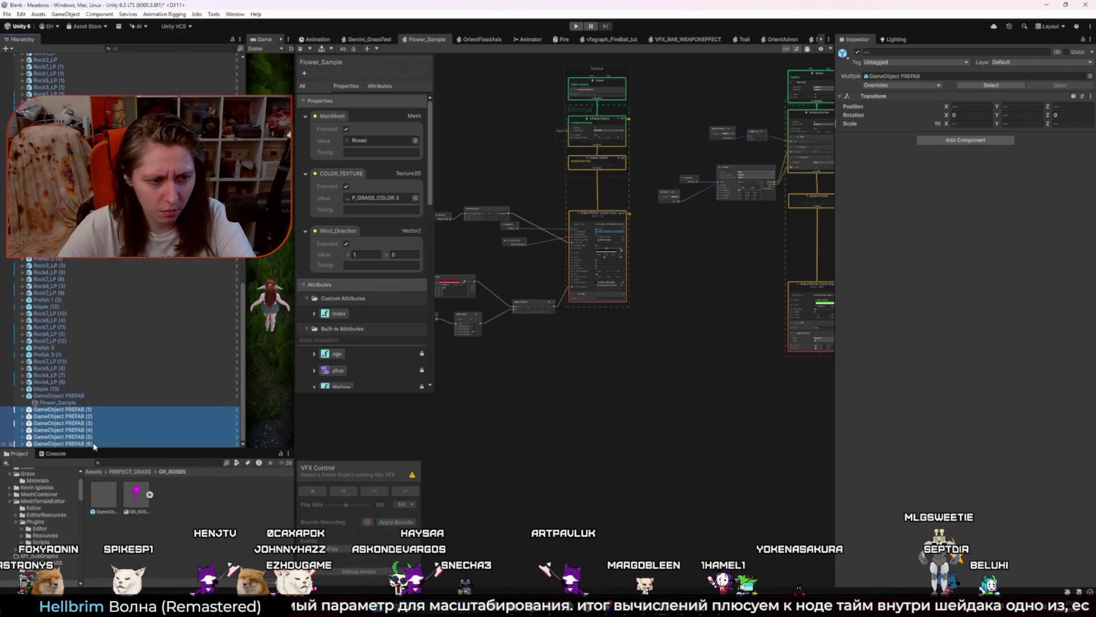
click(63, 403)
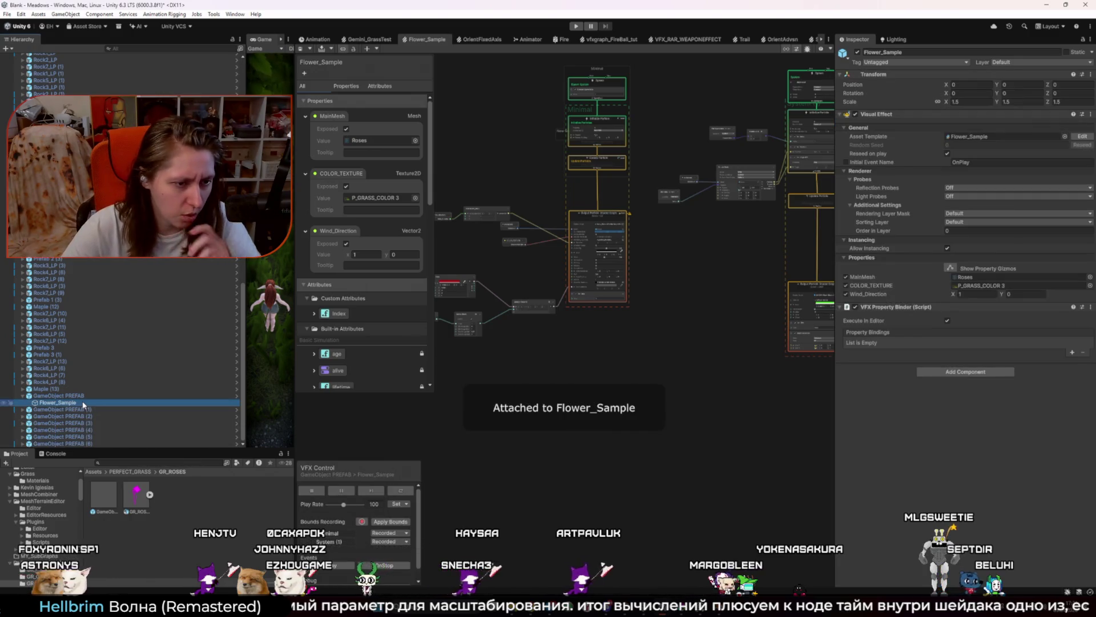
click(80, 396)
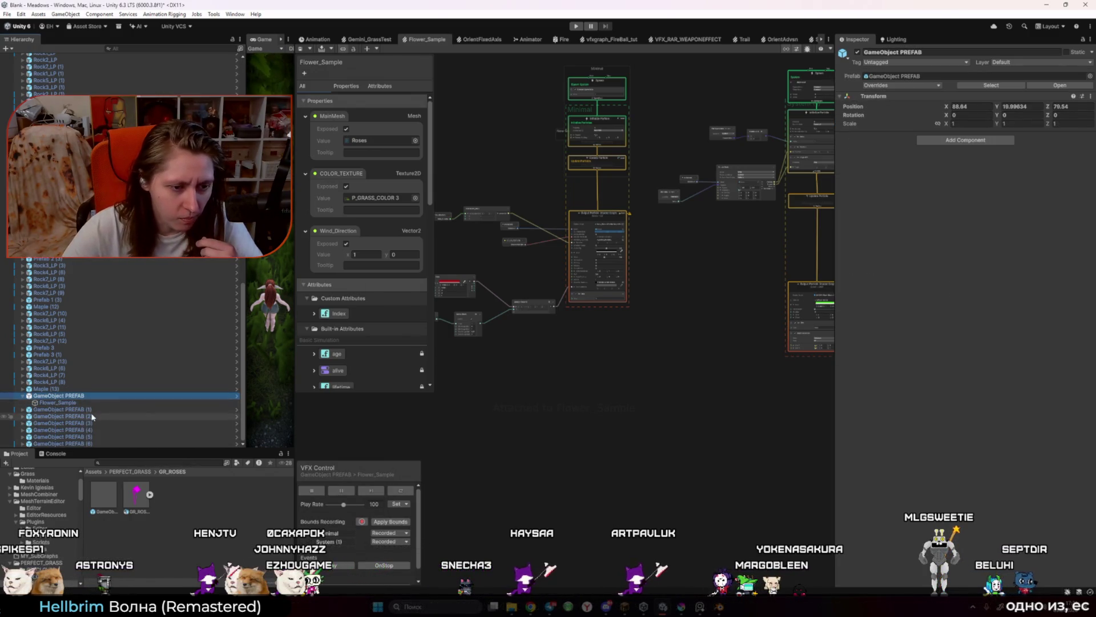
Step: Check the prefab asset and binding types list, then enter Prefab Mode on GameObject PREFAB
click(104, 494)
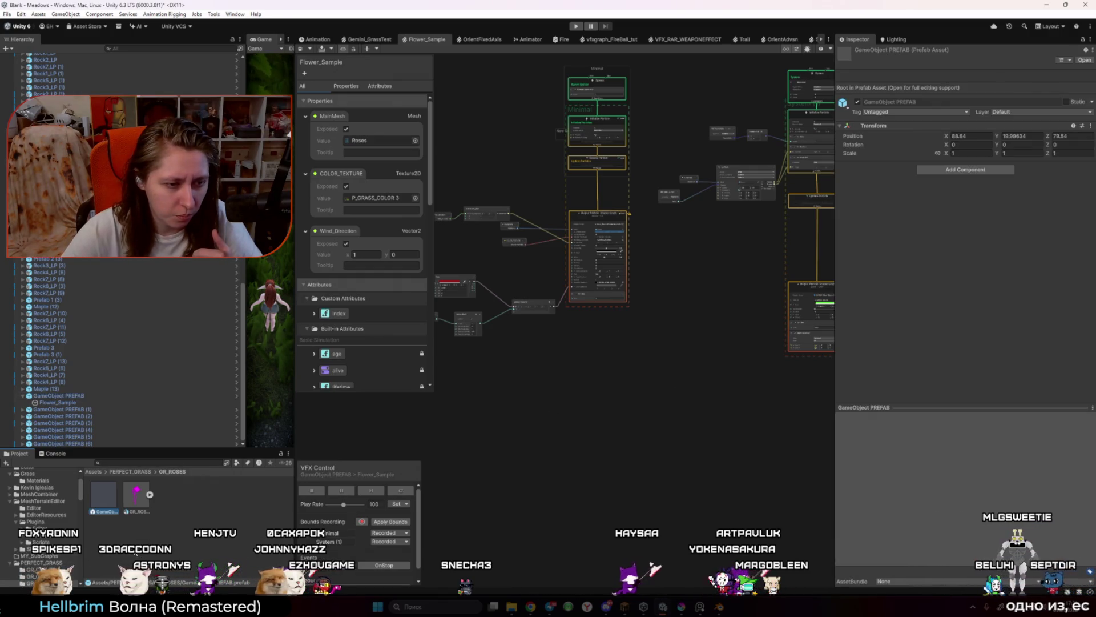
click(64, 397)
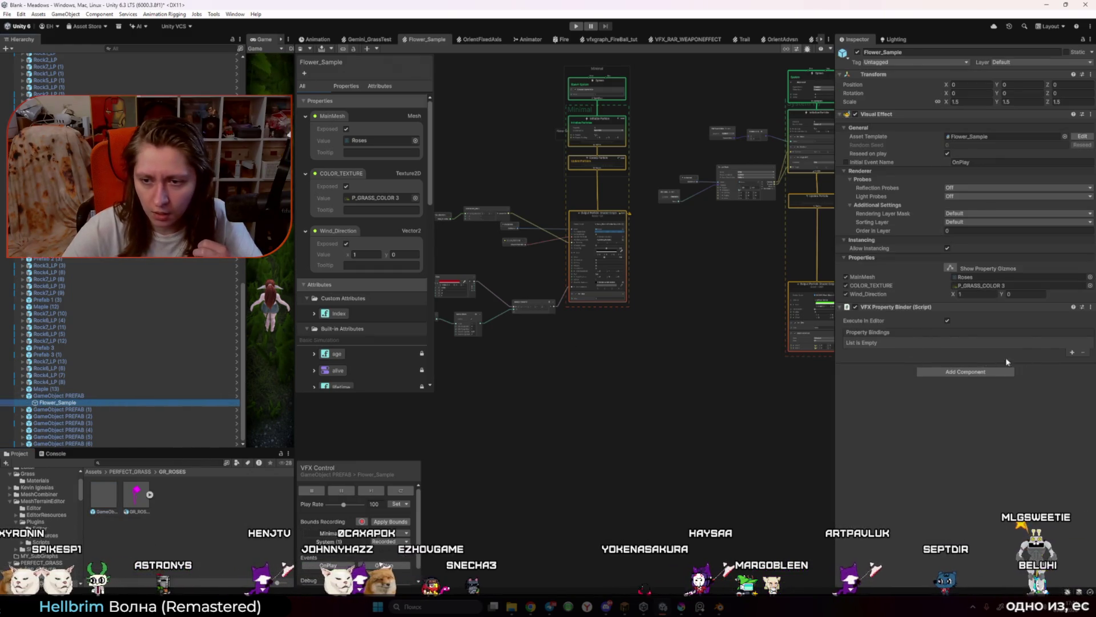
click(1072, 353)
click(1008, 402)
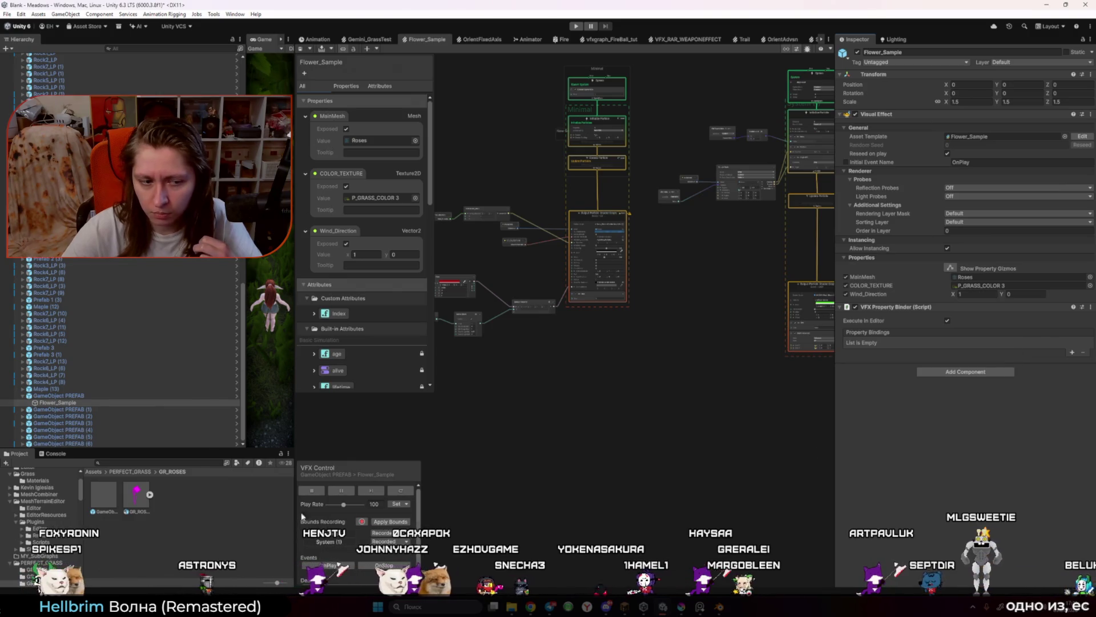
double_click(106, 509)
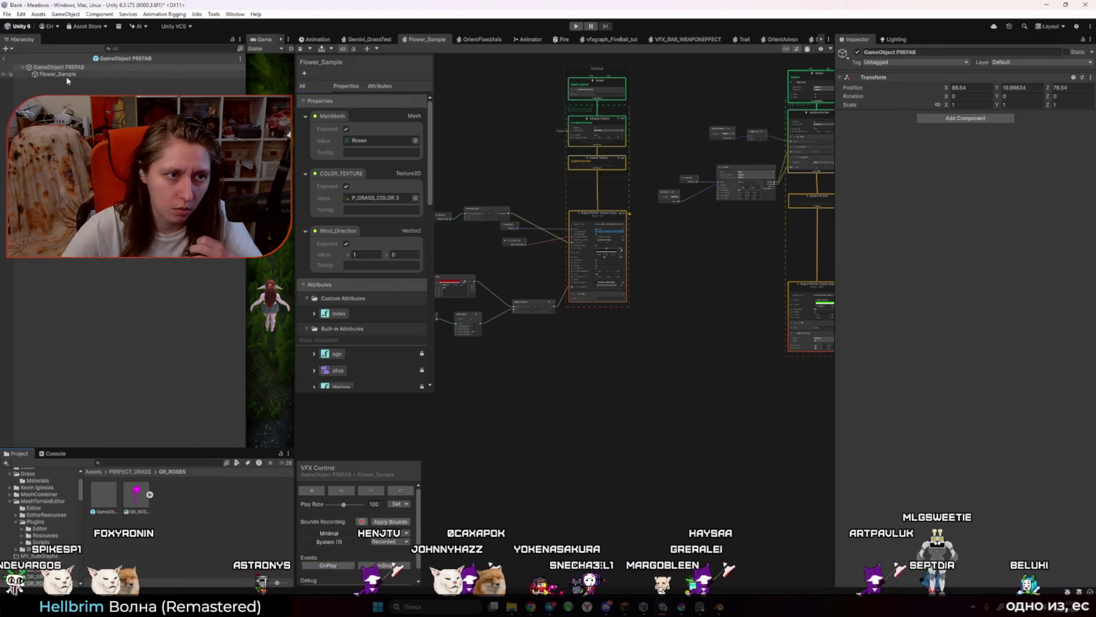
Step: Add a Transform > Position property binding to Flower_Sample
click(62, 75)
click(1071, 353)
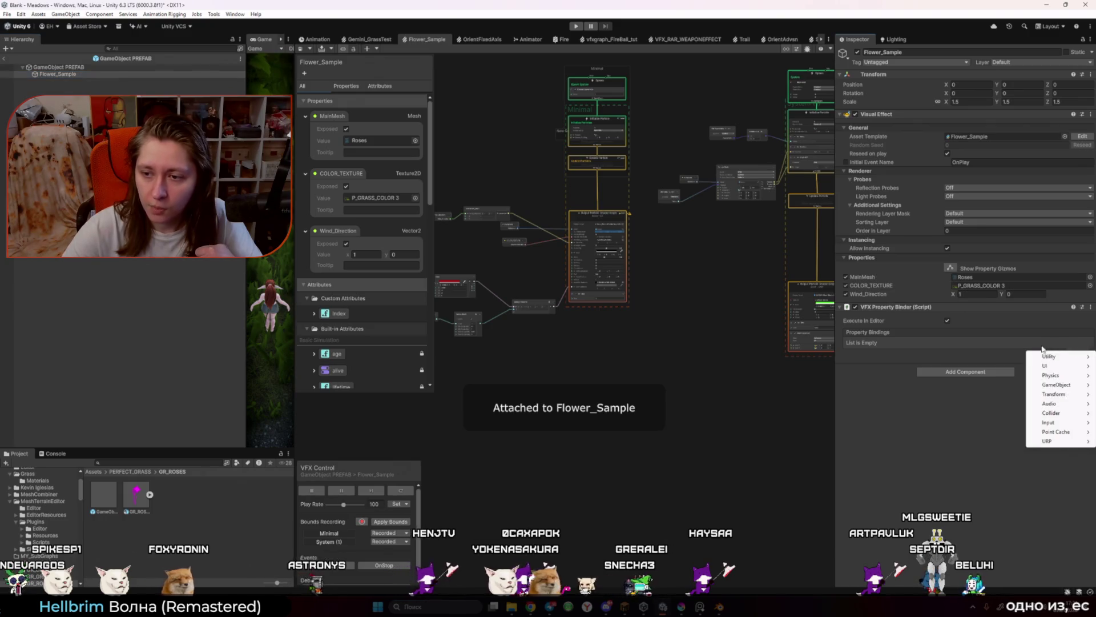
mouse_move(1065, 396)
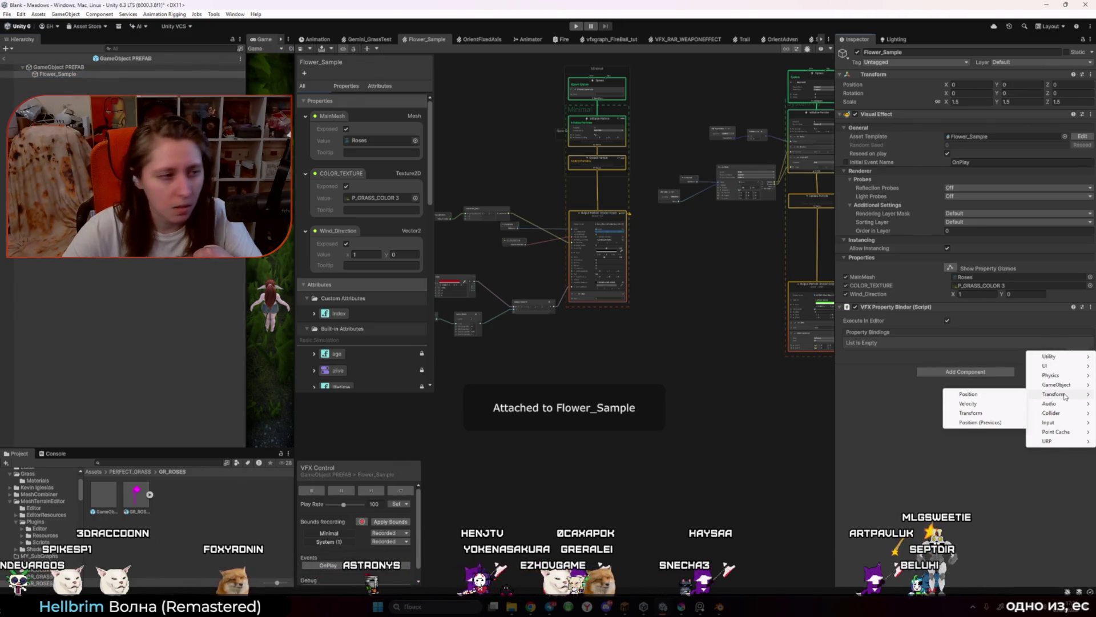
click(993, 395)
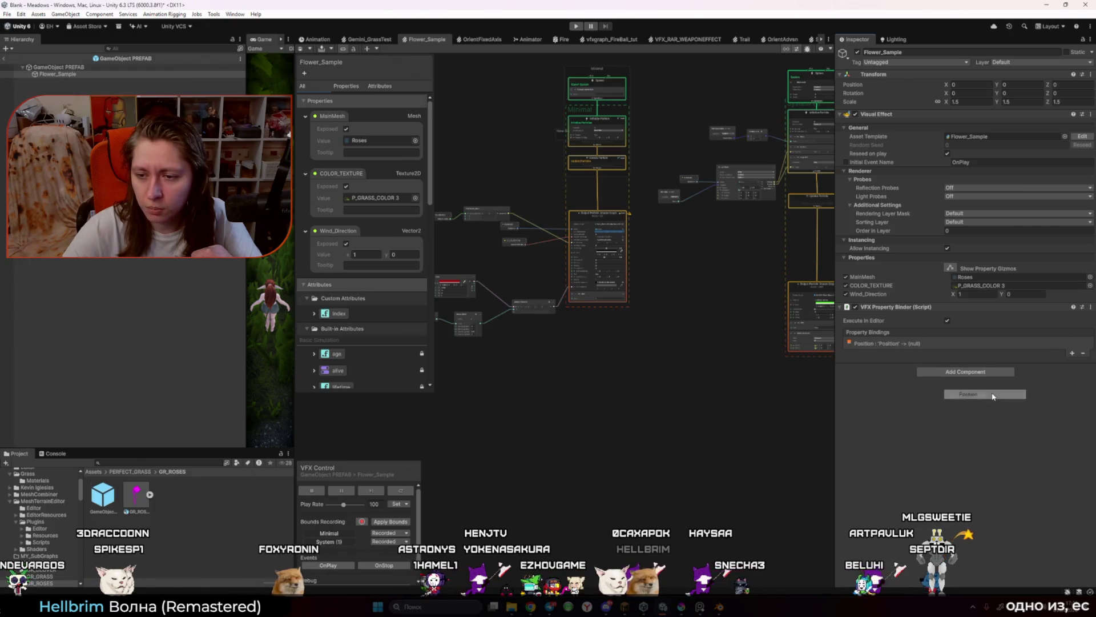
click(894, 343)
Step: Set the binding's Target to GameObject PREFAB and its Space to World
mouse_move(45, 71)
mouse_down()
mouse_move(514, 240)
mouse_move(986, 377)
mouse_up()
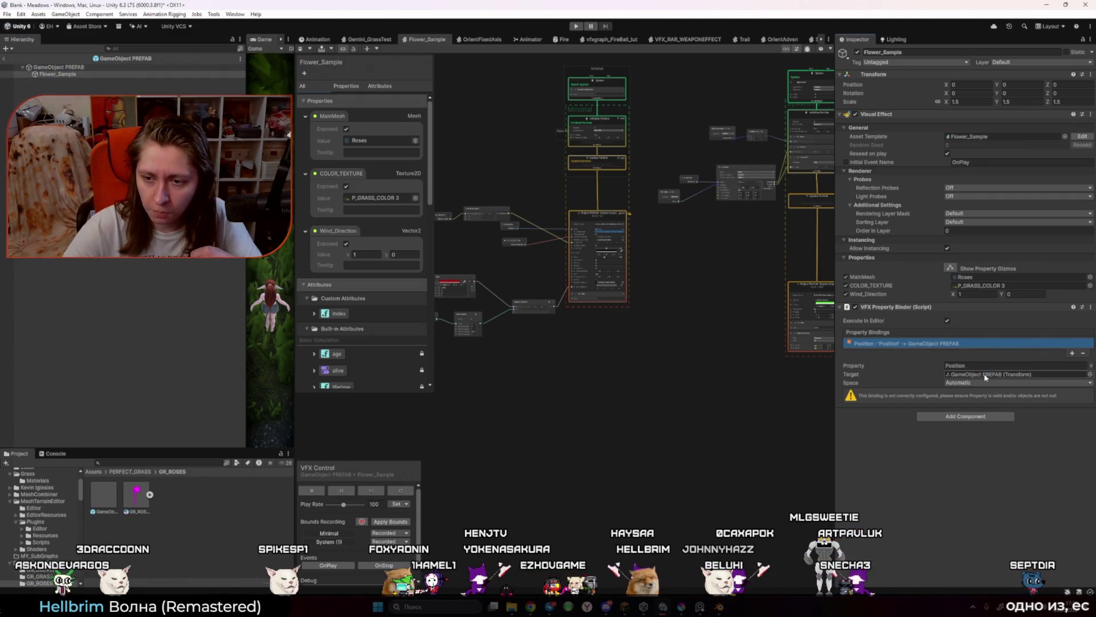
click(982, 382)
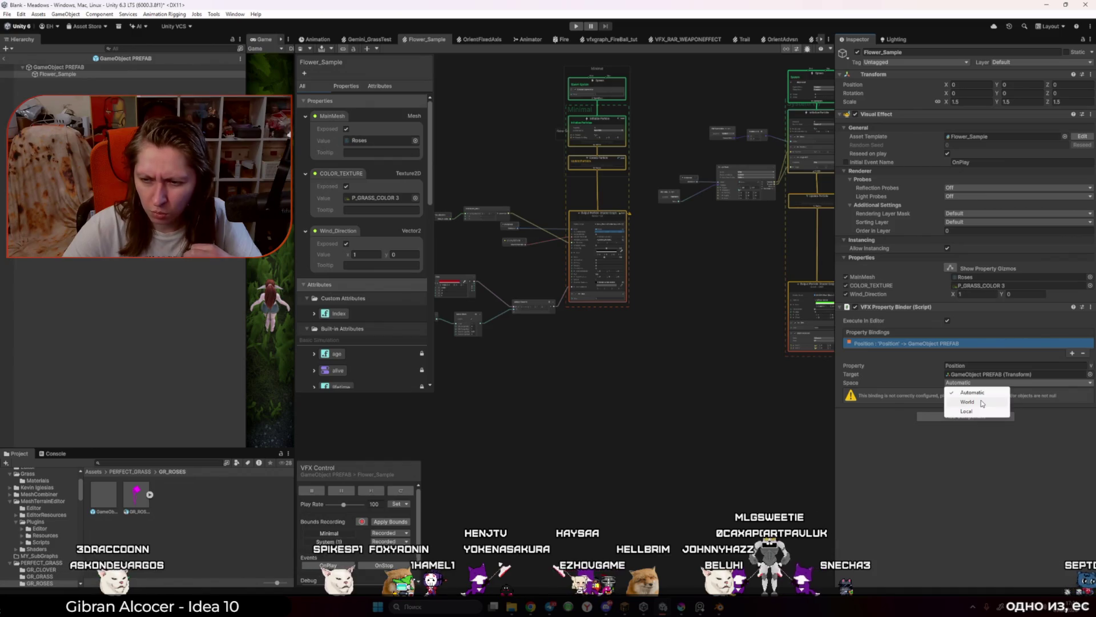
click(983, 403)
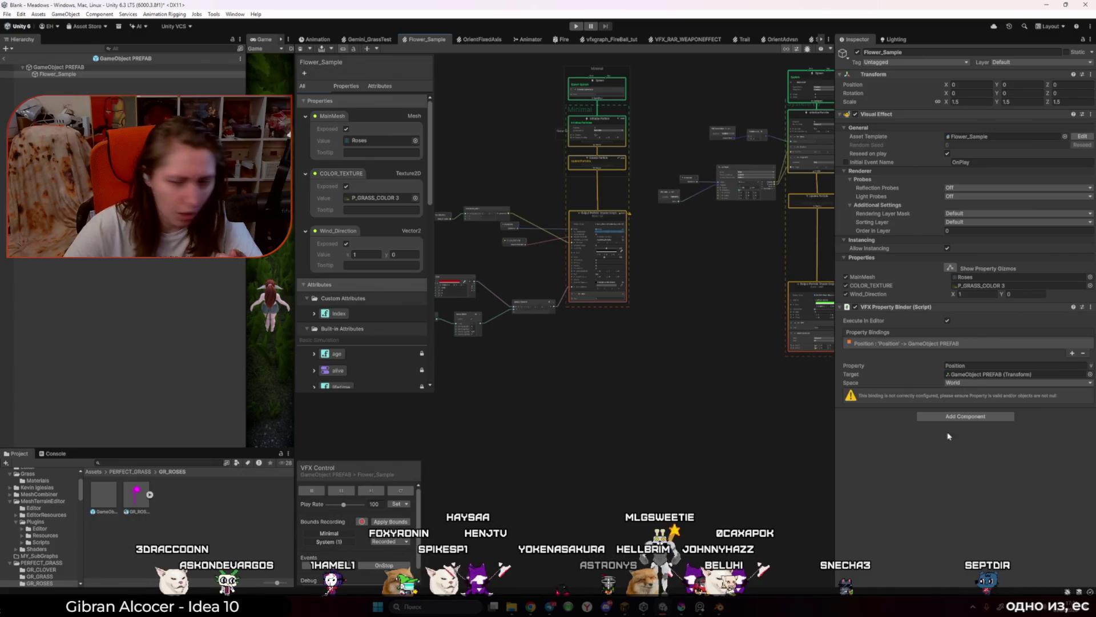
click(964, 383)
click(582, 404)
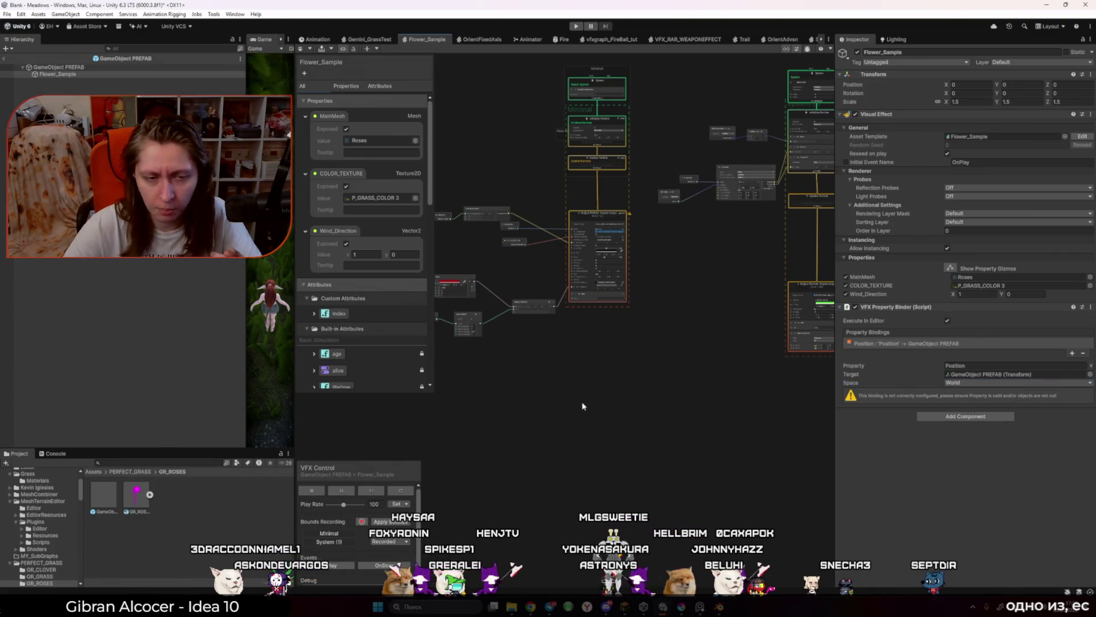
scroll(539, 428, up, 5)
scroll(560, 386, up, 2)
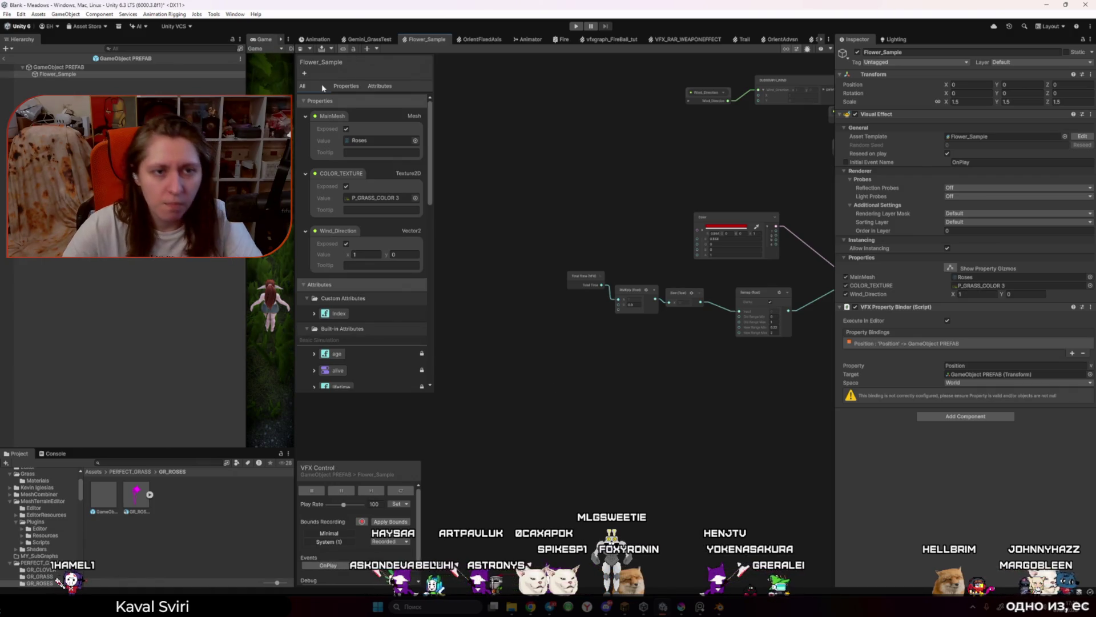
Step: Add a New Position property to the VFX graph blackboard
click(304, 73)
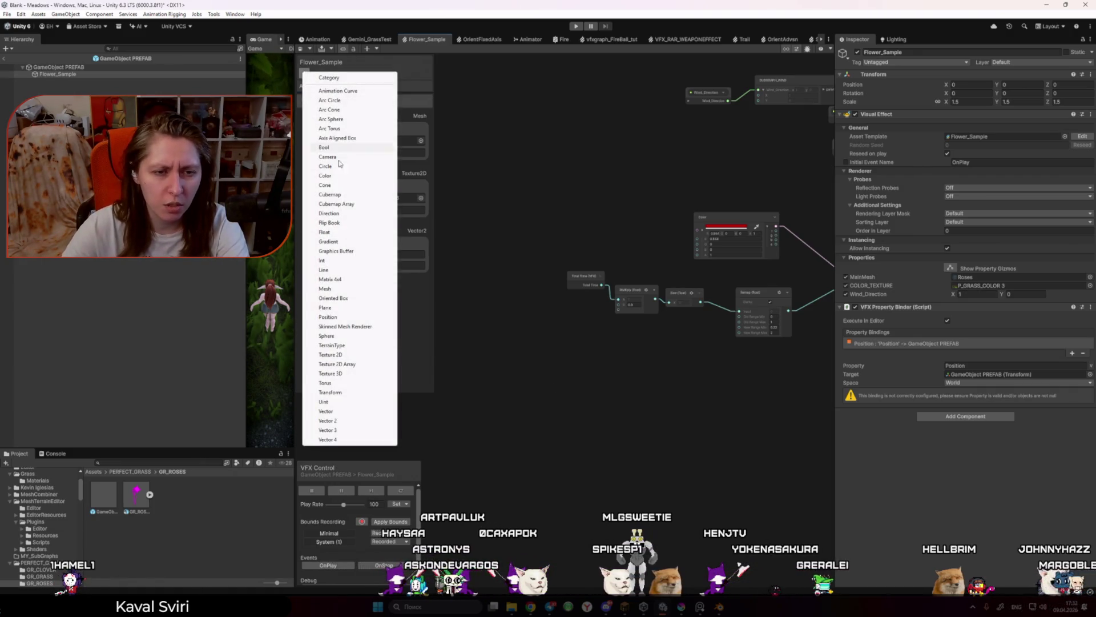
click(354, 317)
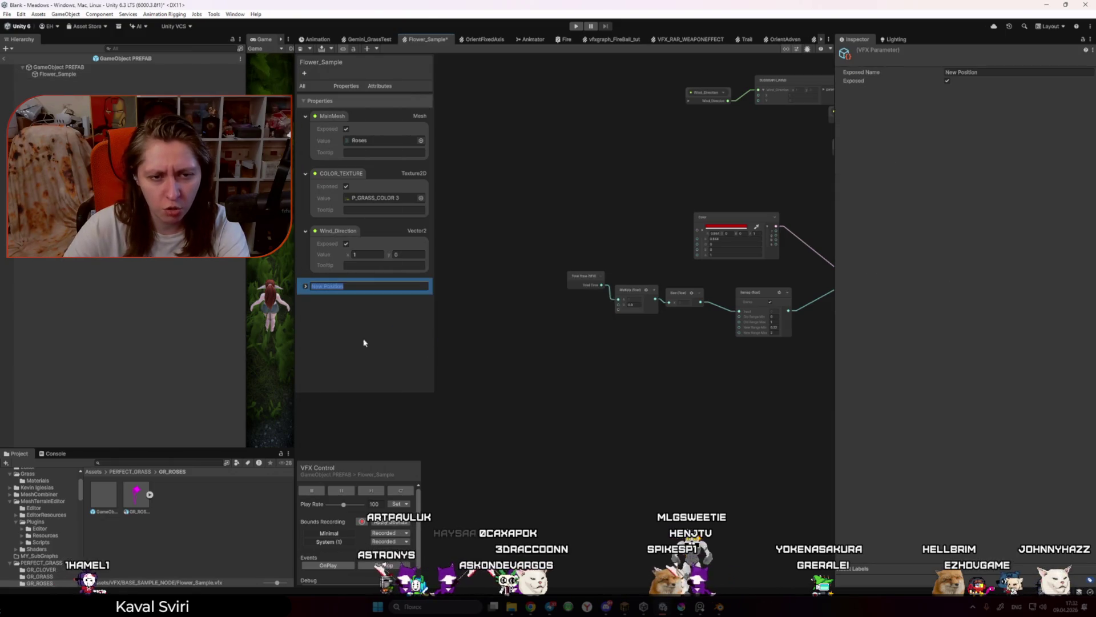
key(Return)
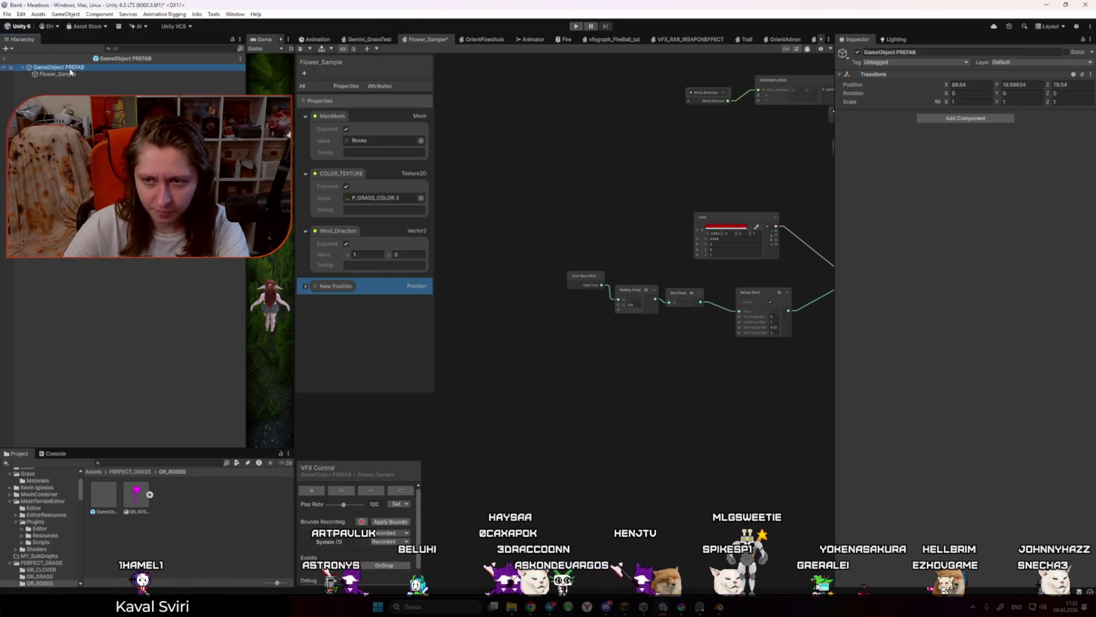
click(74, 73)
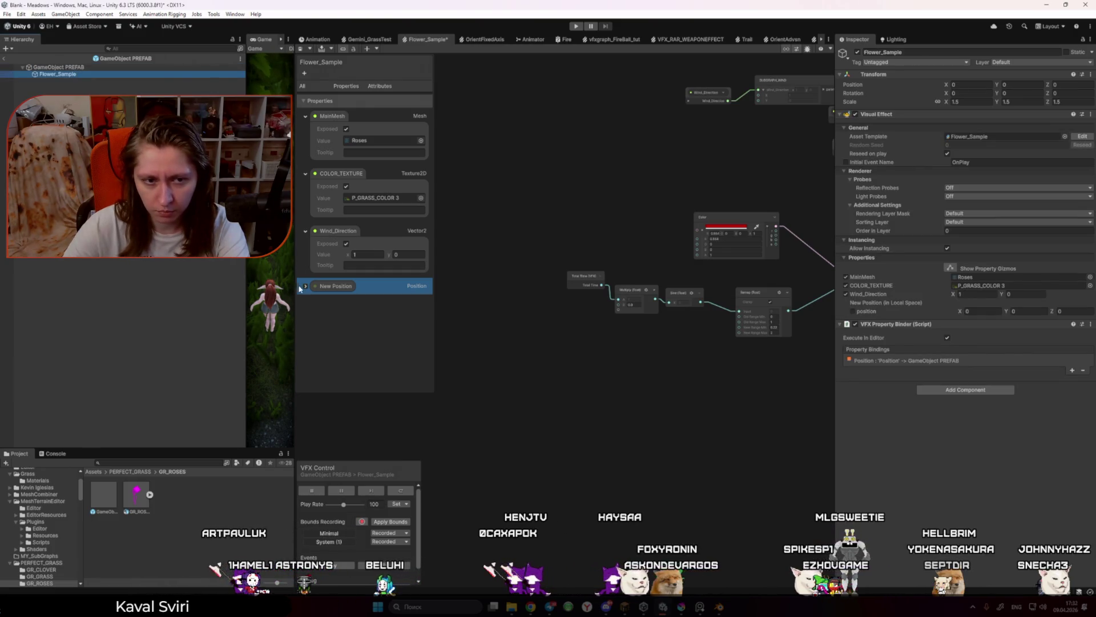
click(64, 67)
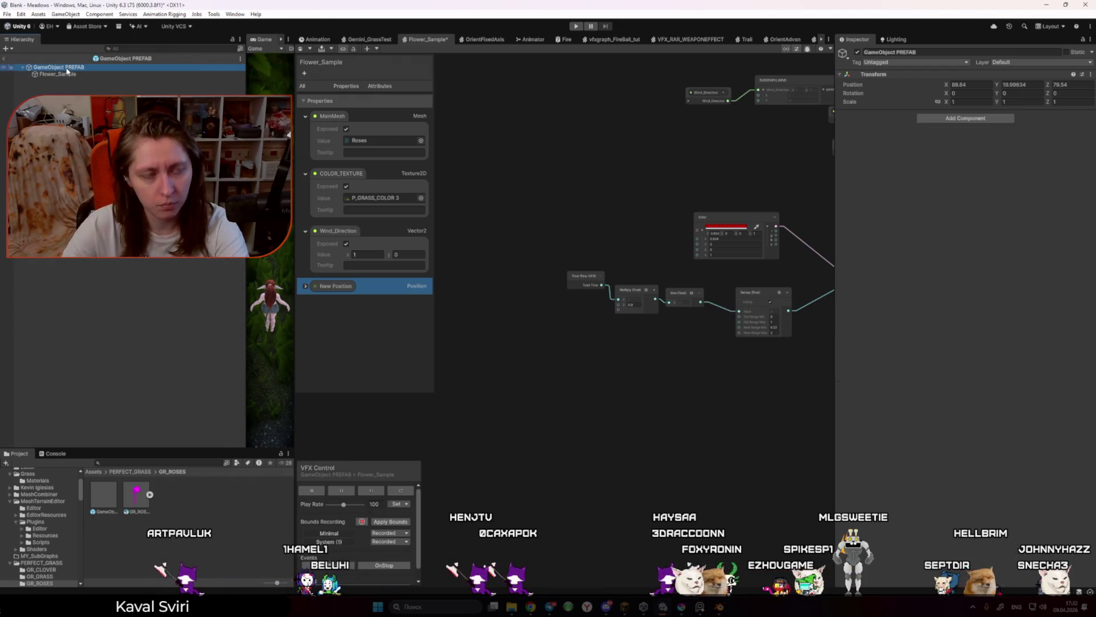
Step: Rename New Position to GameObject PREFAB and reselect Flower_Sample
click(342, 286)
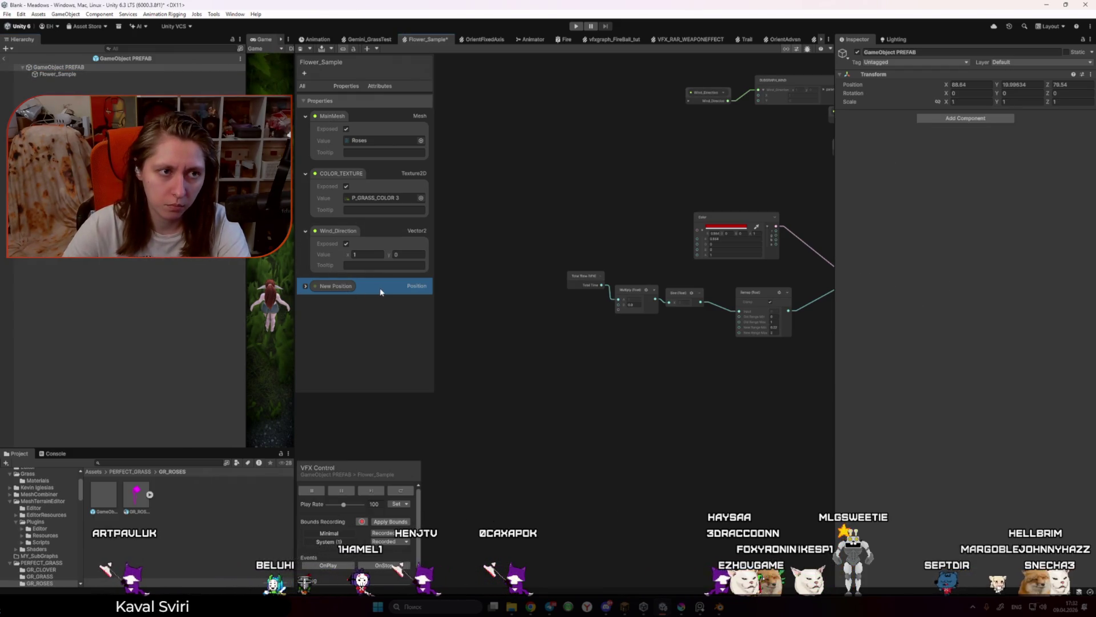
double_click(359, 287)
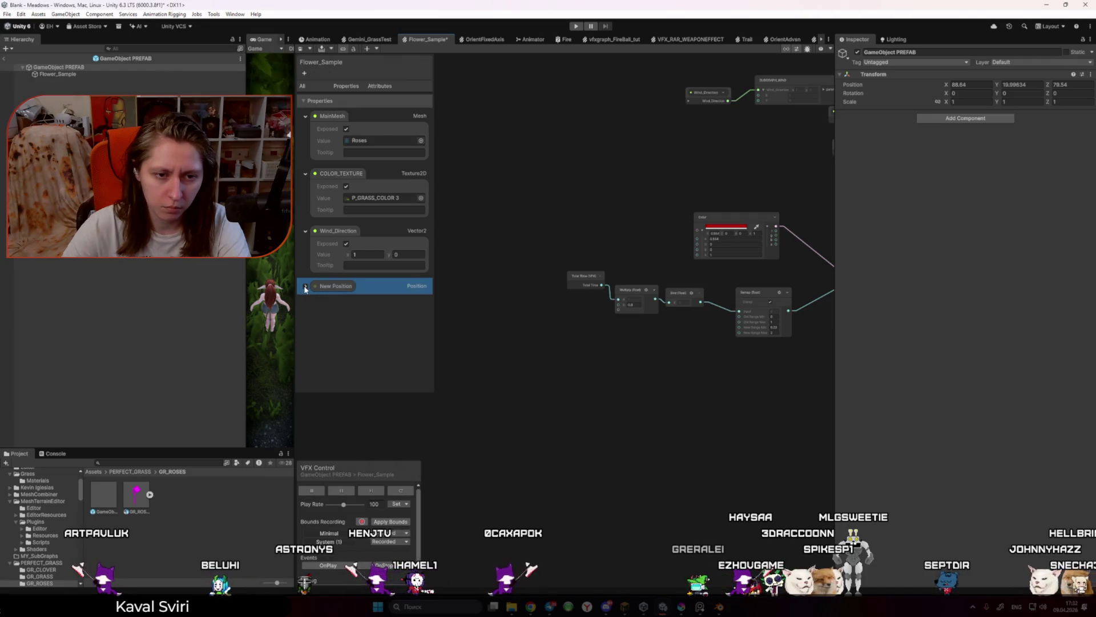
click(305, 287)
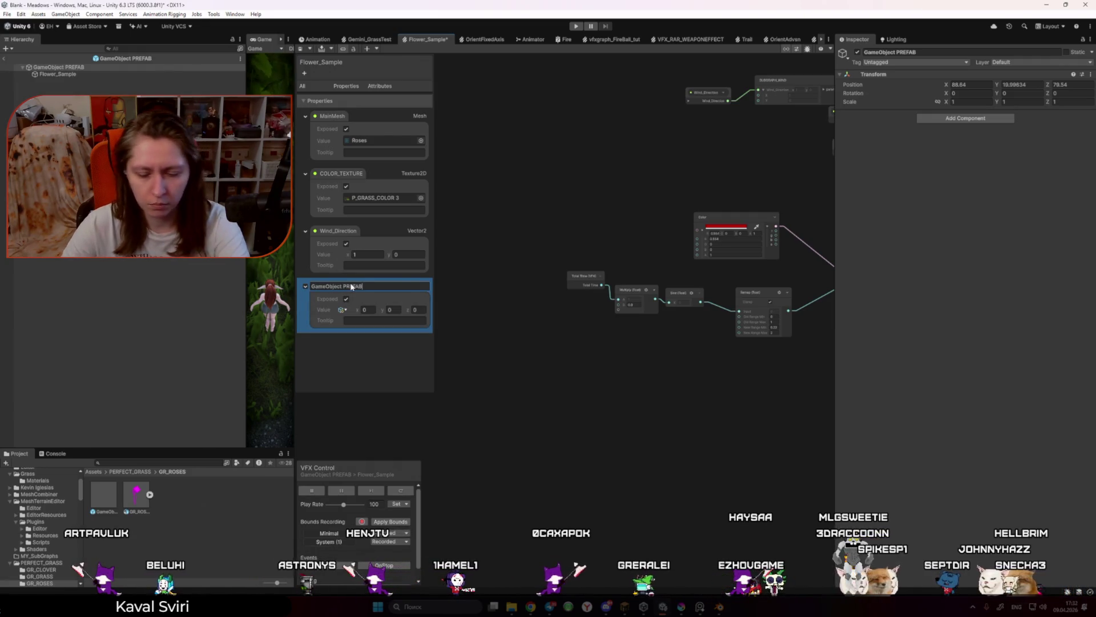
key(Return)
click(350, 295)
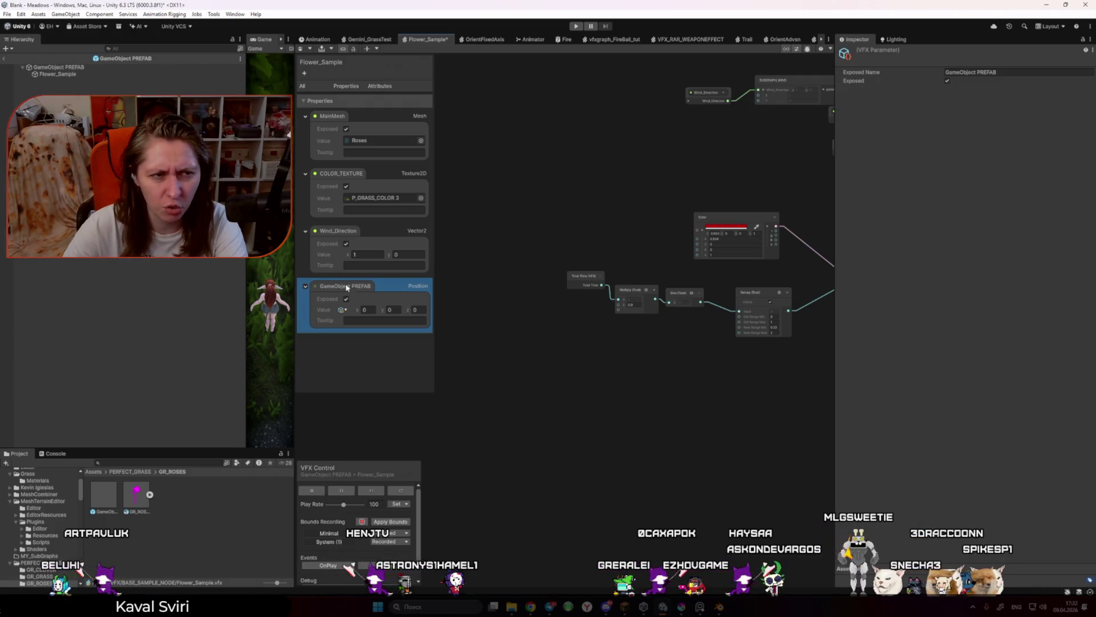
click(99, 74)
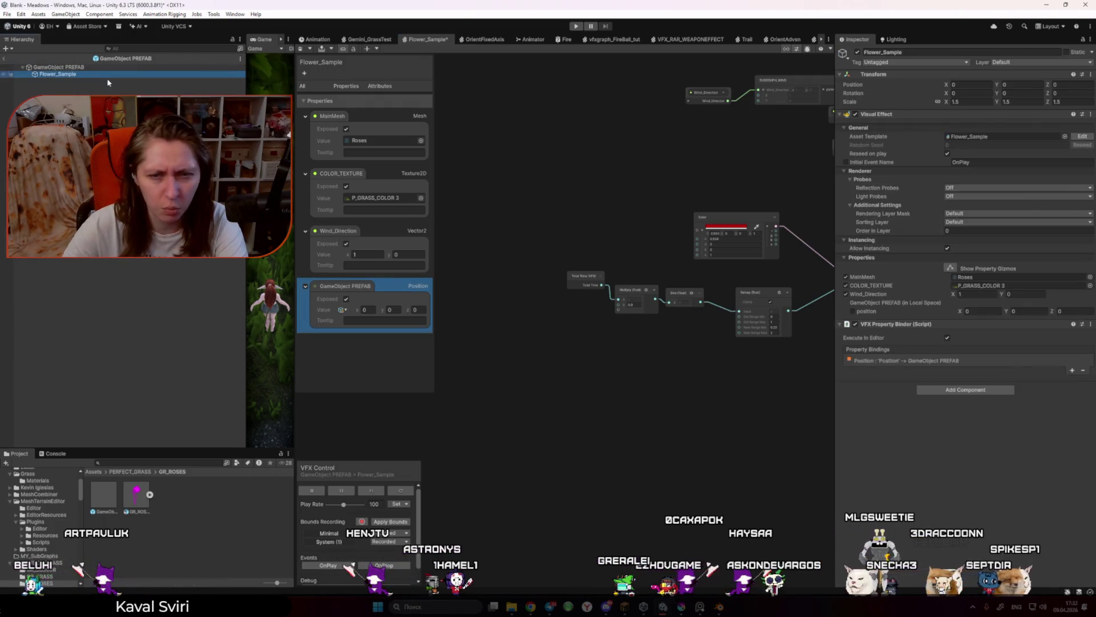
Step: Point the binding's Property at PositionEmpty and rename the blackboard property PositionEmpty
click(923, 362)
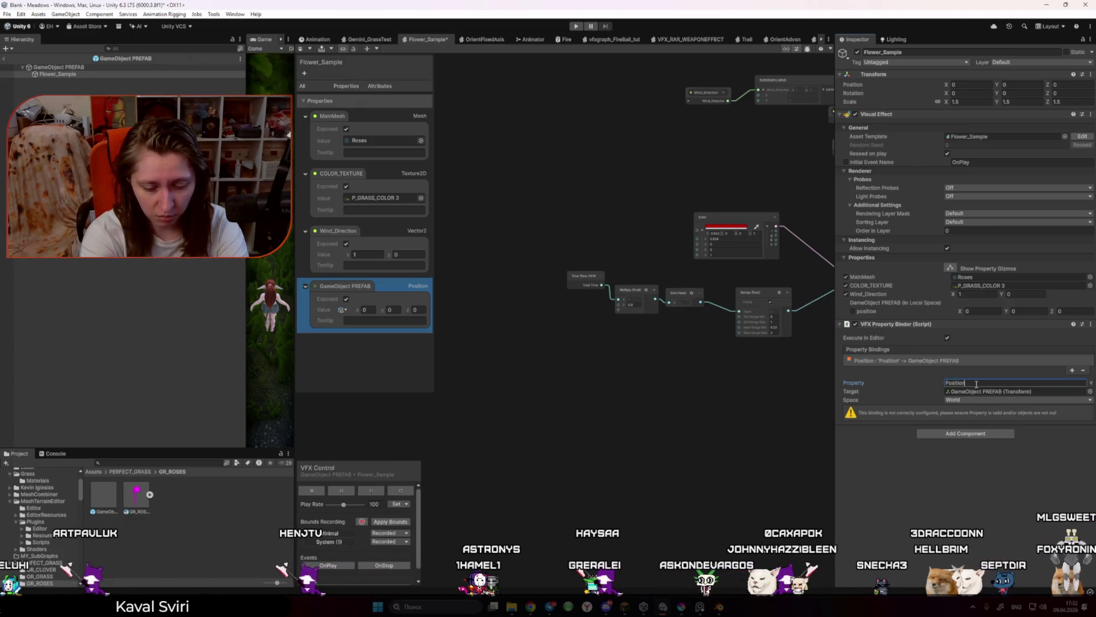
text(Em)
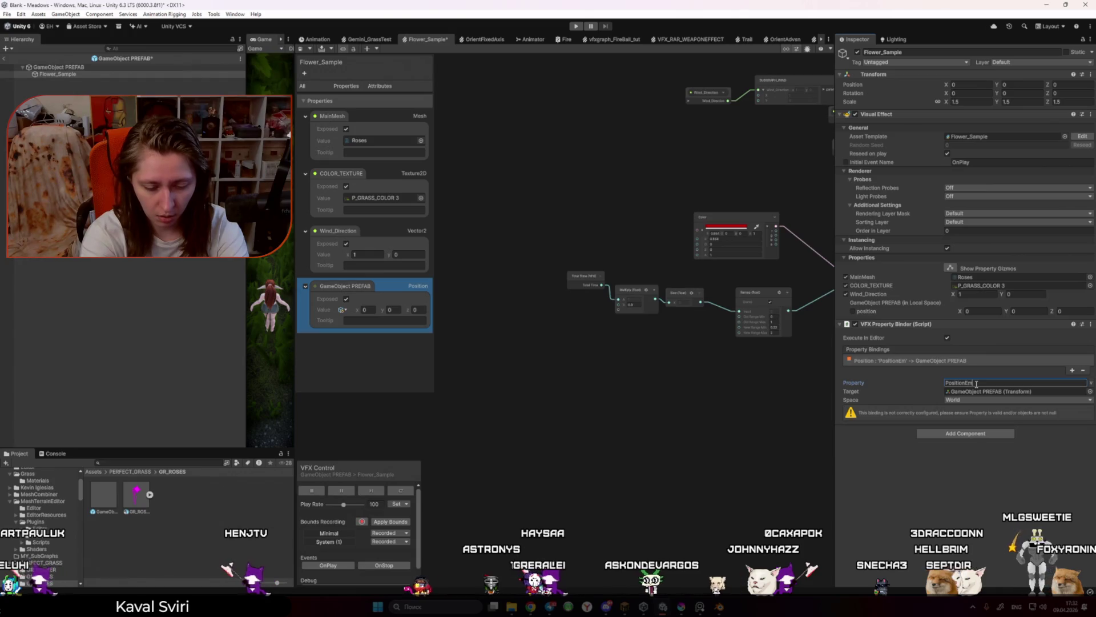
text(pty)
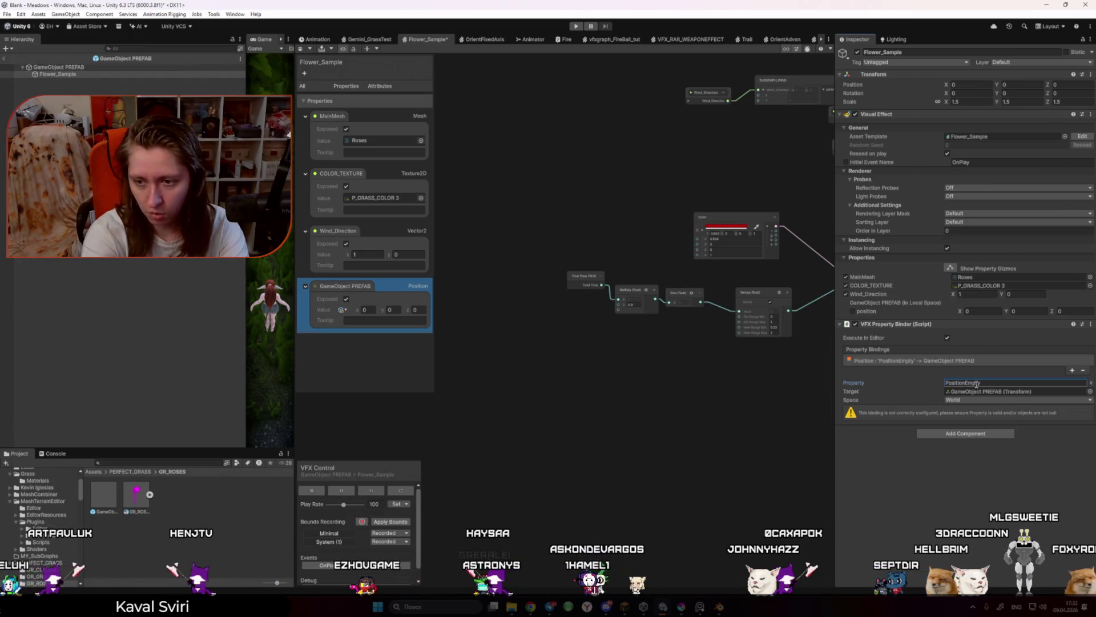
double_click(335, 286)
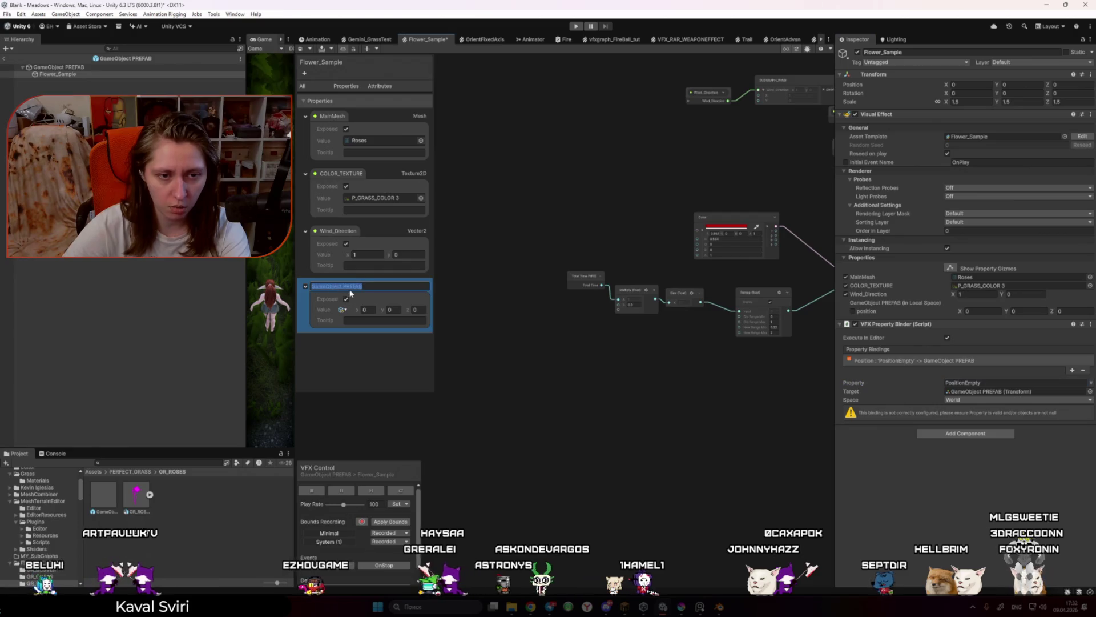
text(PositionEmpty)
key(Return)
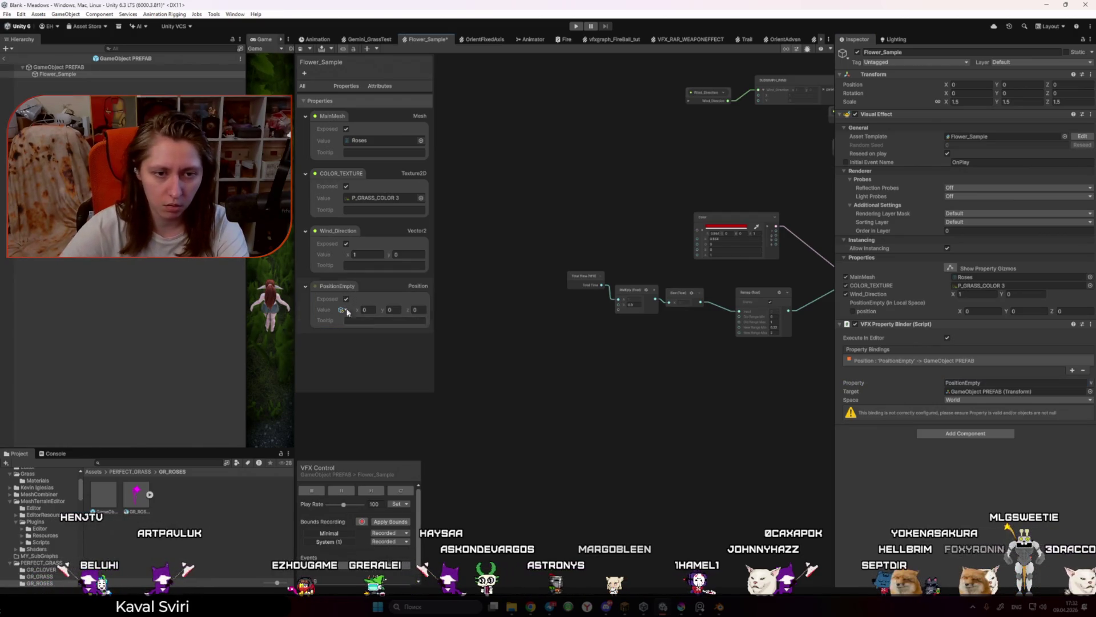
Step: Place a PositionEmpty node in the graph and expand its x, y, z outputs, discarding a stray Multiply node
mouse_move(559, 352)
mouse_down()
mouse_move(583, 377)
mouse_move(576, 371)
mouse_up()
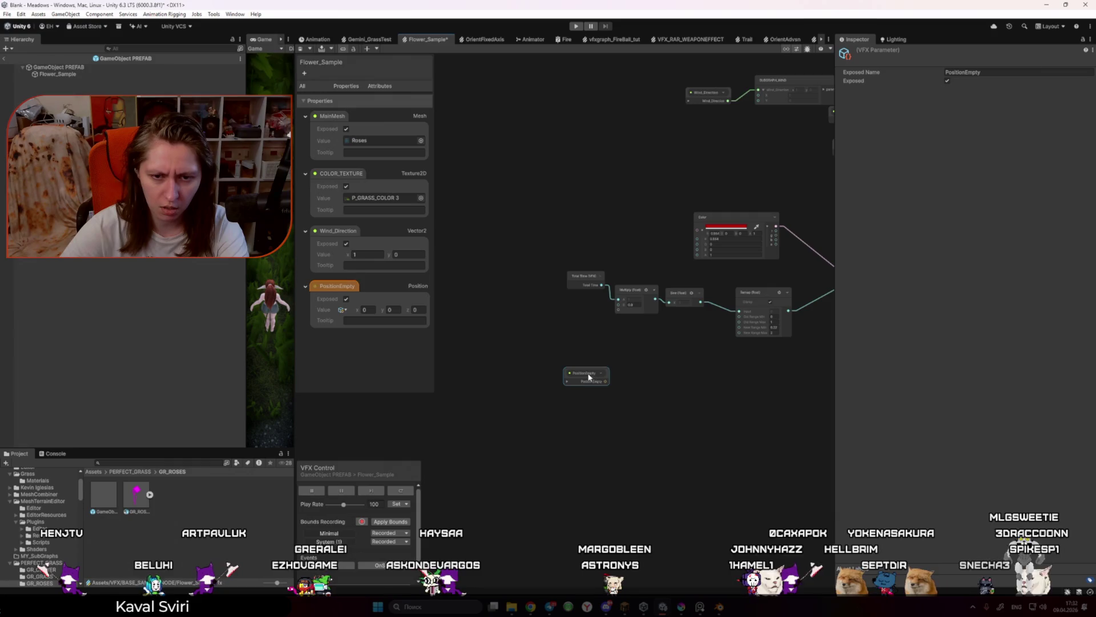
click(573, 379)
scroll(617, 409, up, 3)
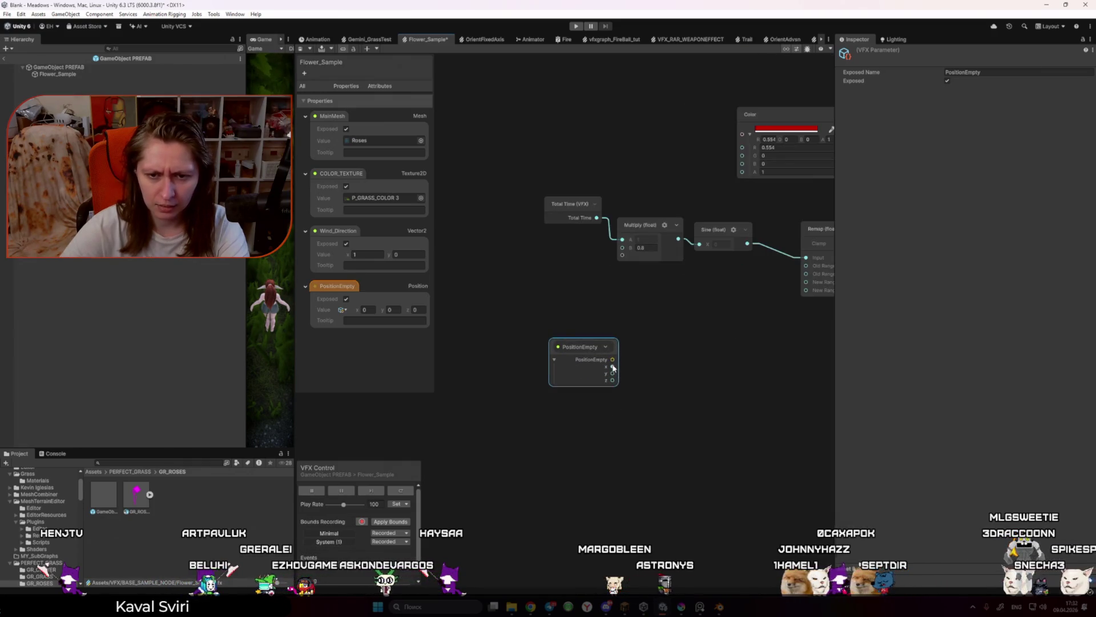
drag(670, 355, 672, 346)
click(614, 452)
text(mult)
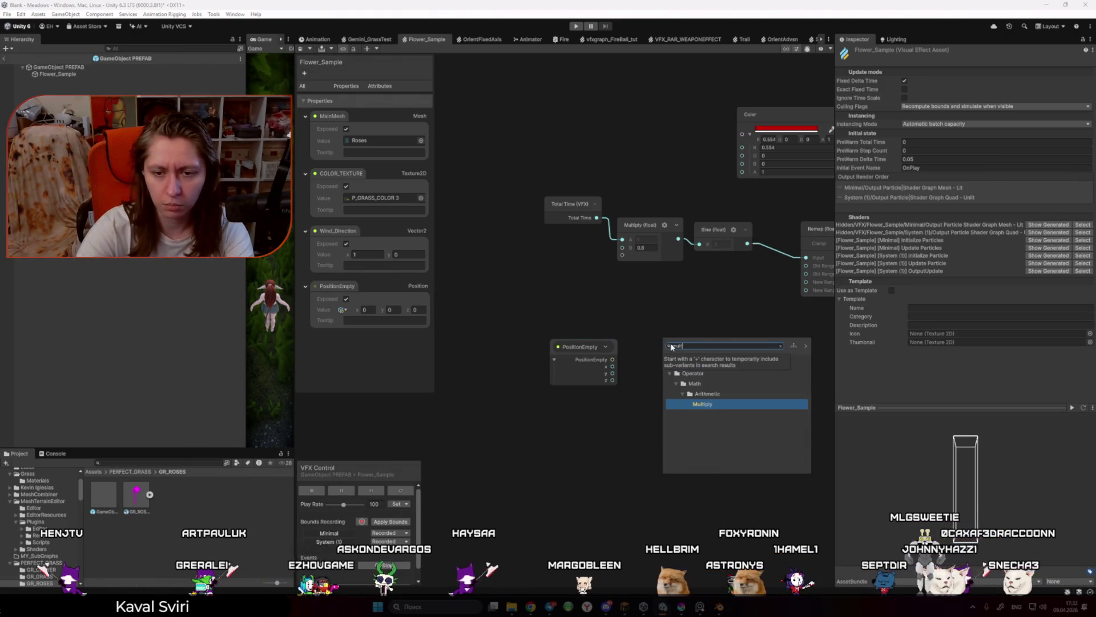
key(Return)
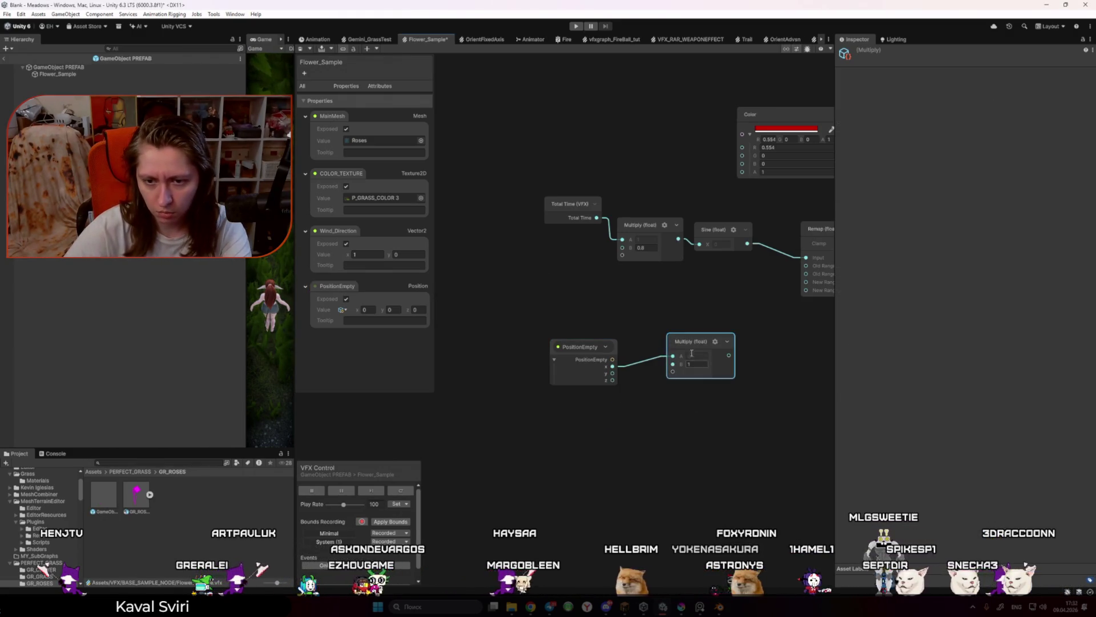
key(Delete)
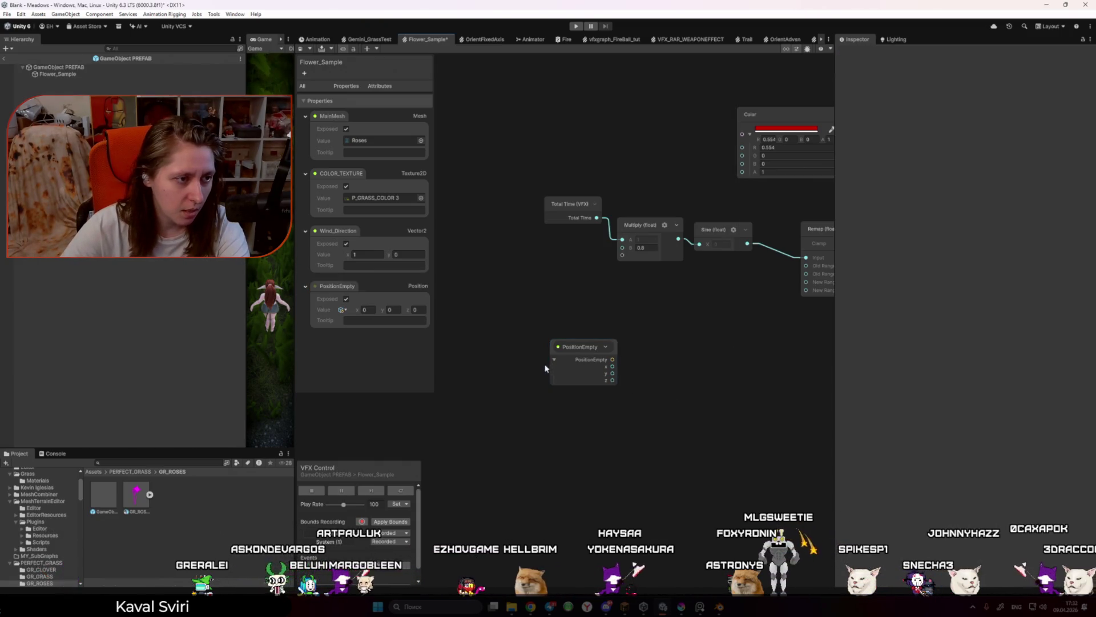
Step: Create a three-input Add (float) node beside PositionEmpty and wire x, y, z into A, B, C
key(space)
text(su)
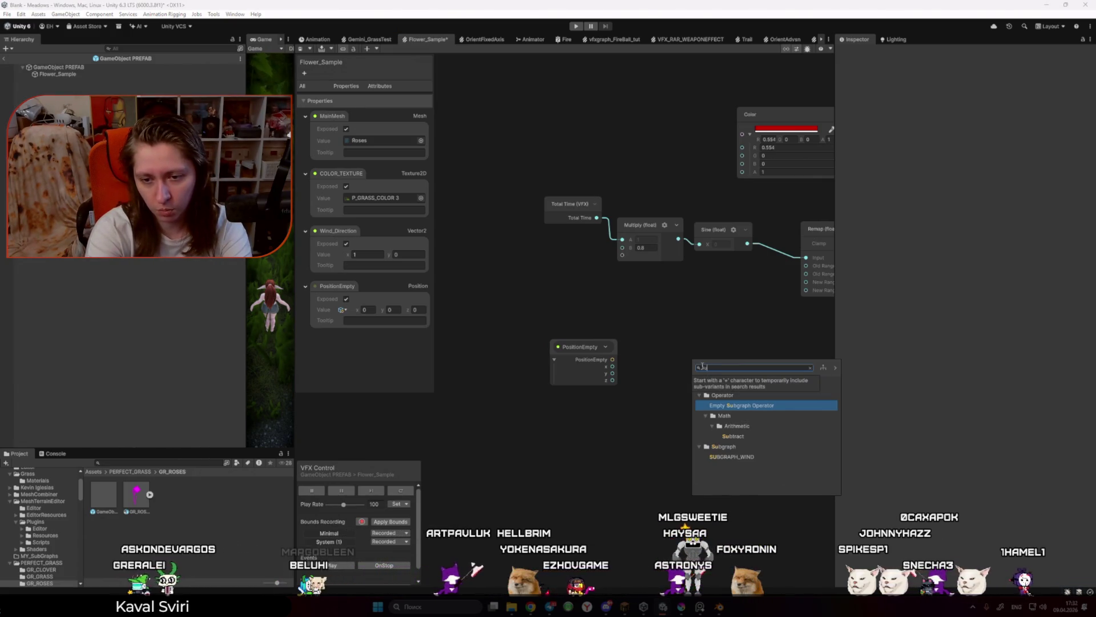
key(BackSpace)
key(BackSpace)
text(add)
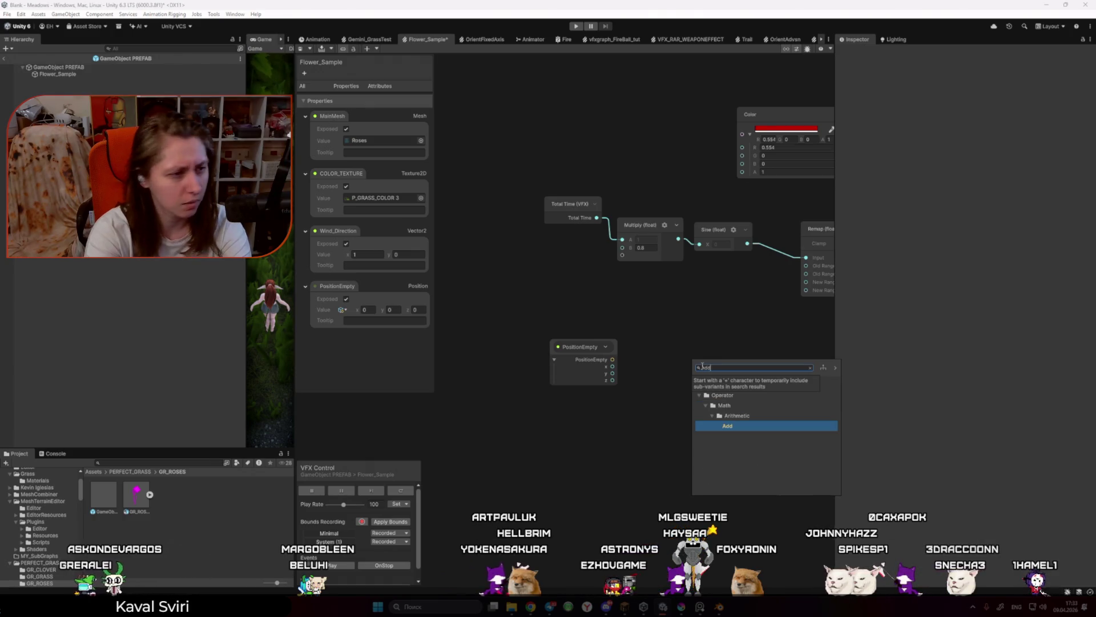
key(Return)
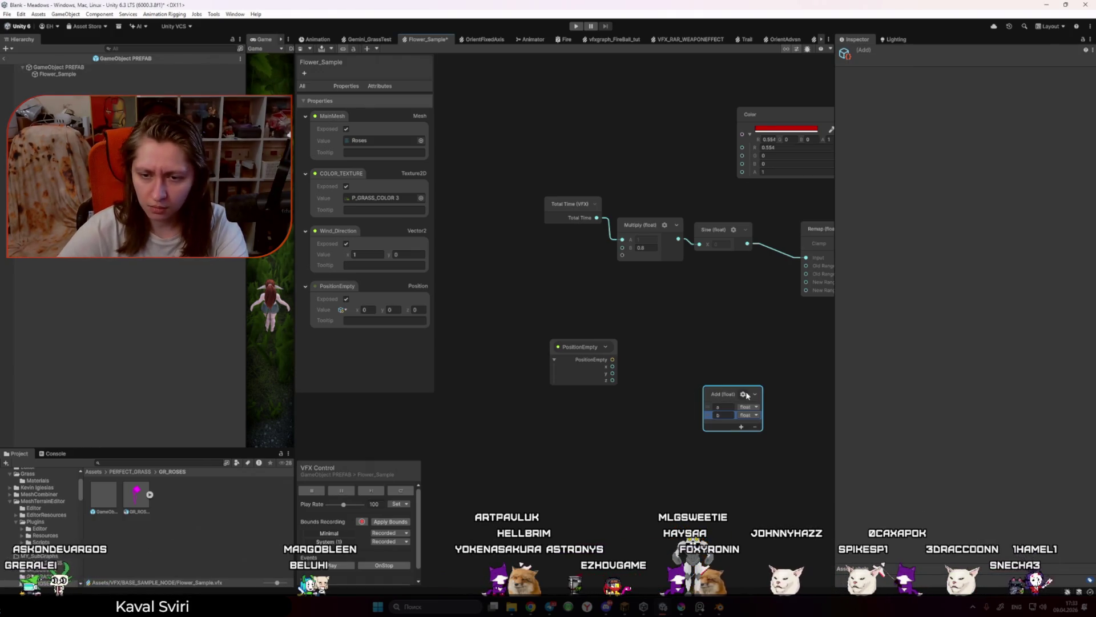
click(741, 427)
drag(735, 396, 706, 361)
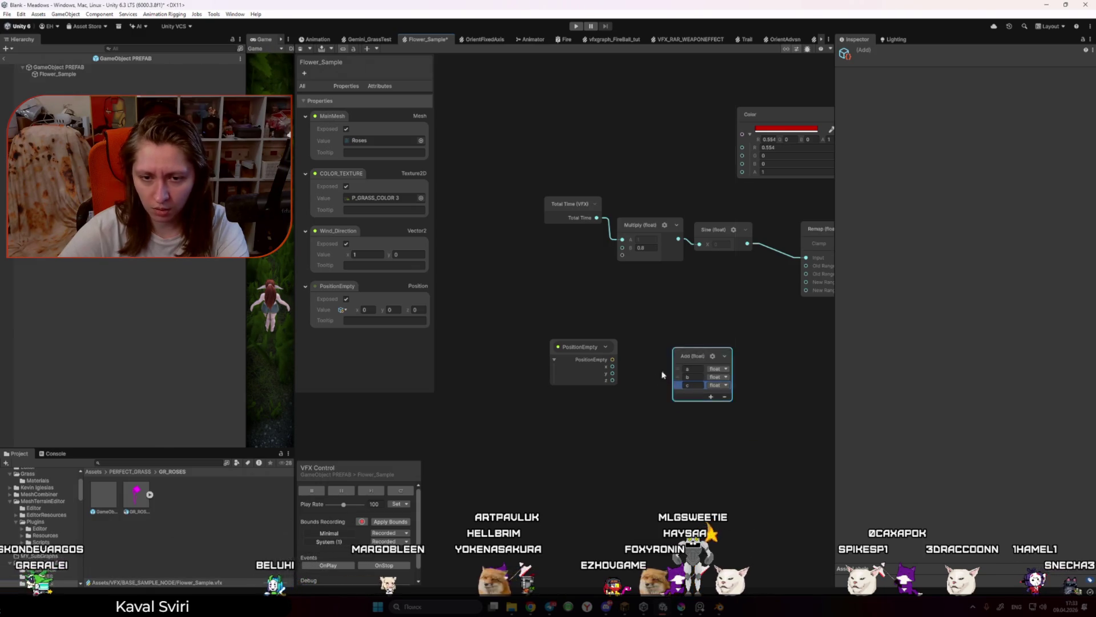
click(669, 393)
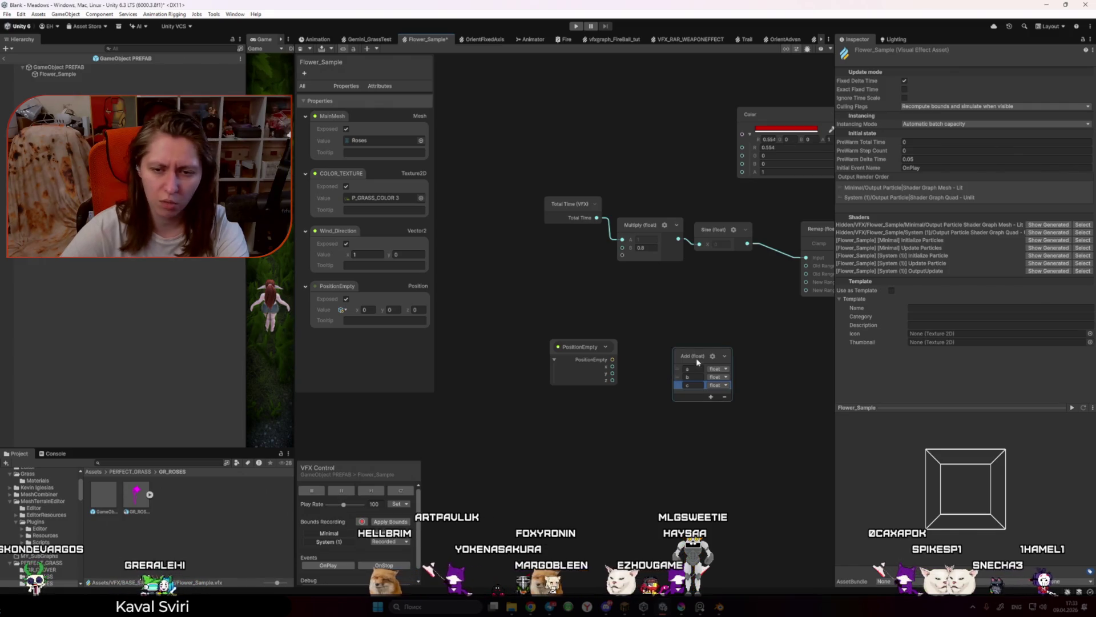
shift+click(613, 368)
mouse_move(697, 362)
mouse_down()
mouse_move(689, 342)
mouse_move(673, 348)
mouse_up()
click(705, 336)
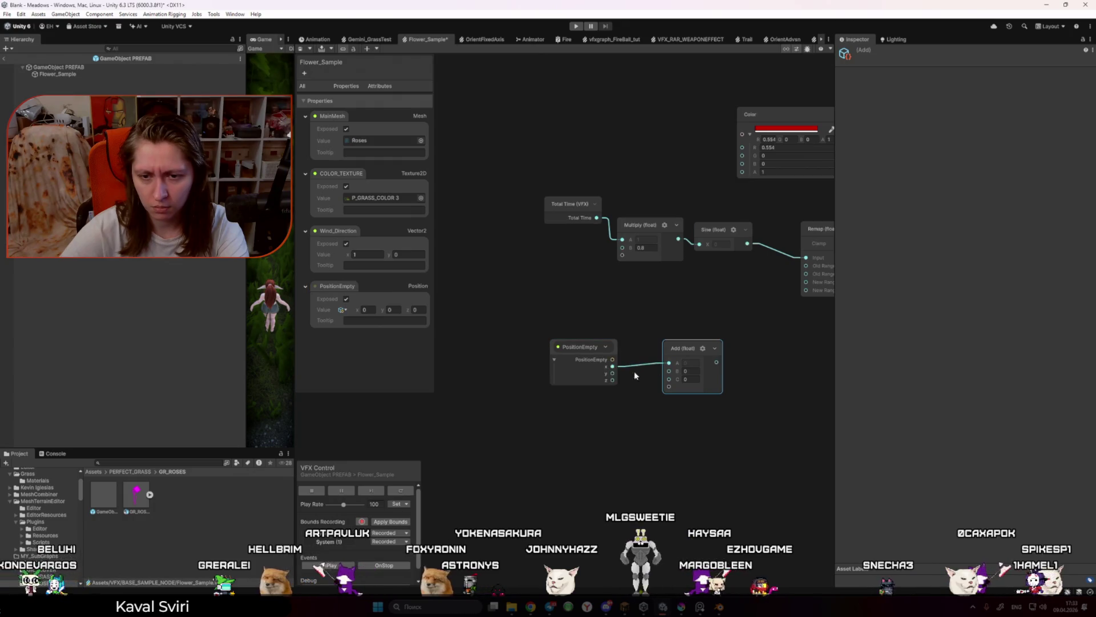
mouse_move(613, 366)
mouse_down()
mouse_move(669, 362)
mouse_move(670, 379)
mouse_up()
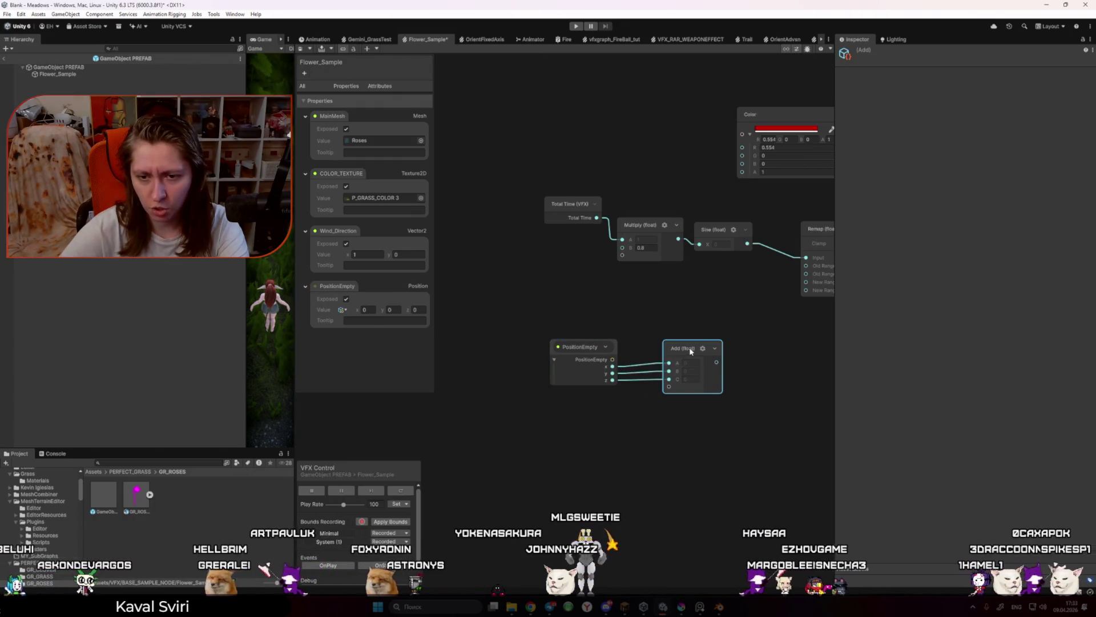
Step: Collapse the Add node to a compact pill, save the Flower_Sample graph, and nudge Add right
click(715, 348)
click(591, 350)
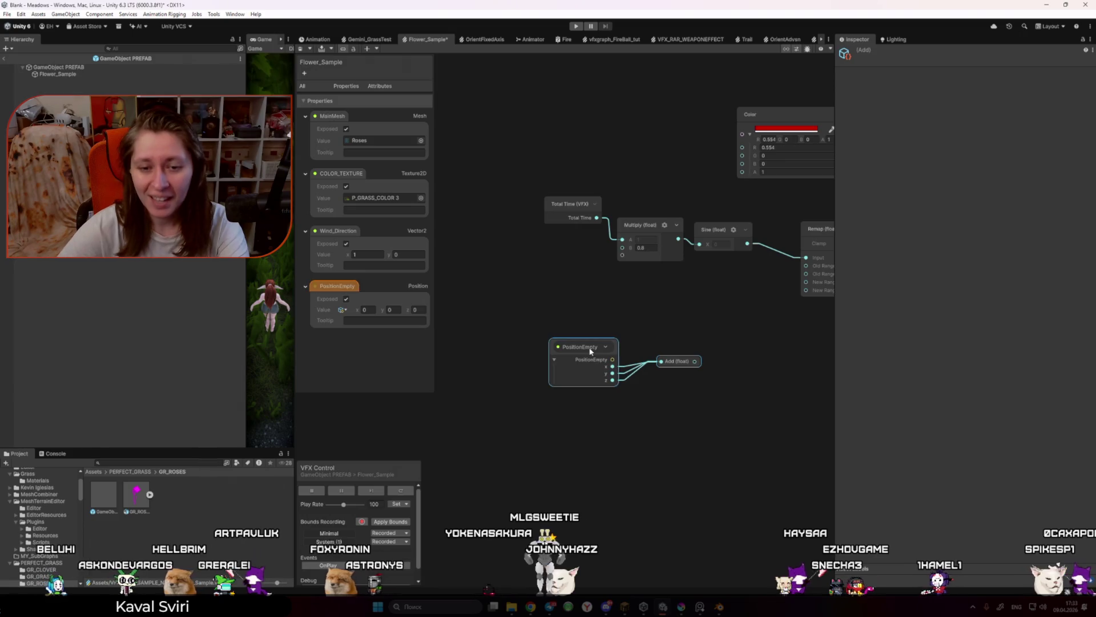
click(679, 362)
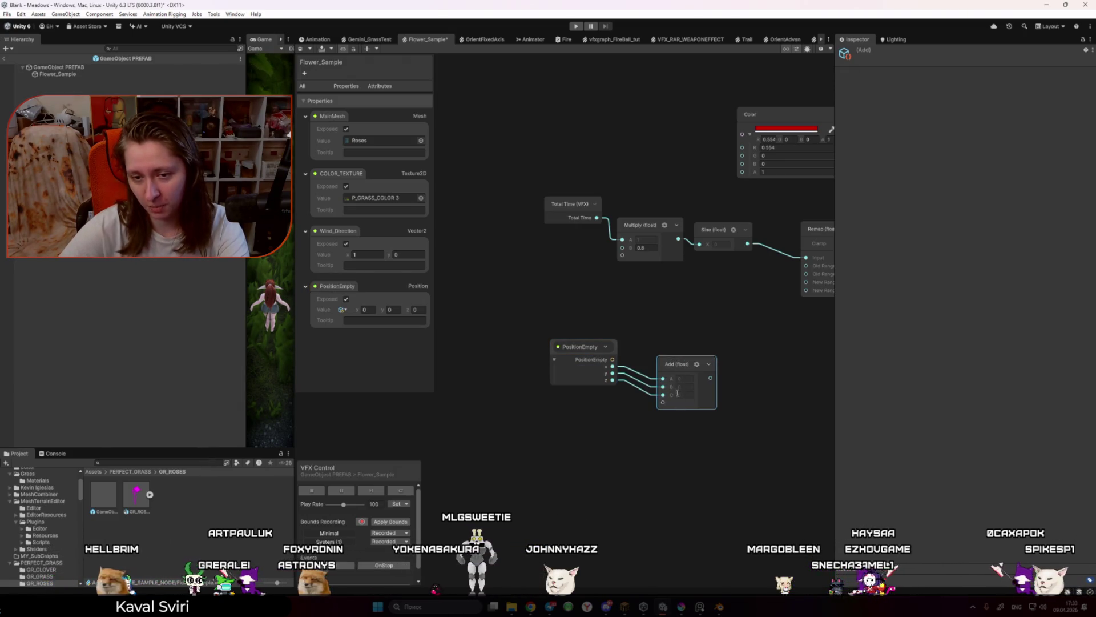
double_click(679, 366)
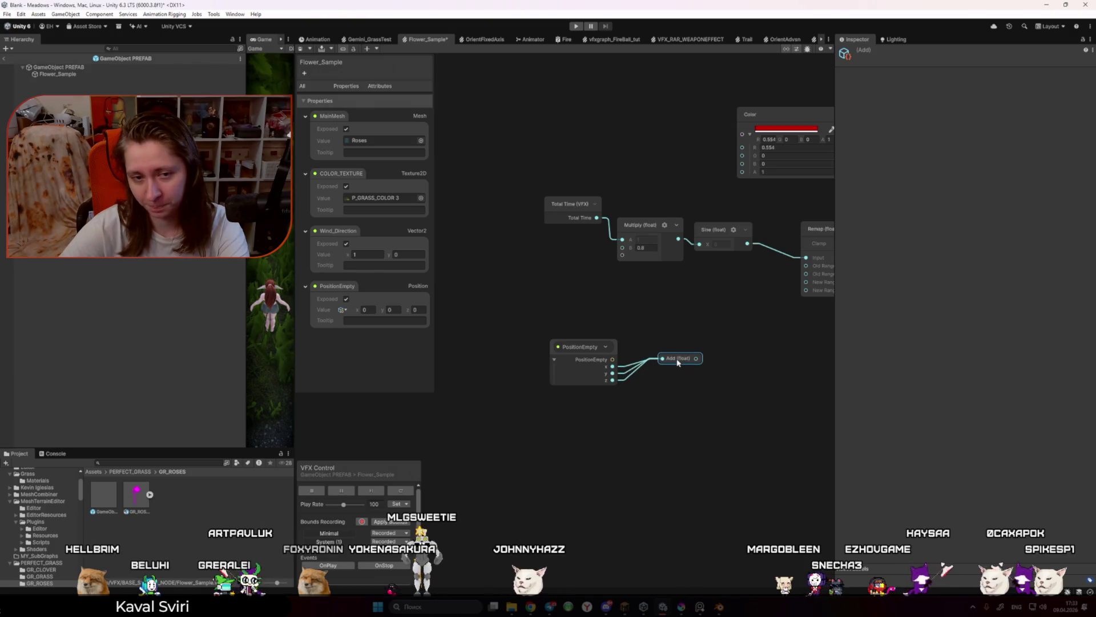
click(672, 393)
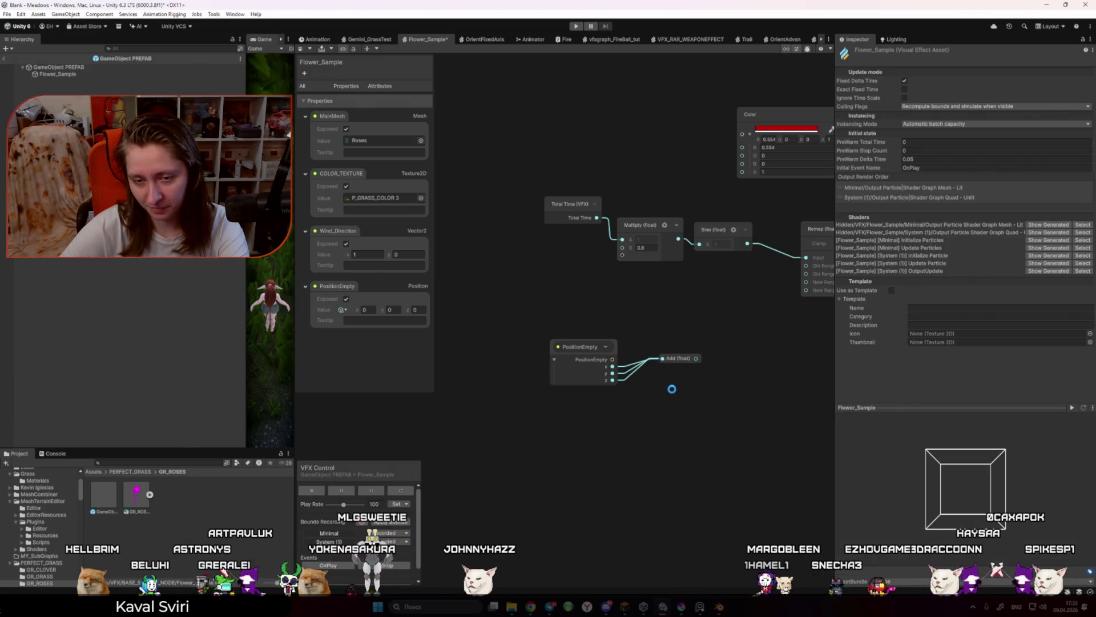
click(579, 375)
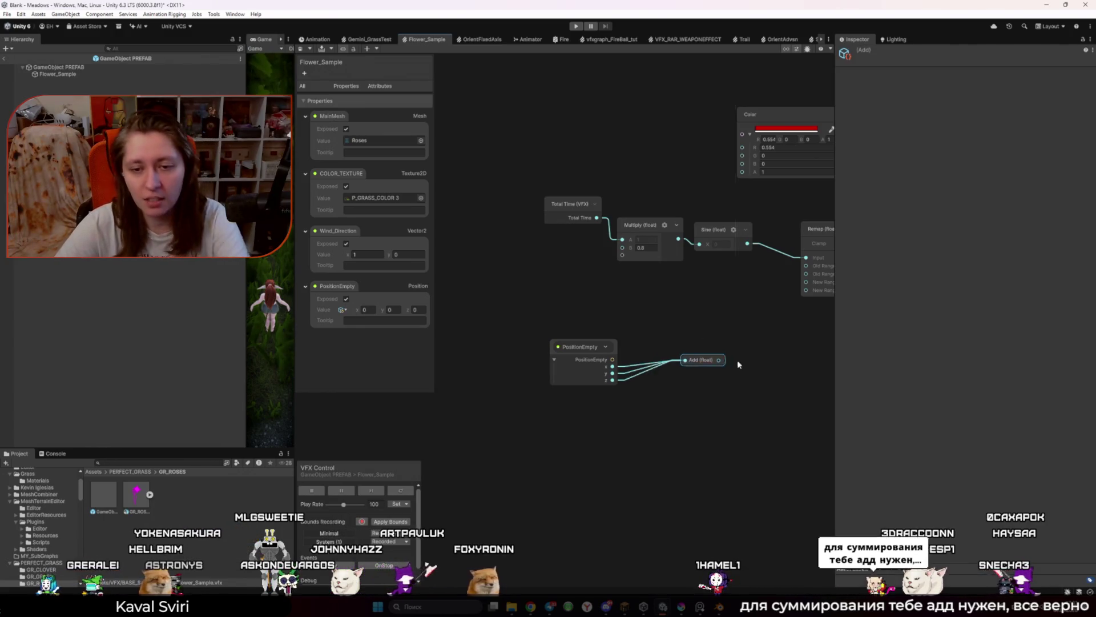
mouse_move(703, 360)
mouse_down()
mouse_move(723, 360)
mouse_move(723, 370)
mouse_up()
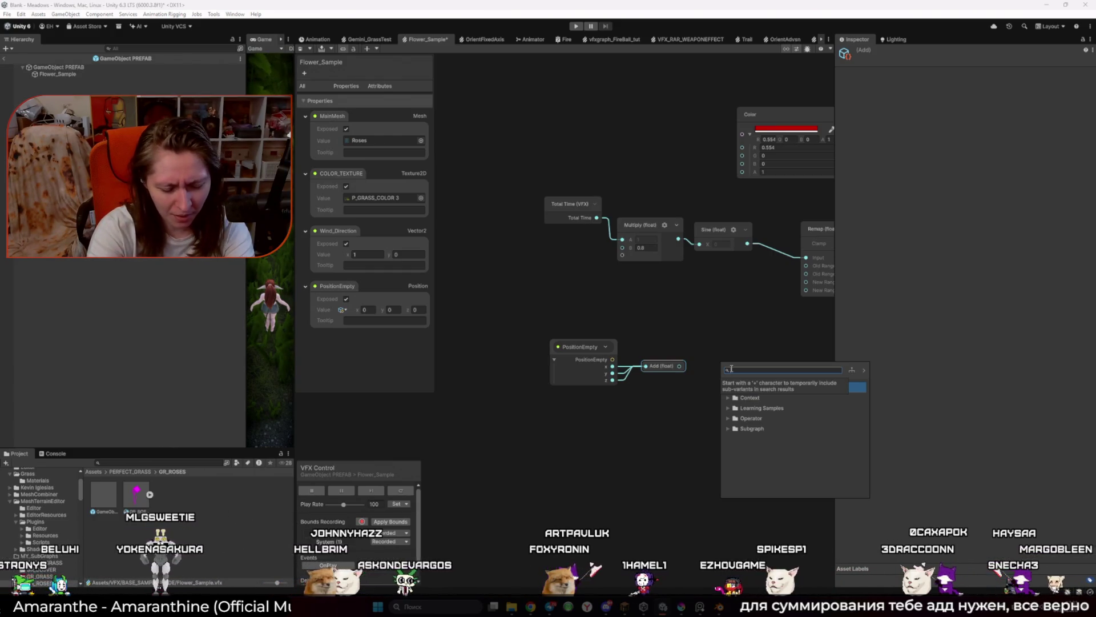
Step: Create a Divide (float) node from the Add output via a 'div' search, then collapse and shift it left
text(de)
key(BackSpace)
key(BackSpace)
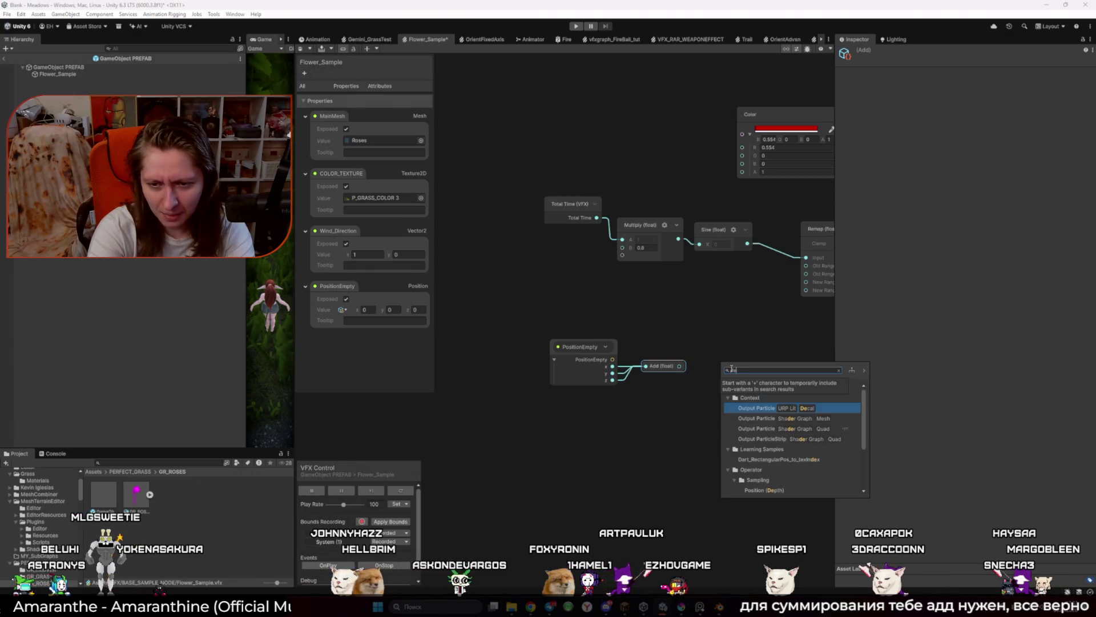
click(734, 421)
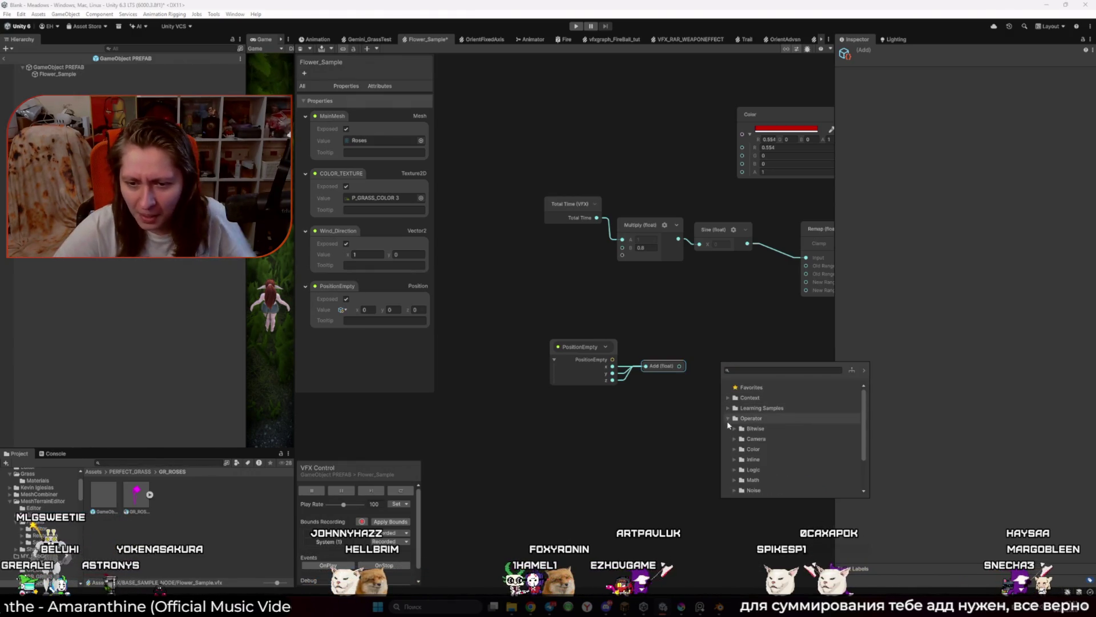
click(735, 481)
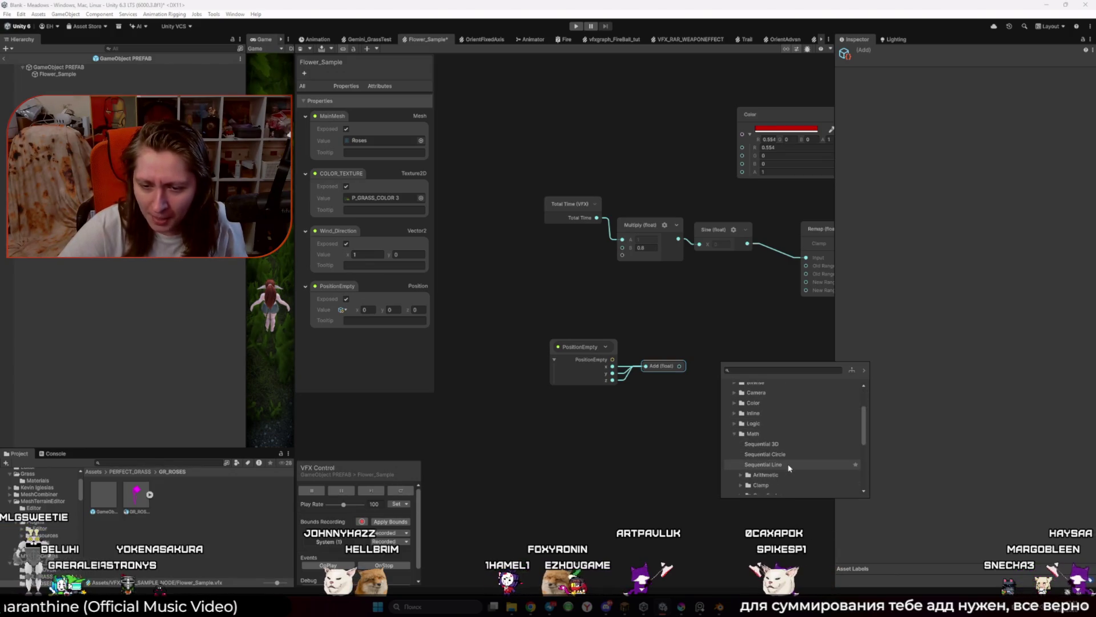
click(736, 434)
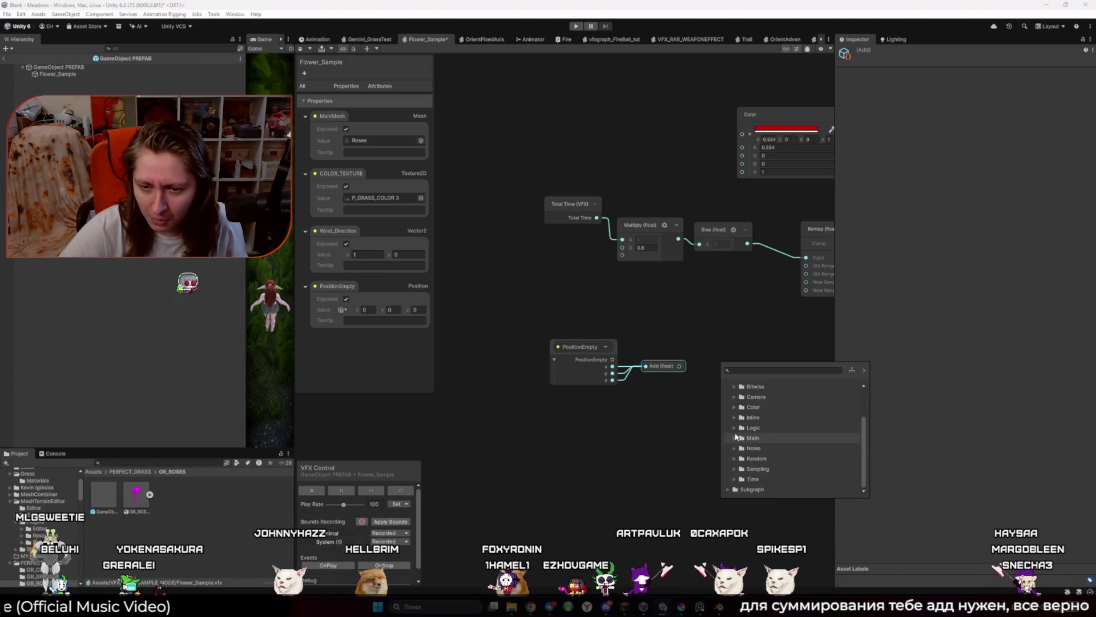
click(735, 417)
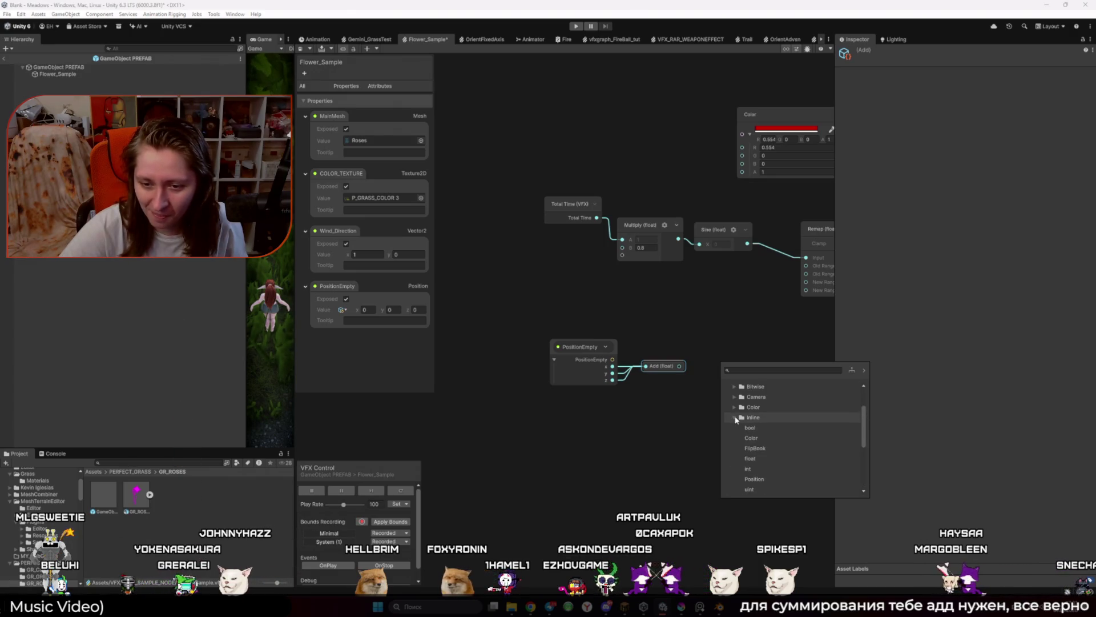
click(754, 370)
text(m)
key(BackSpace)
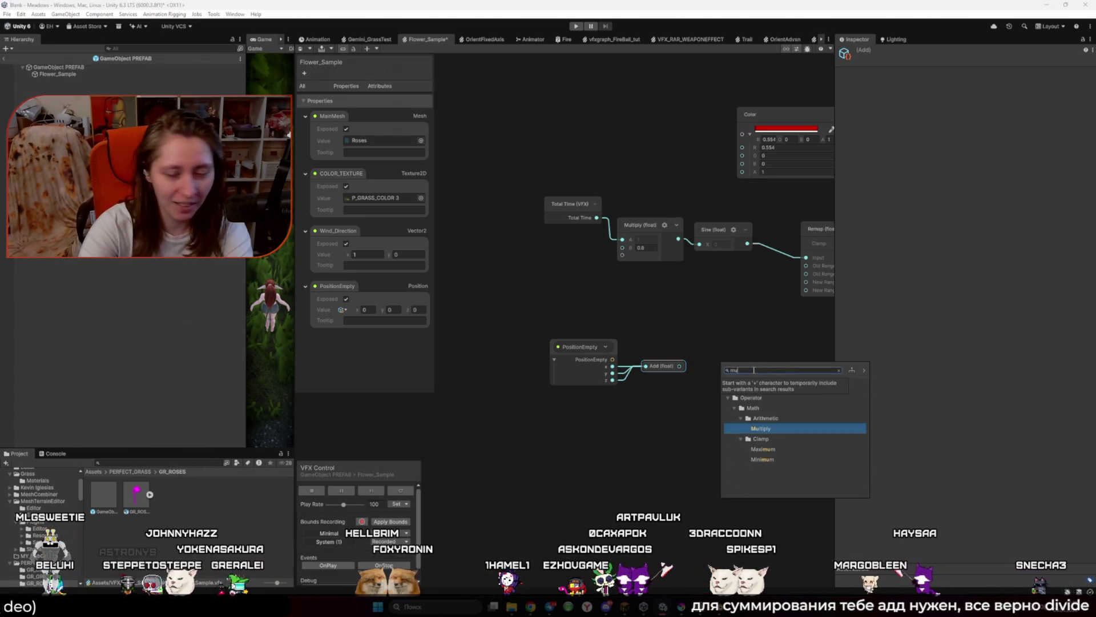
text(div)
key(Return)
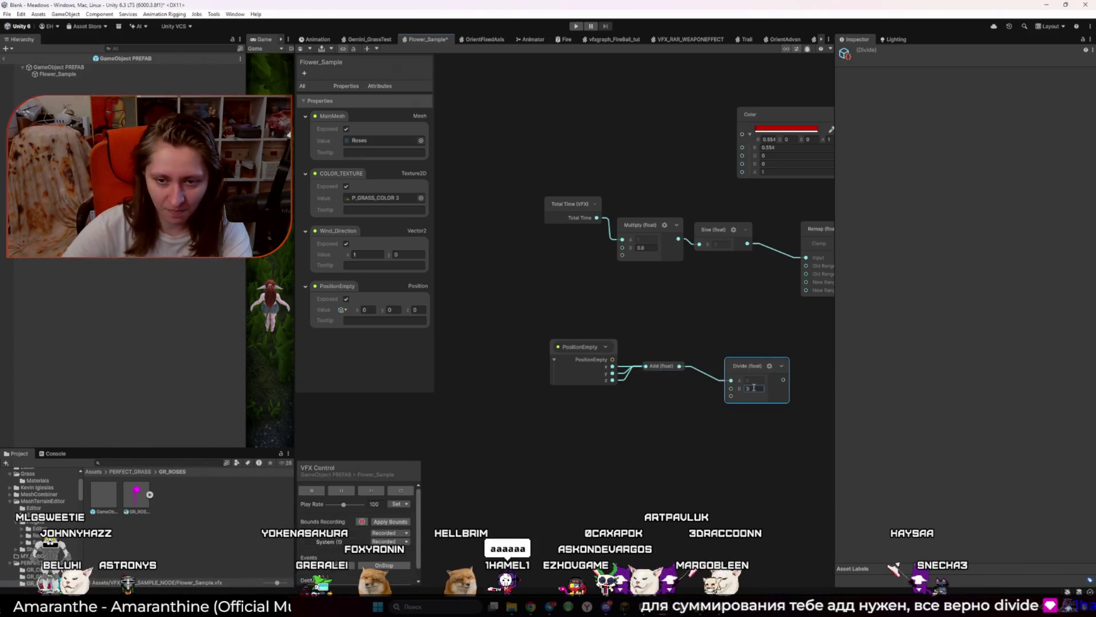
click(781, 365)
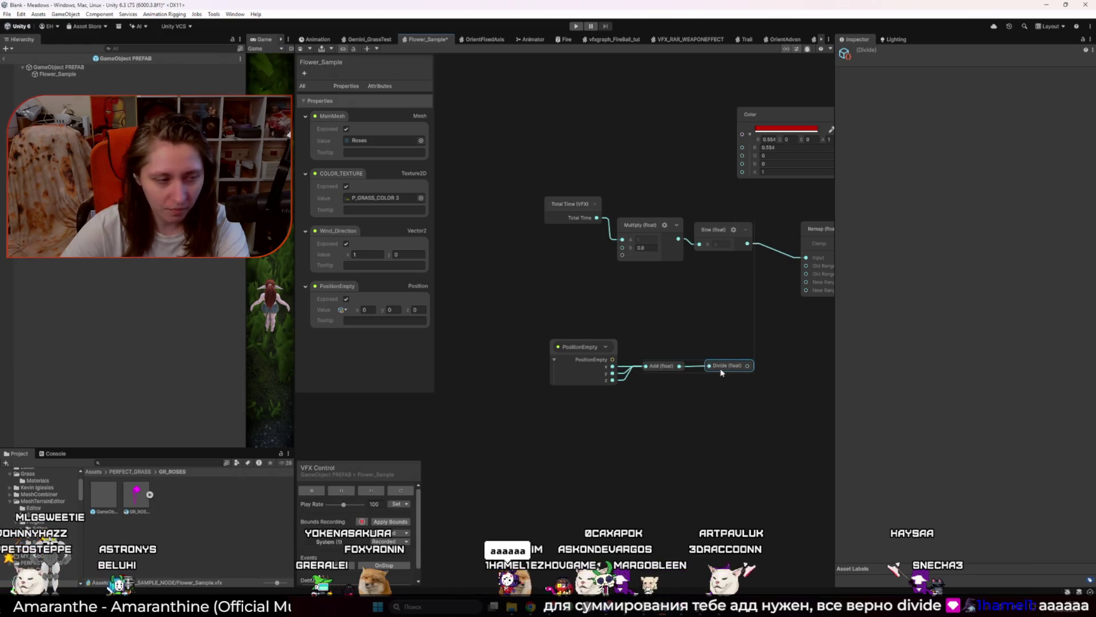
drag(721, 372, 680, 413)
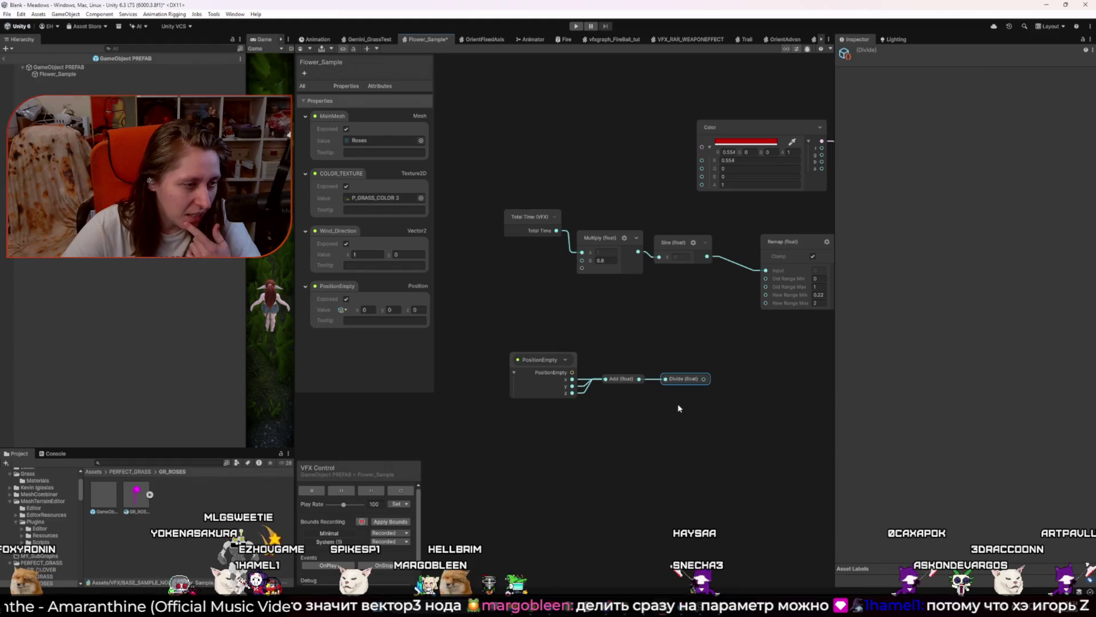
scroll(688, 354, down, 2)
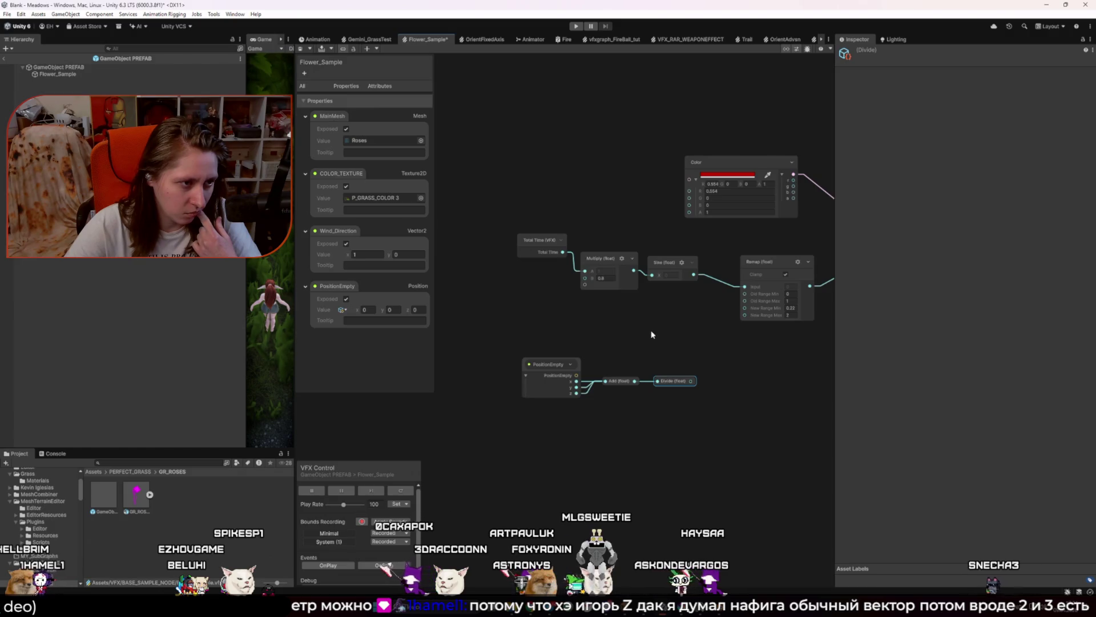
click(613, 341)
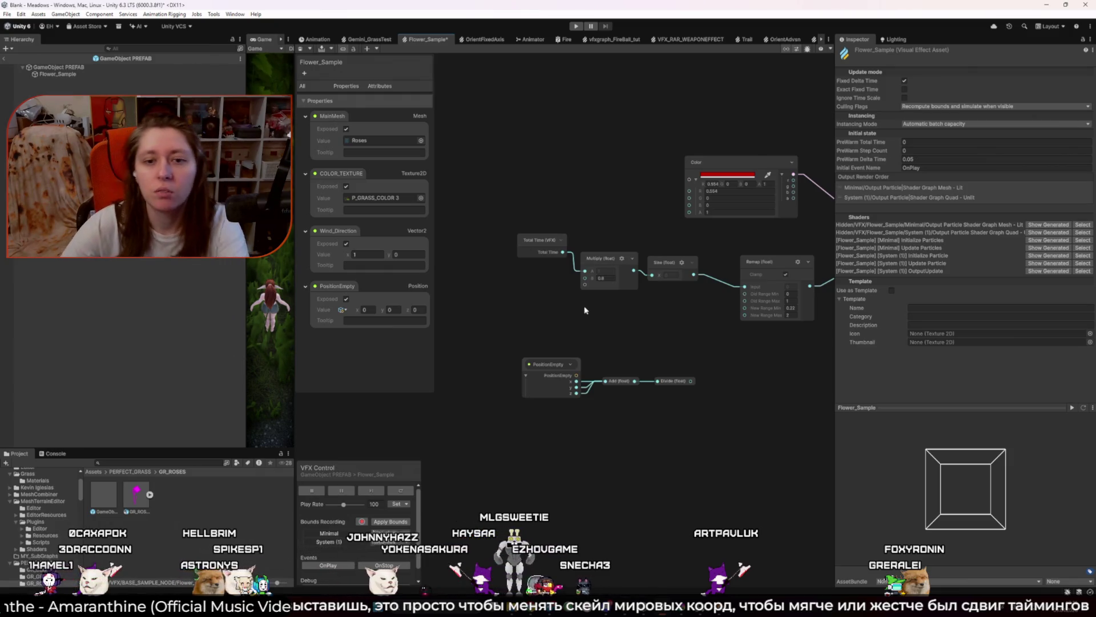
Step: Create an Add (float) node from Total Time's output and shift the PositionEmpty chain left
drag(548, 241, 537, 249)
click(598, 262)
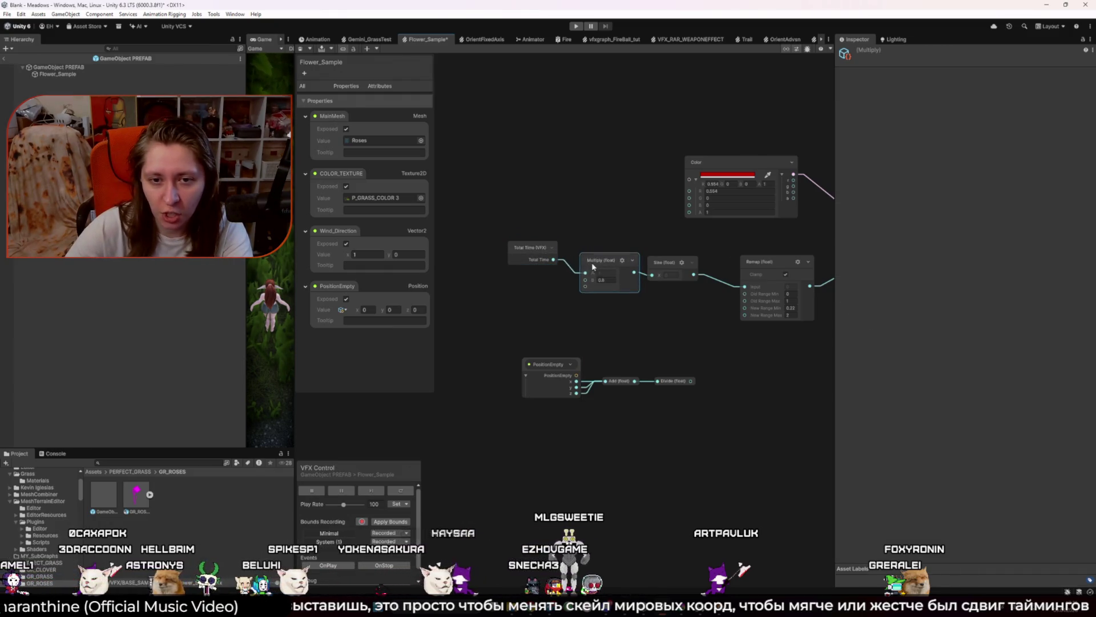
drag(607, 262, 623, 301)
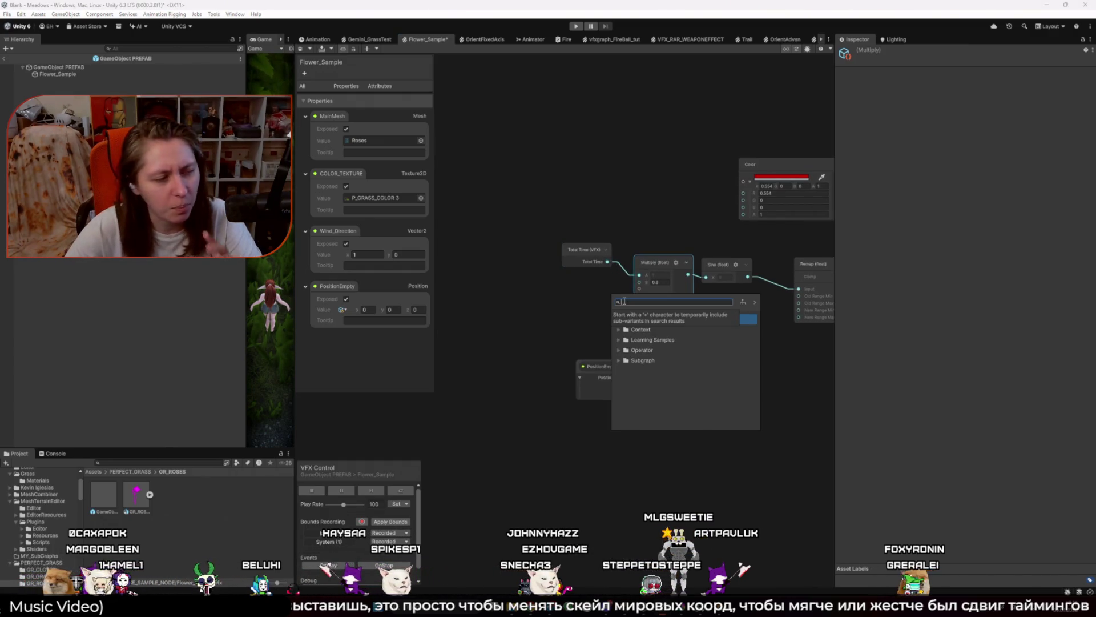
text(add)
key(Return)
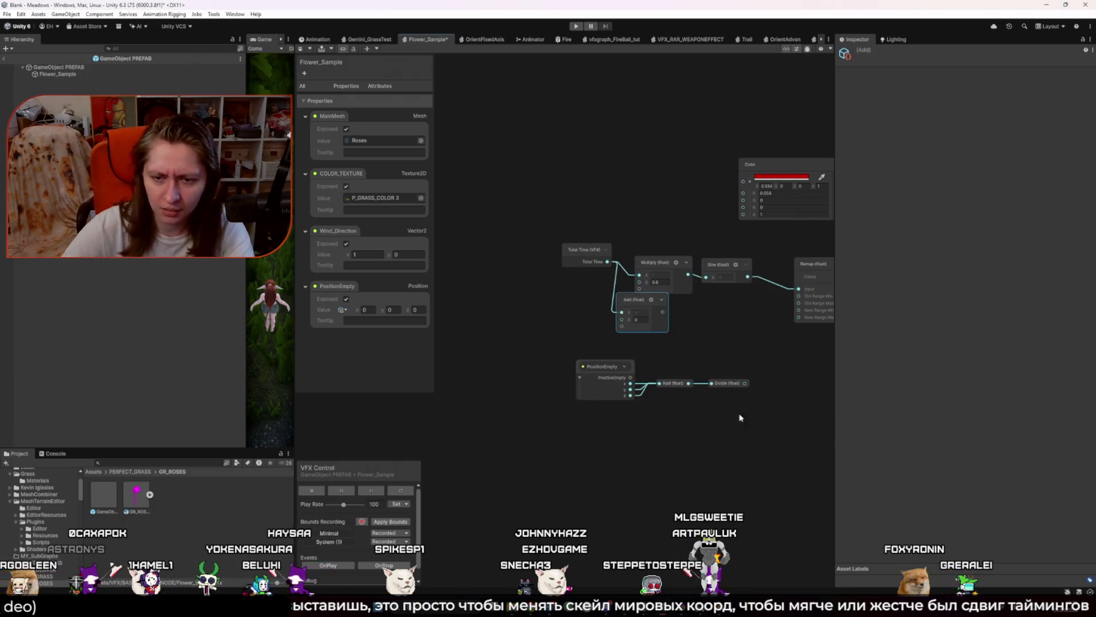
drag(740, 417, 573, 354)
drag(673, 384, 527, 372)
Step: Wire Divide into the new Add, feed Add into Multiply (float), and tidy the node layout
mouse_move(602, 372)
mouse_down()
mouse_move(622, 319)
mouse_move(642, 321)
mouse_up()
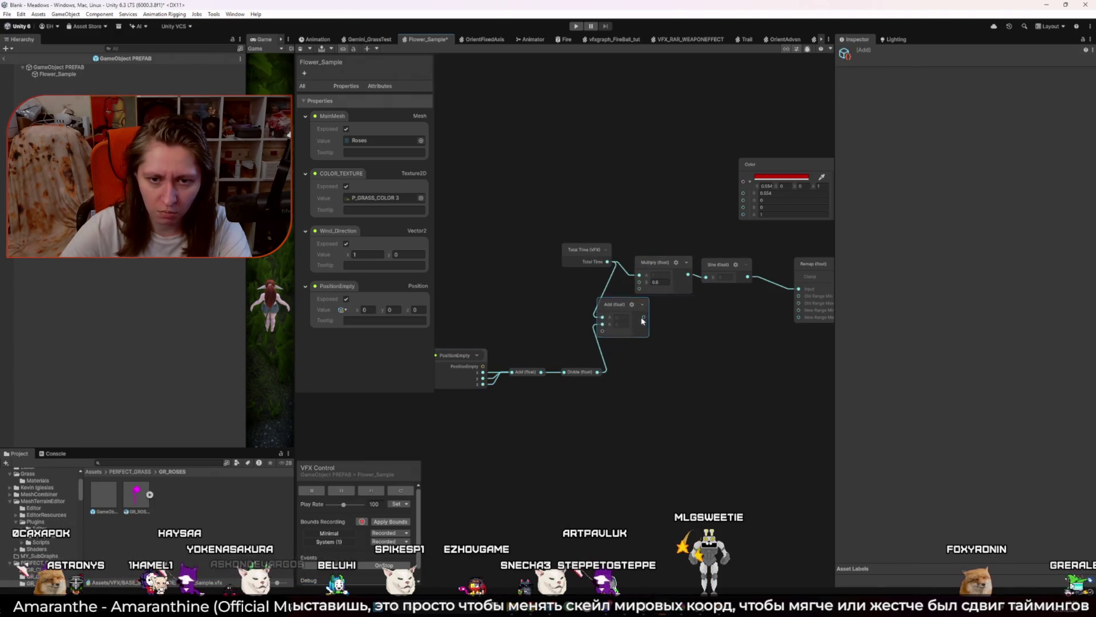
drag(588, 251, 511, 240)
drag(617, 304, 588, 271)
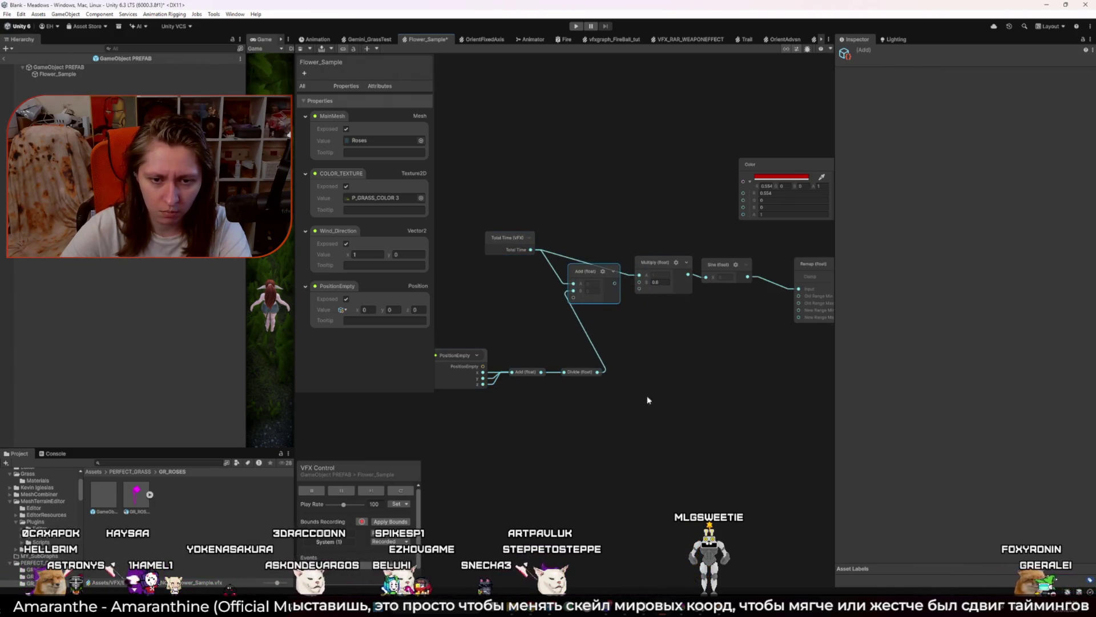
drag(648, 400, 434, 346)
mouse_move(555, 373)
mouse_down()
mouse_move(640, 390)
mouse_move(584, 340)
mouse_up()
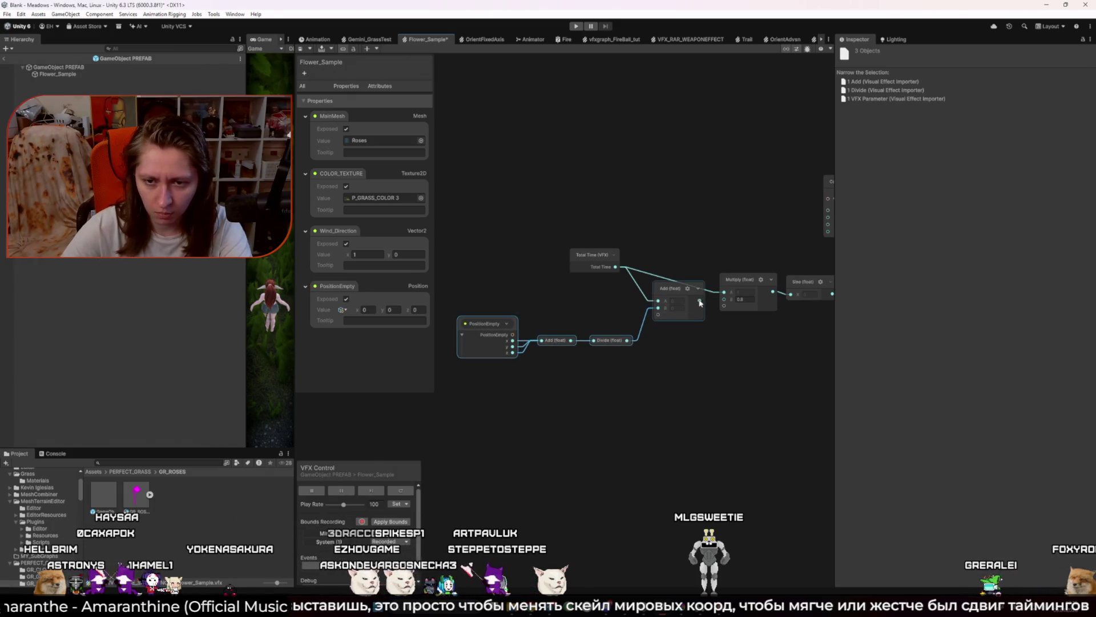
drag(724, 295, 724, 292)
click(734, 350)
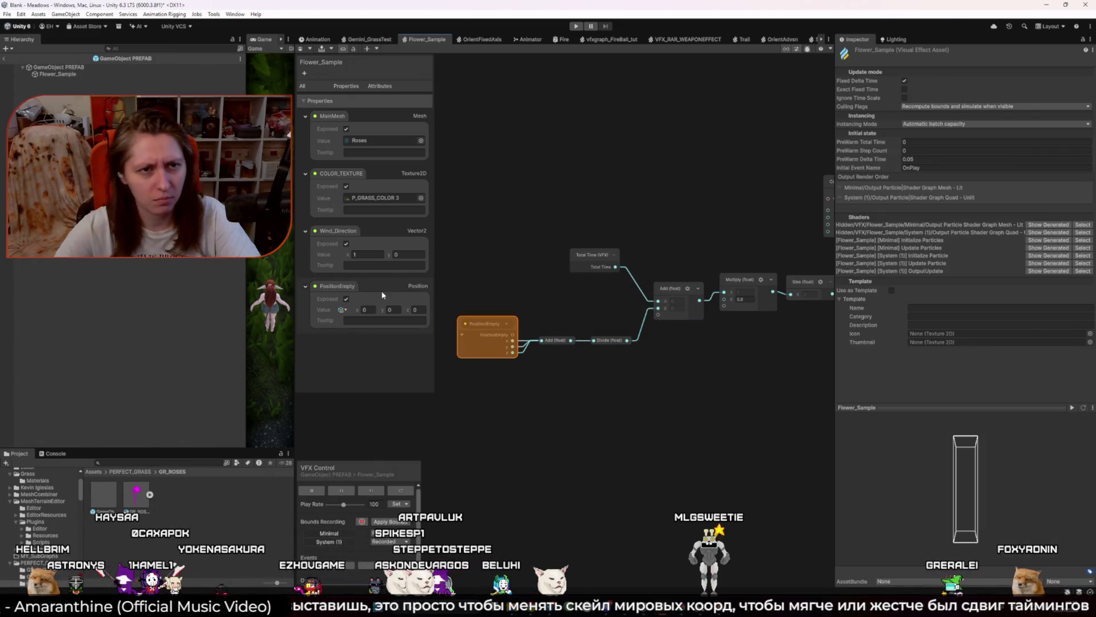
Step: Exit prefab mode and orbit the Scene view around the cliff to the rose instances
mouse_move(295, 171)
mouse_down()
mouse_move(606, 170)
mouse_move(196, 171)
mouse_up()
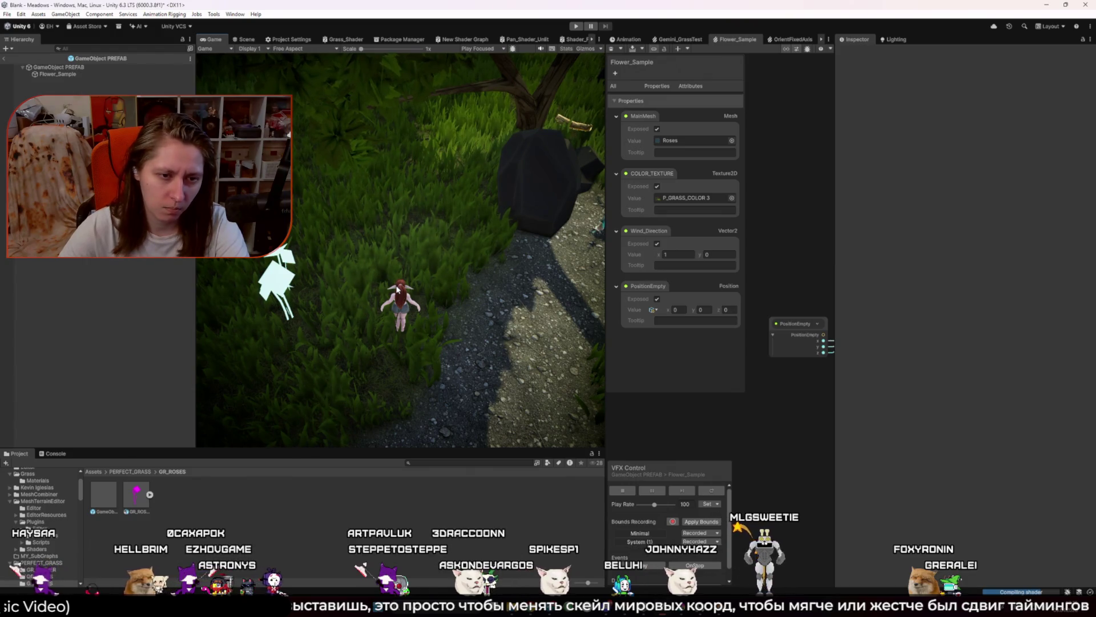
click(4, 58)
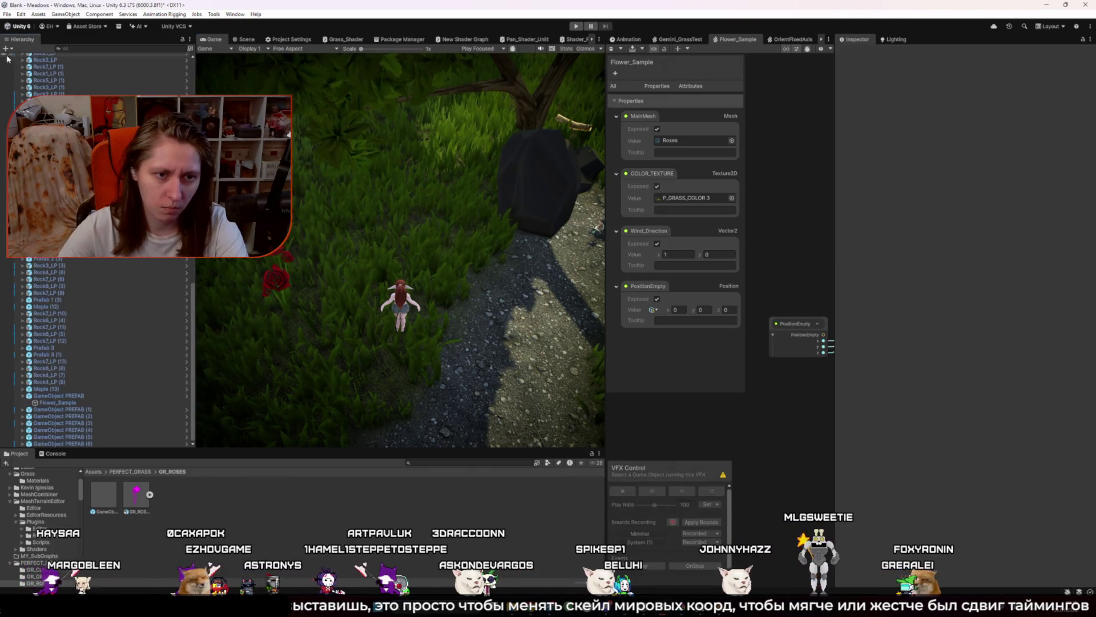
drag(607, 105, 662, 106)
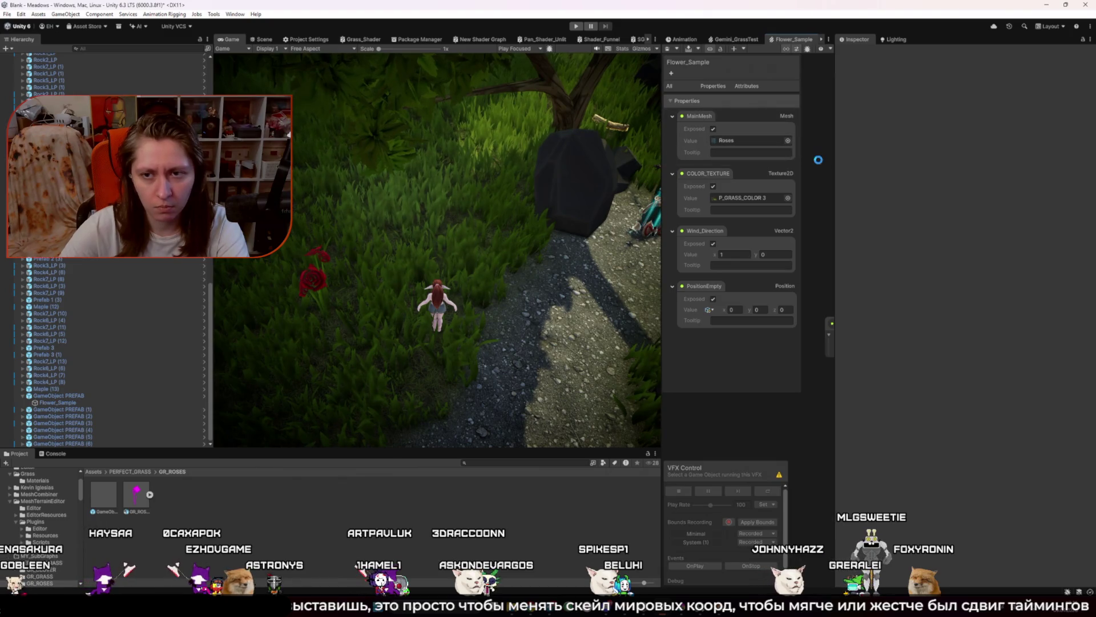
click(261, 39)
mouse_move(396, 195)
mouse_down()
mouse_move(509, 195)
mouse_move(535, 215)
mouse_up()
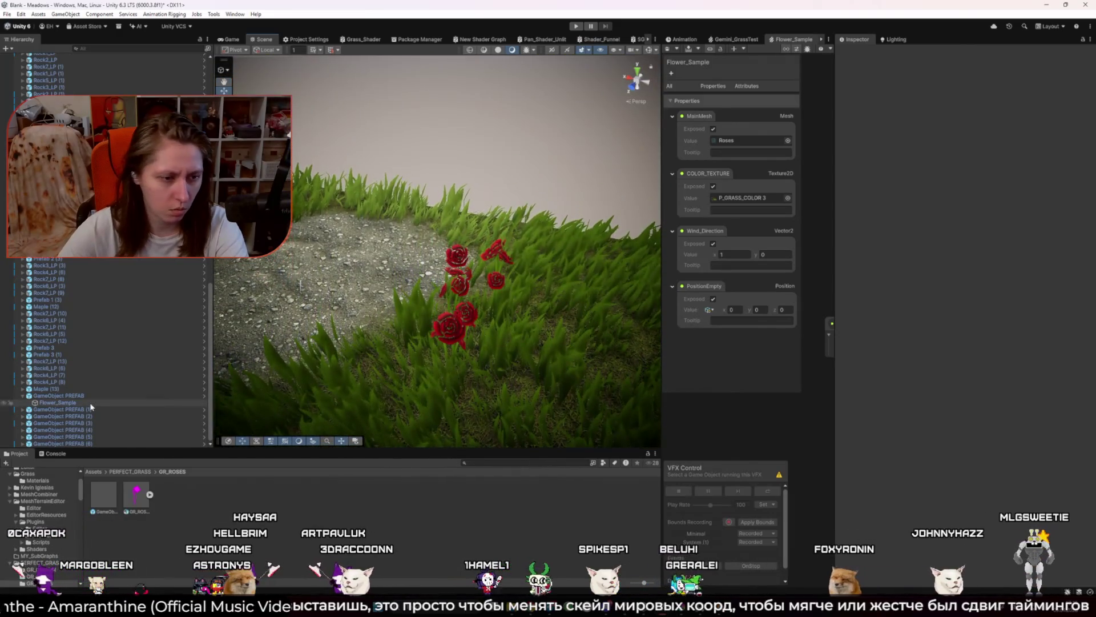
Step: Select Flower_Sample, open its PositionEmpty position binding, then select the GameObject PREFAB parent
click(87, 403)
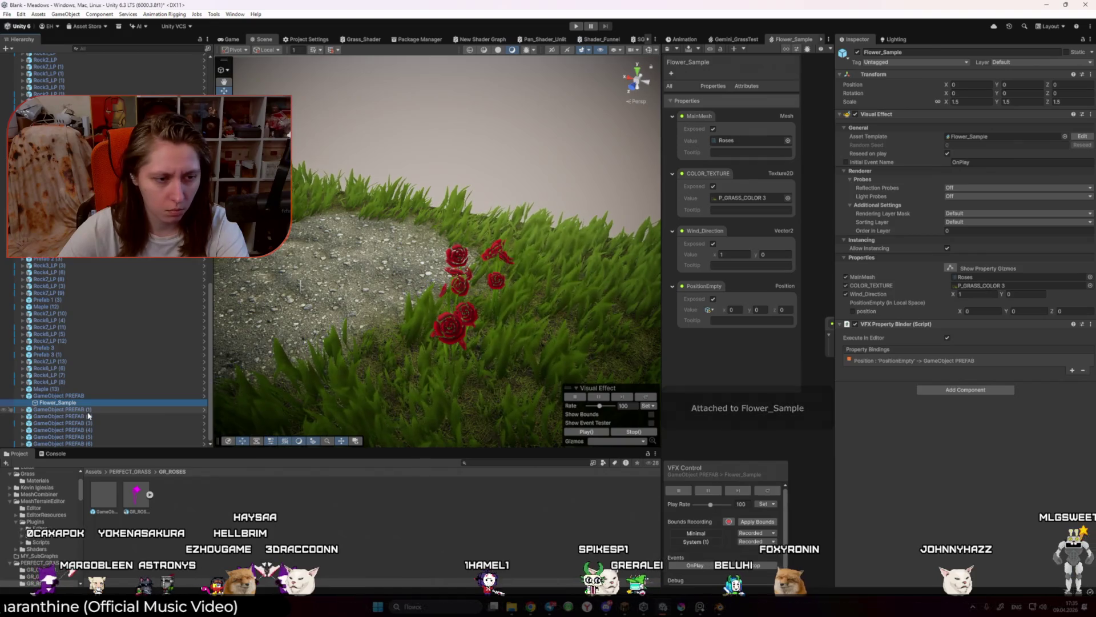
click(76, 409)
click(74, 404)
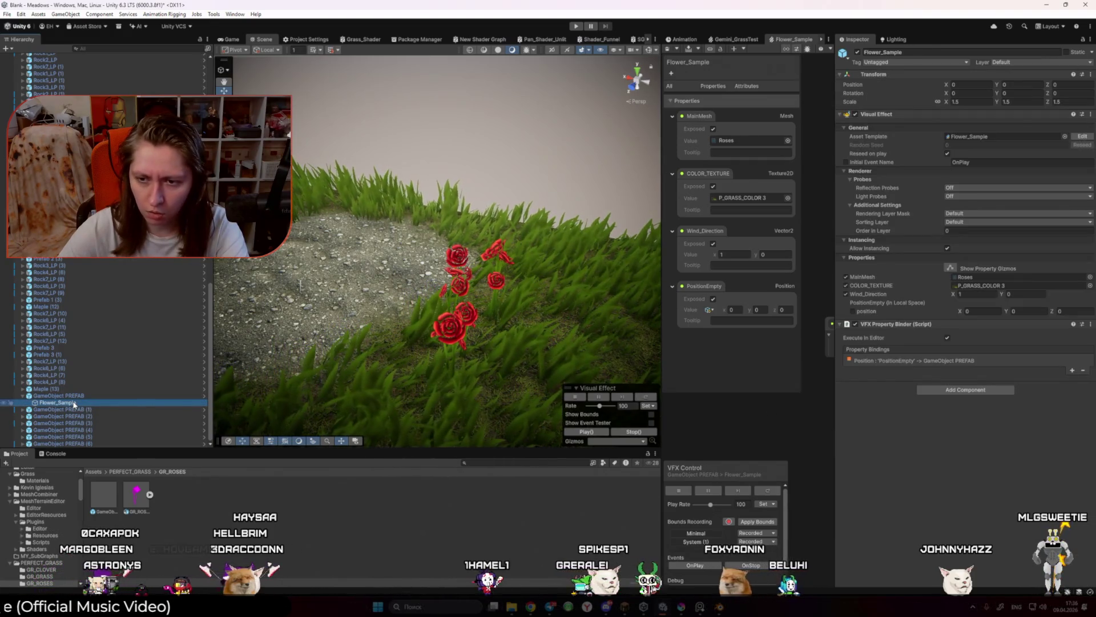
click(850, 362)
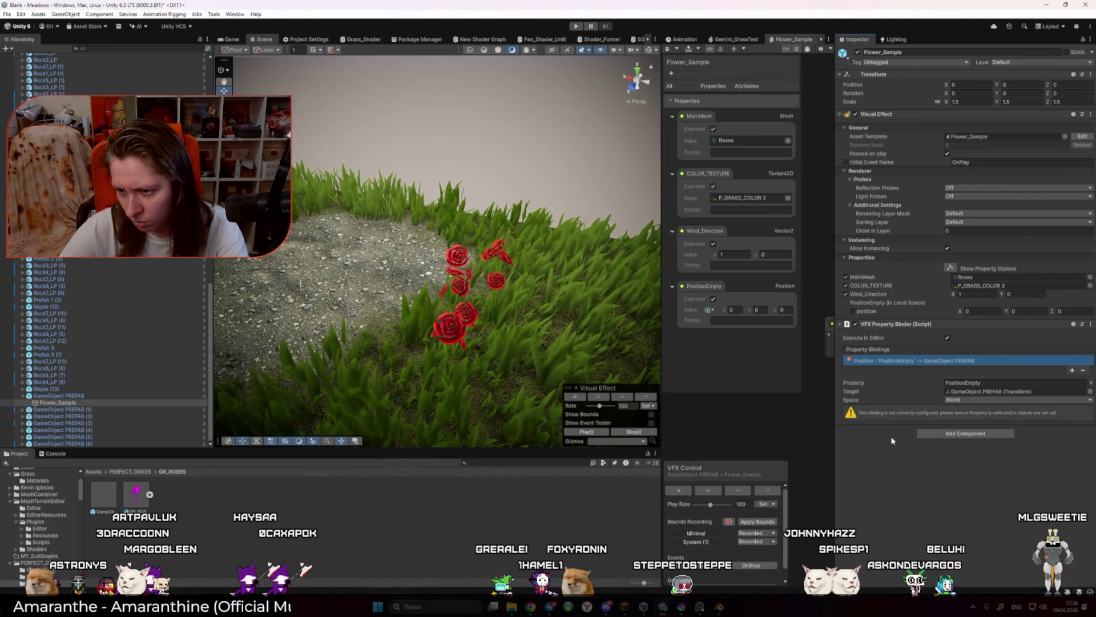
click(963, 382)
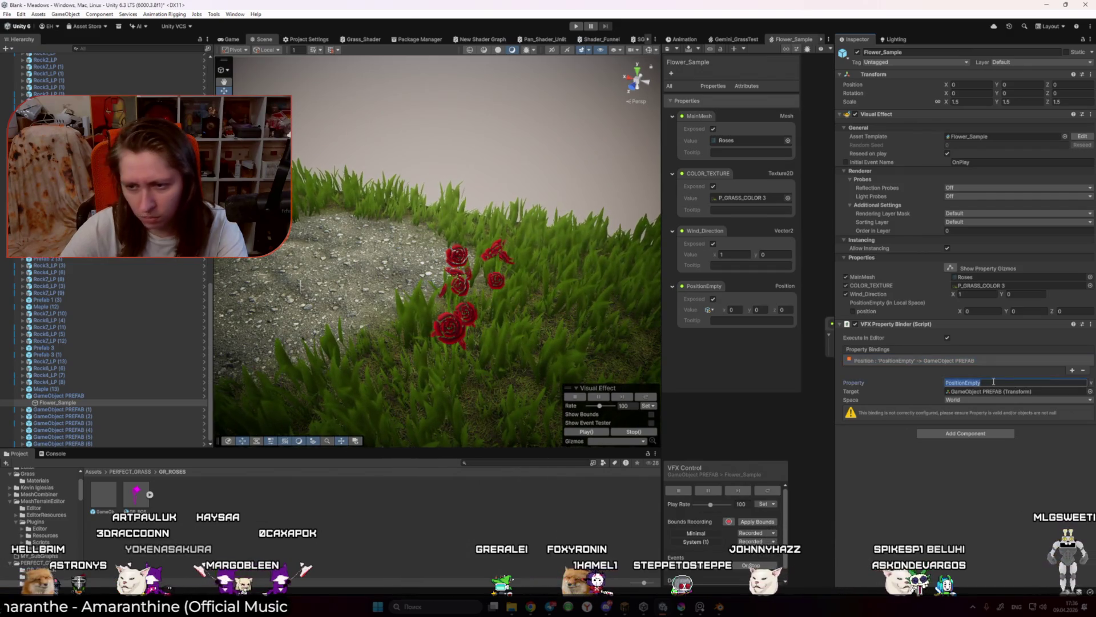
click(74, 396)
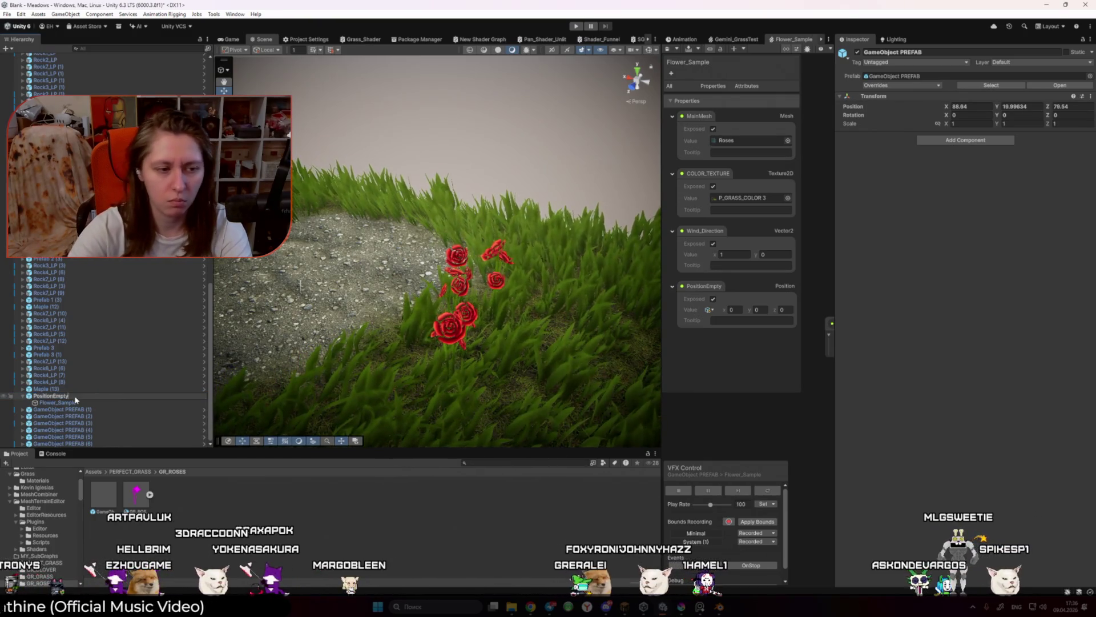
Step: Rename the parent to PositionEmpty and delete the six extra GameObject PREFAB copies
key(ctrl+v)
click(80, 403)
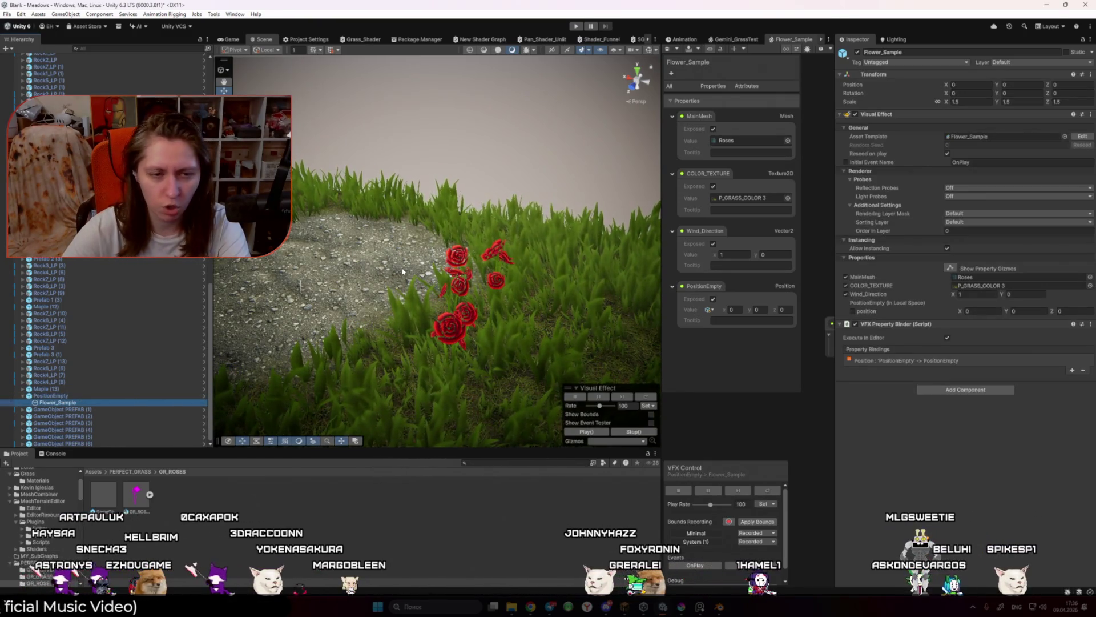
click(60, 410)
shift+click(64, 444)
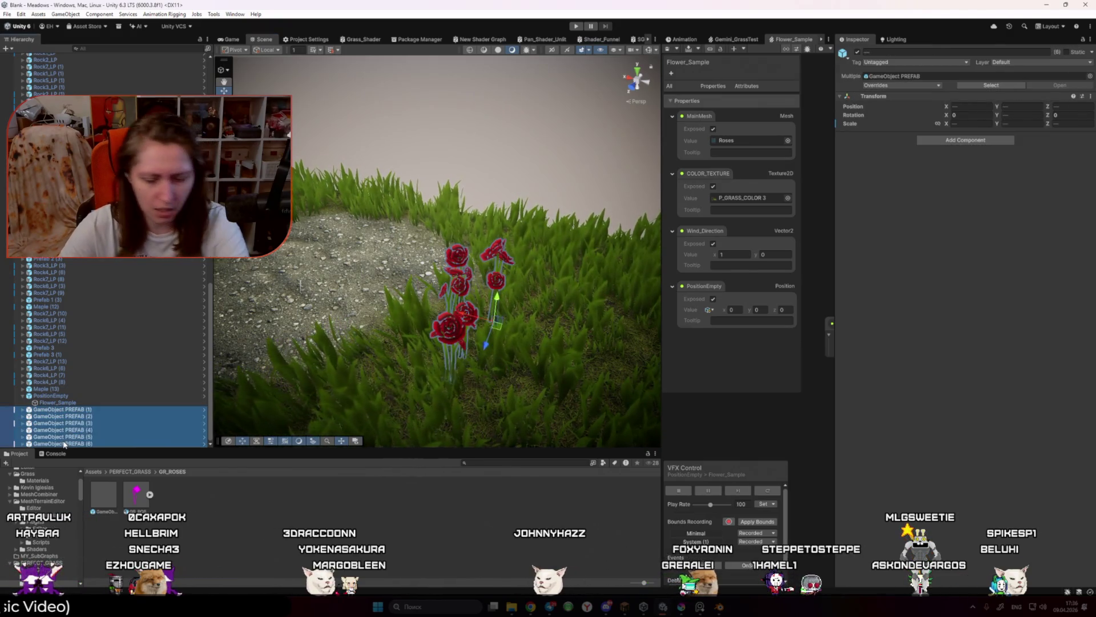
key(Delete)
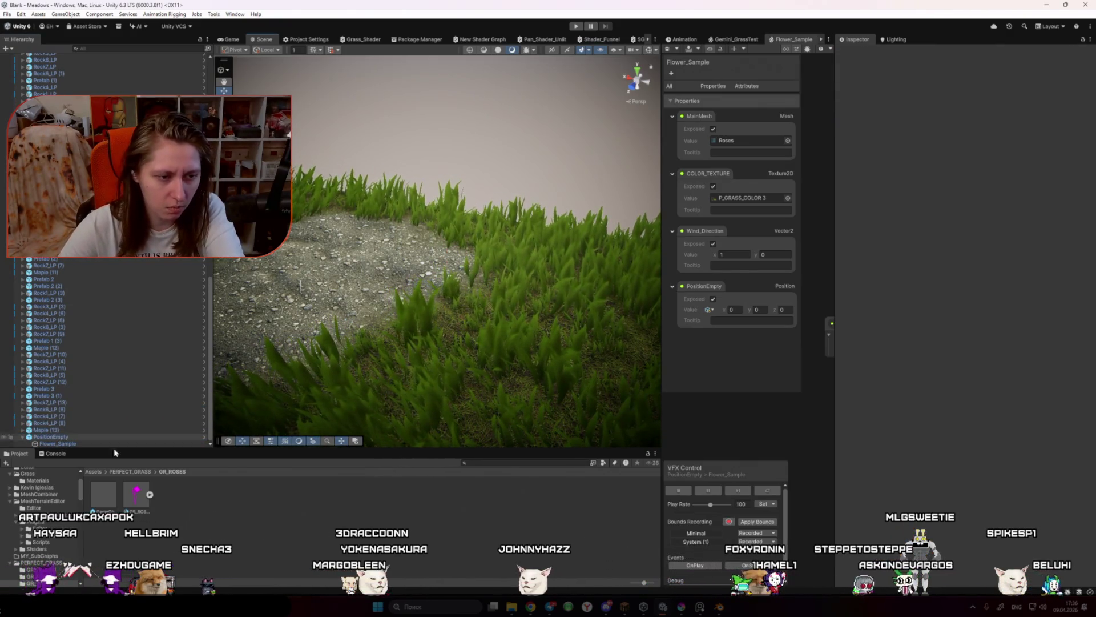
Step: Reopen Flower_Sample's PositionEmpty binding details and widen the VFX graph workspace
key(Down)
click(908, 360)
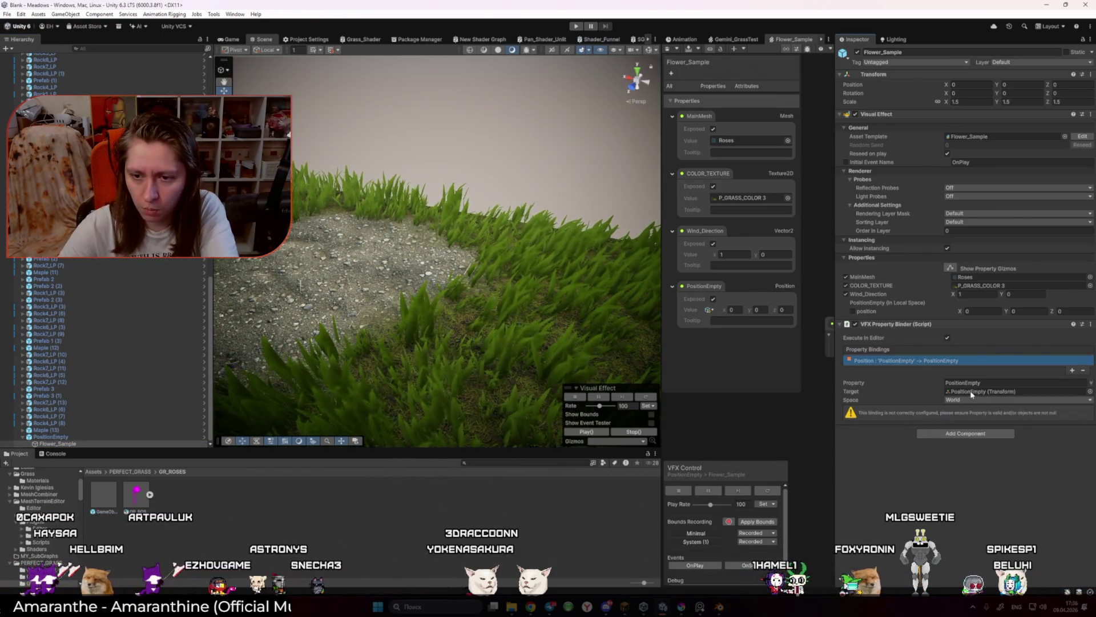
click(987, 382)
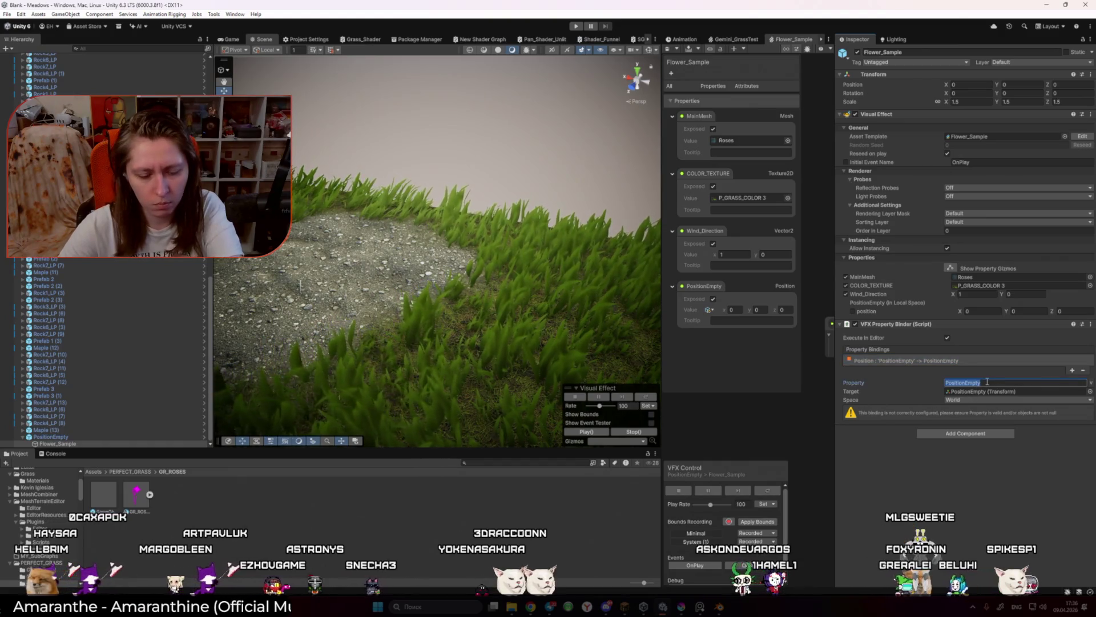
drag(662, 285, 460, 286)
Step: Rename the exposed PositionEmpty property, then open Flower_Sample's Position binding and screenshot its warning
double_click(497, 286)
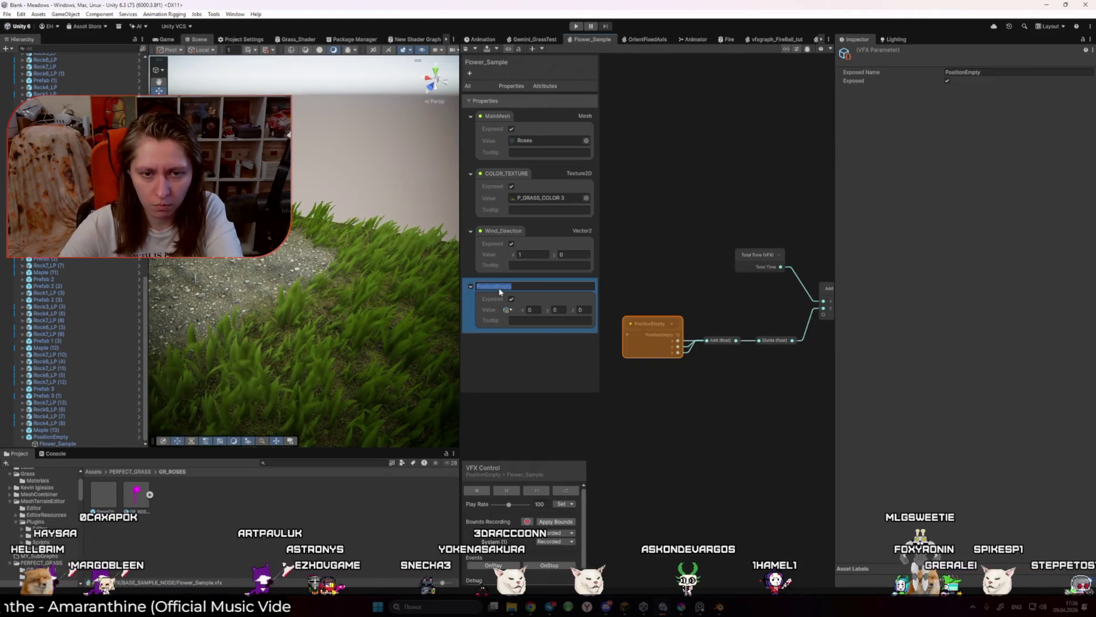
click(654, 264)
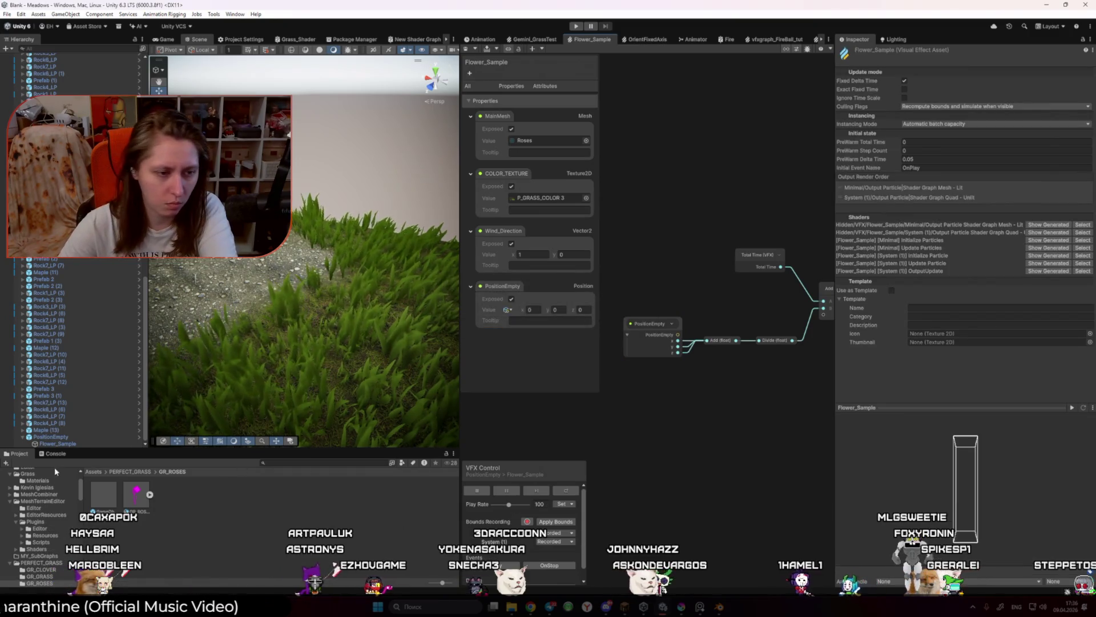
click(59, 437)
click(57, 443)
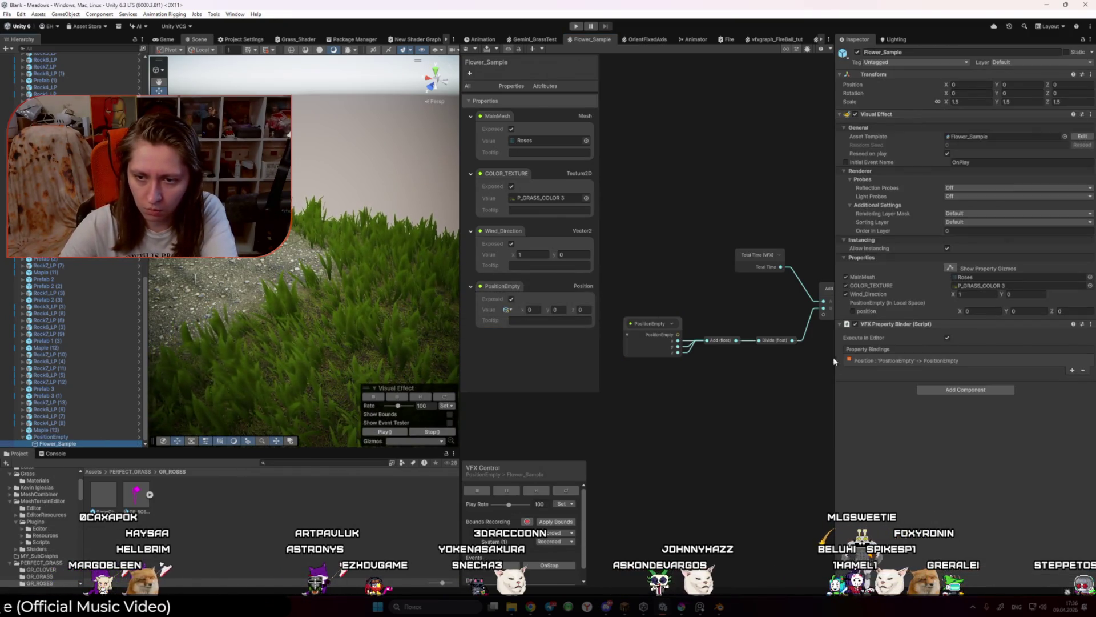
click(851, 360)
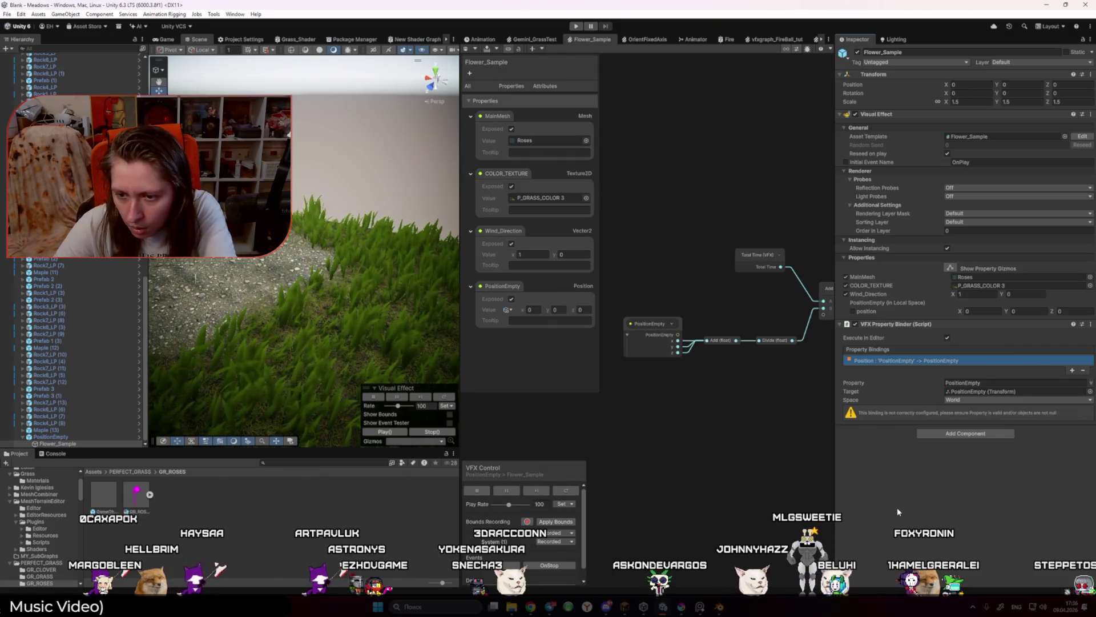
key(super+shift+s)
drag(843, 403, 1094, 424)
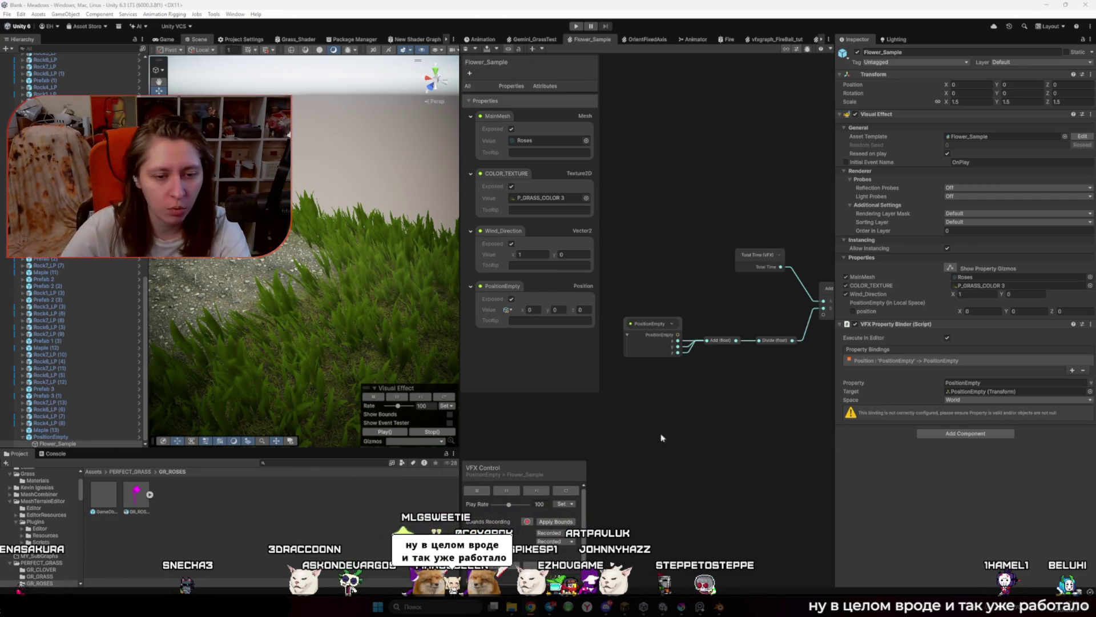
Step: Replace the old GameObject PREFAB asset with a fresh PositionEmpty prefab in the GR_ROSES folder
double_click(50, 436)
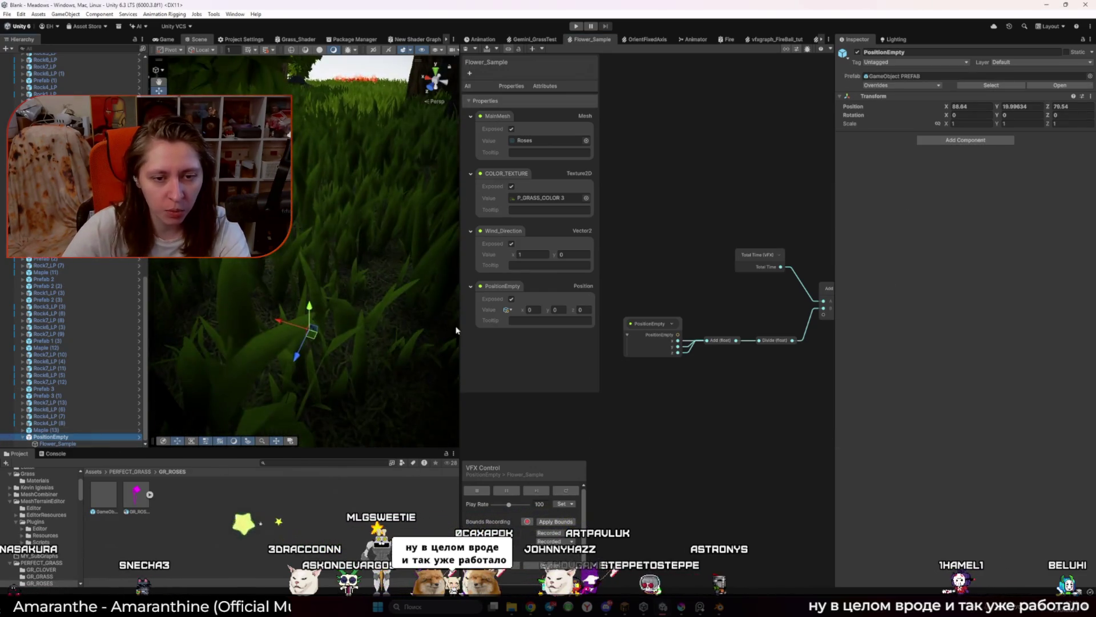
drag(459, 330, 582, 330)
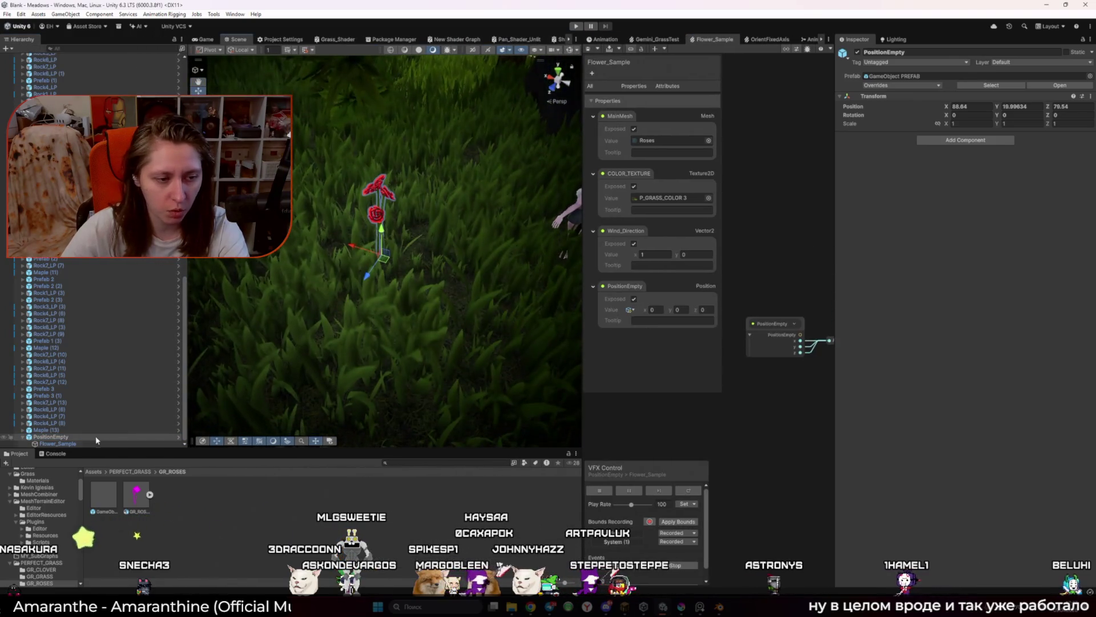
click(103, 495)
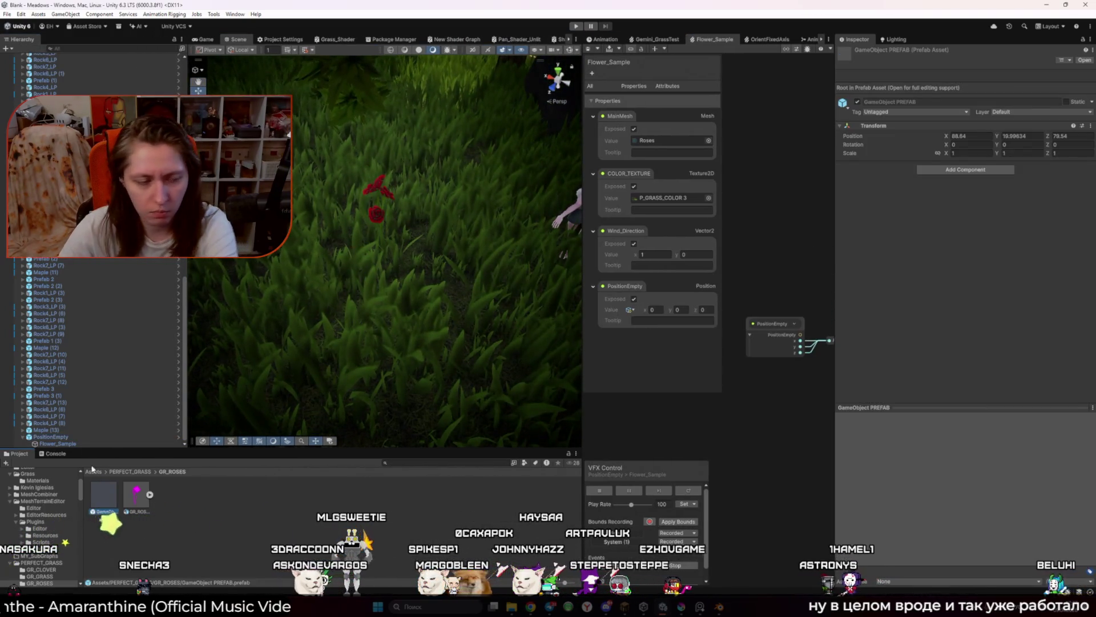
mouse_move(50, 436)
mouse_down()
mouse_move(140, 517)
mouse_move(201, 524)
mouse_up()
click(517, 315)
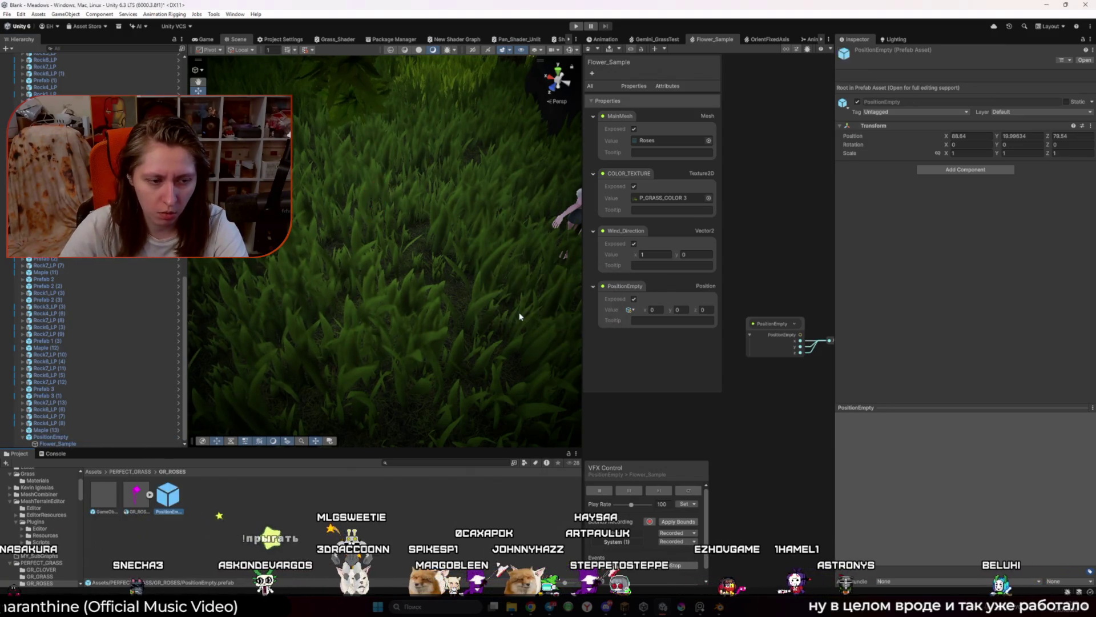
click(174, 497)
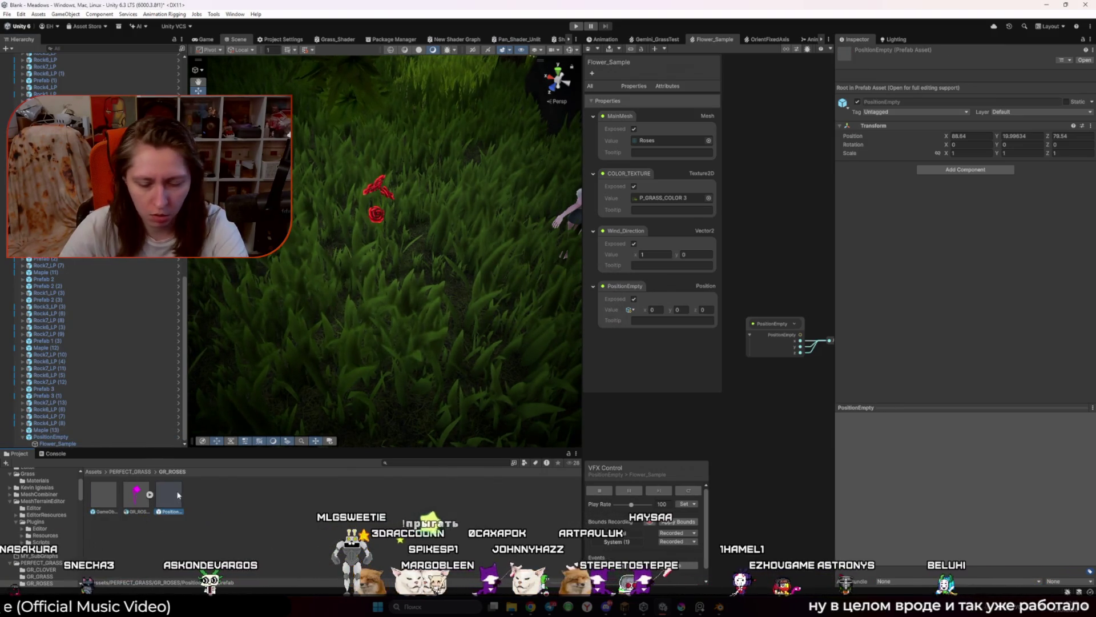
key(Delete)
key(Return)
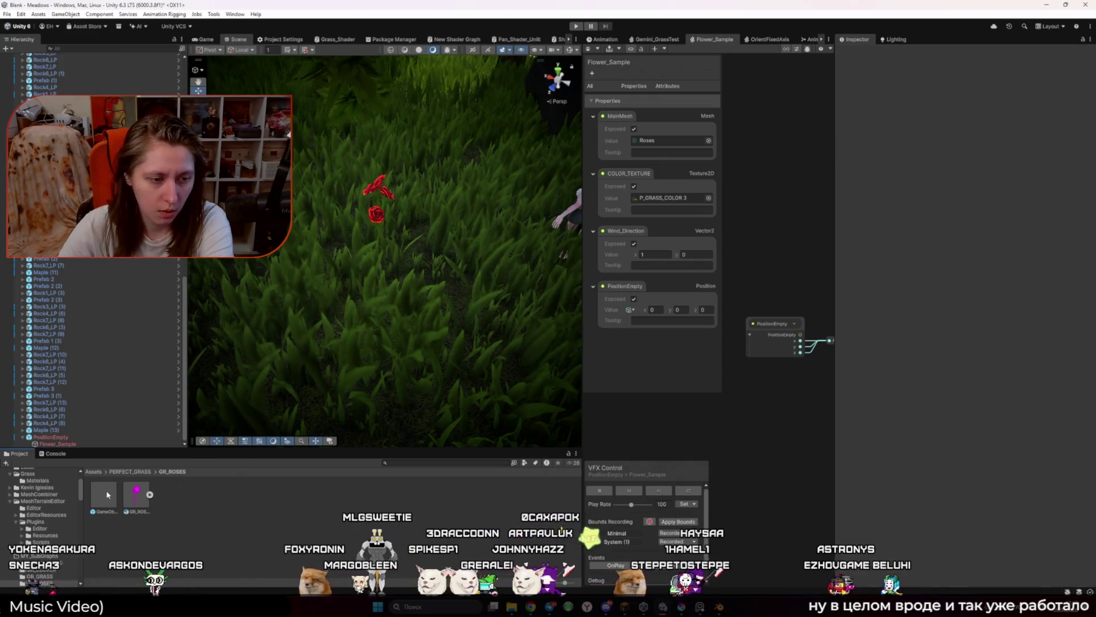
click(107, 495)
key(Delete)
key(Return)
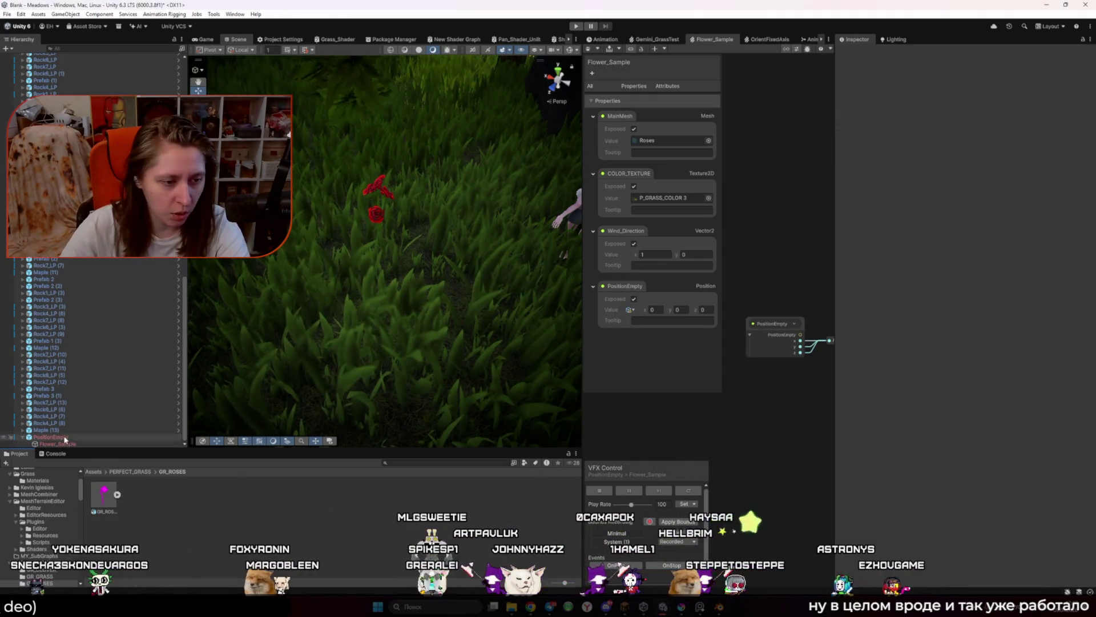
drag(64, 440, 206, 517)
Step: Drag four PositionEmpty rose copies into the grass and start Play mode in the Game view
drag(136, 500, 371, 258)
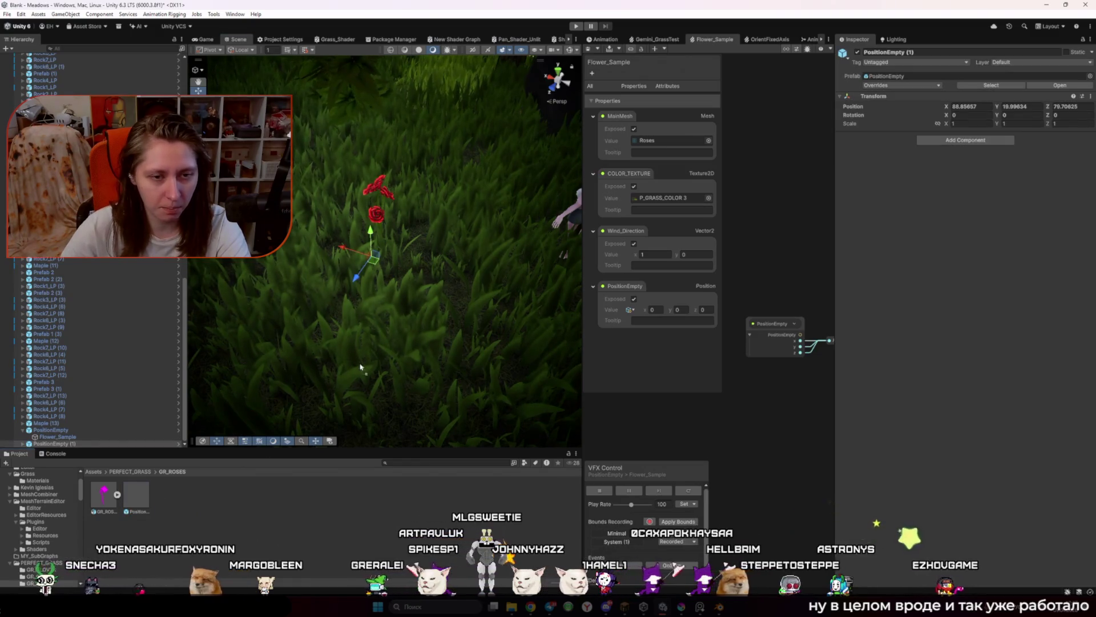
drag(135, 500, 431, 269)
drag(136, 500, 473, 210)
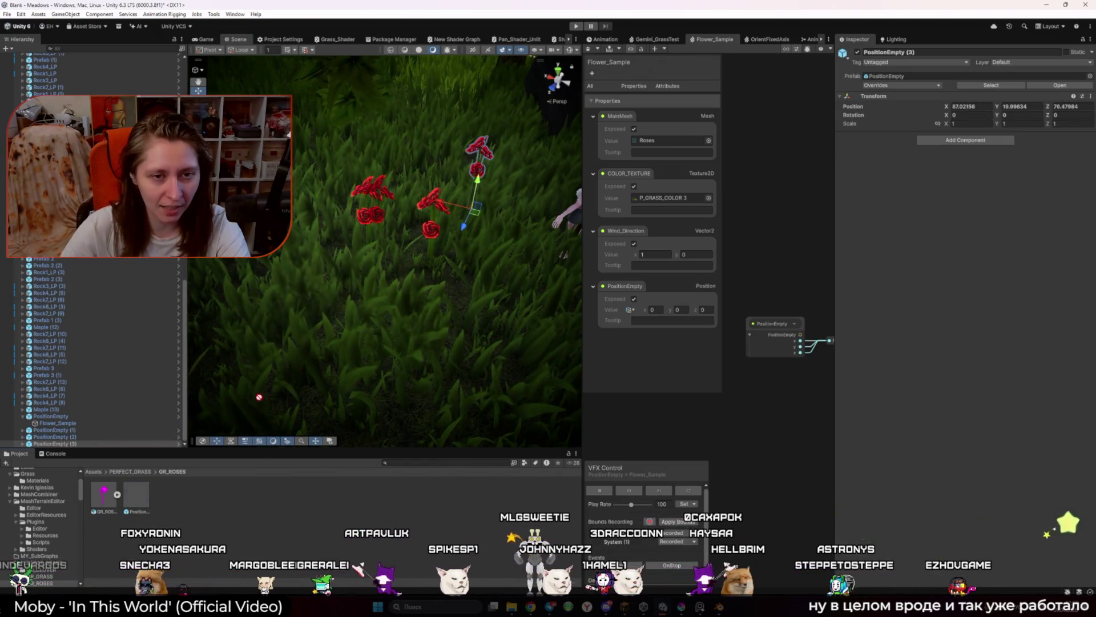
drag(136, 500, 345, 251)
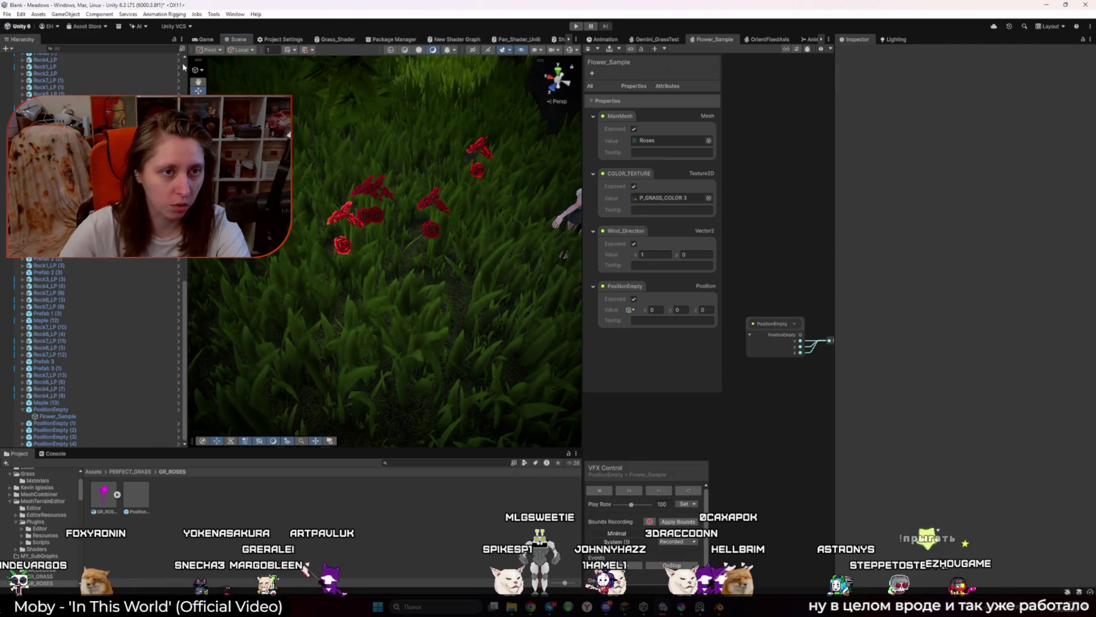
click(206, 39)
click(576, 26)
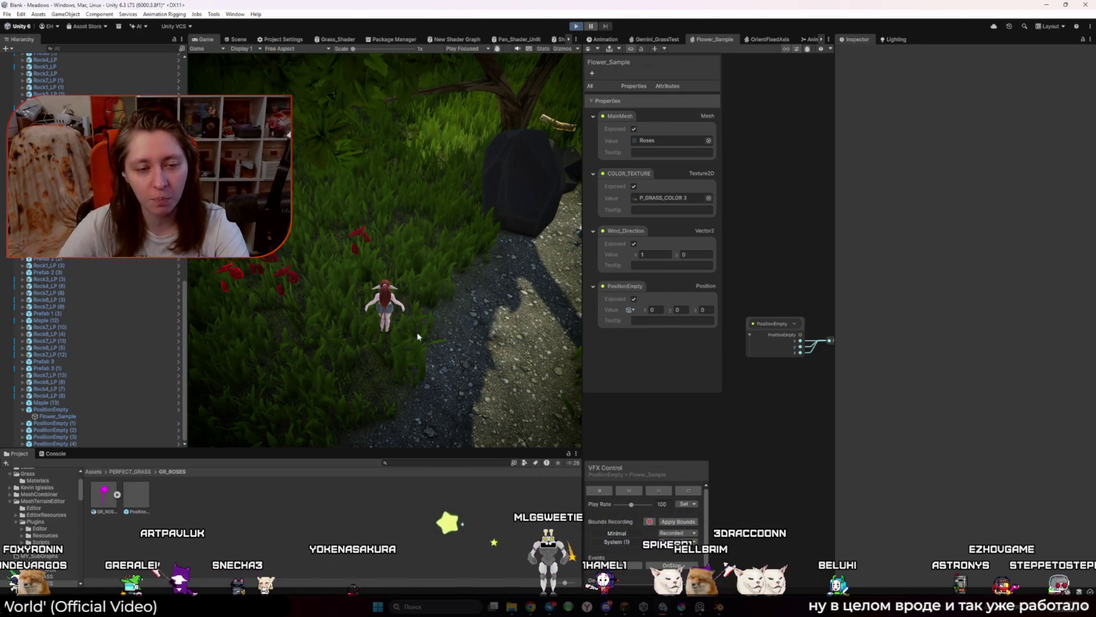
Step: Run the character toward the roses with W, stop Play mode, and select Flower_Sample
key(w)
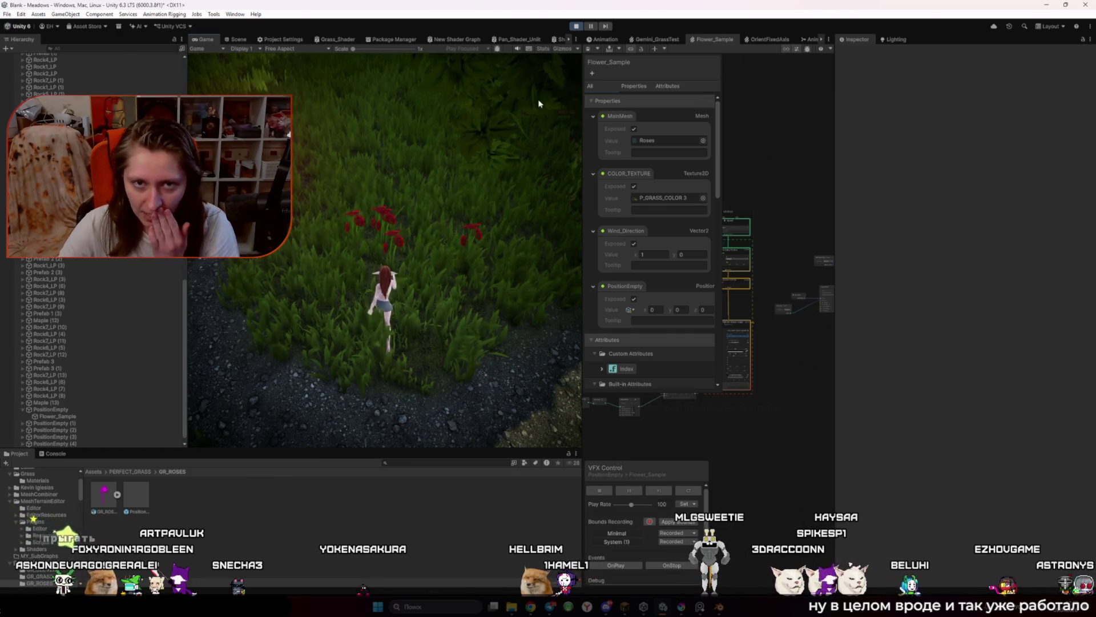
click(576, 26)
click(85, 423)
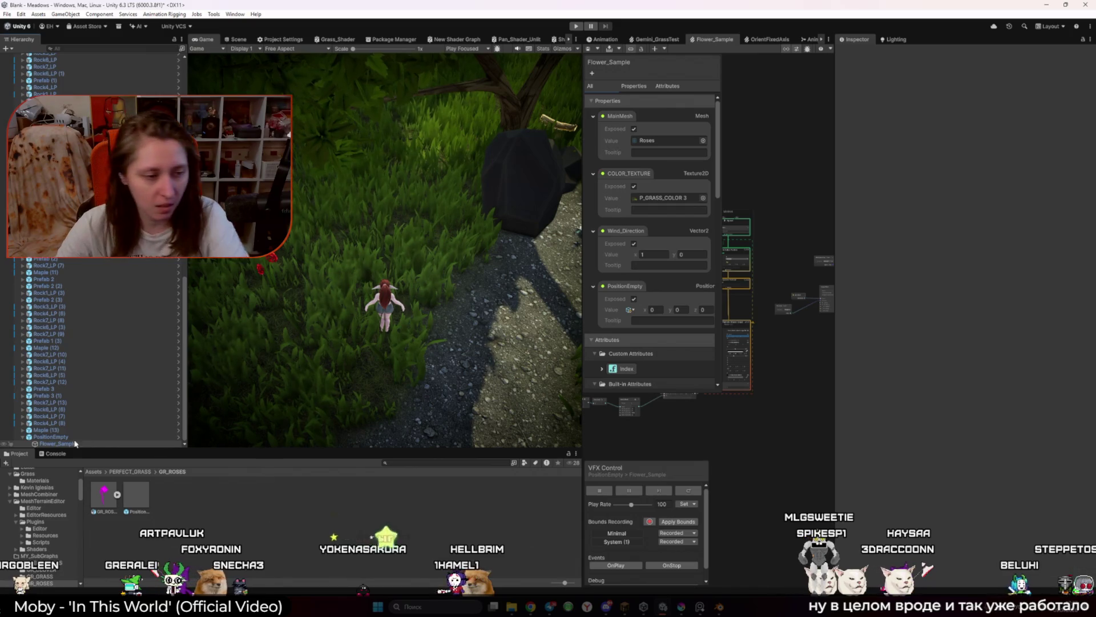
click(74, 444)
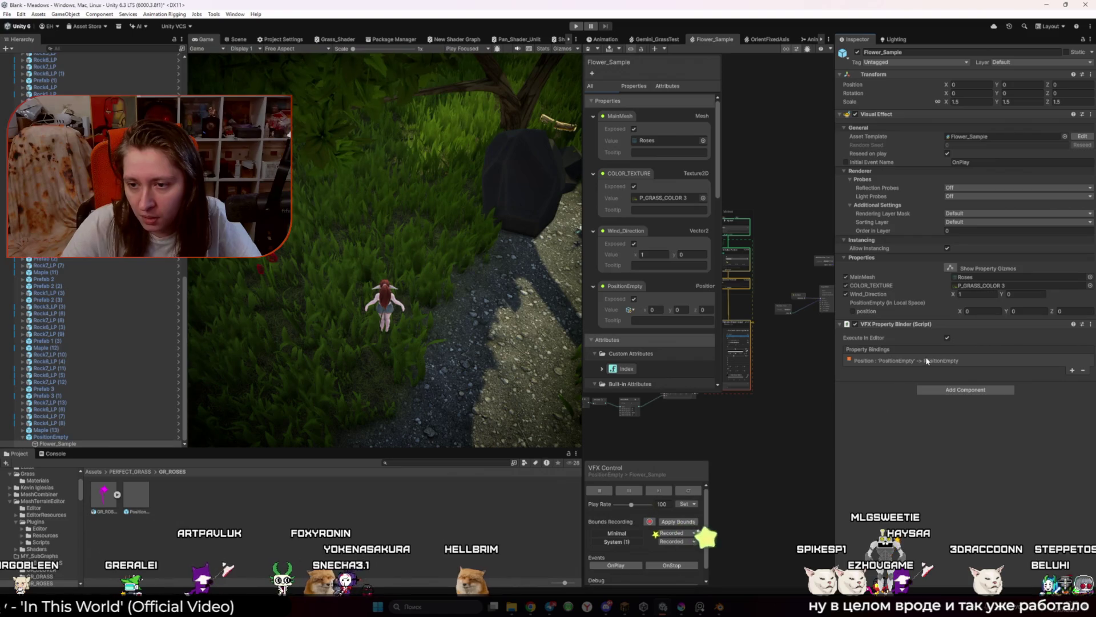
Step: Review the Position binding's property name, then widen the blackboard's exposed properties list
click(890, 360)
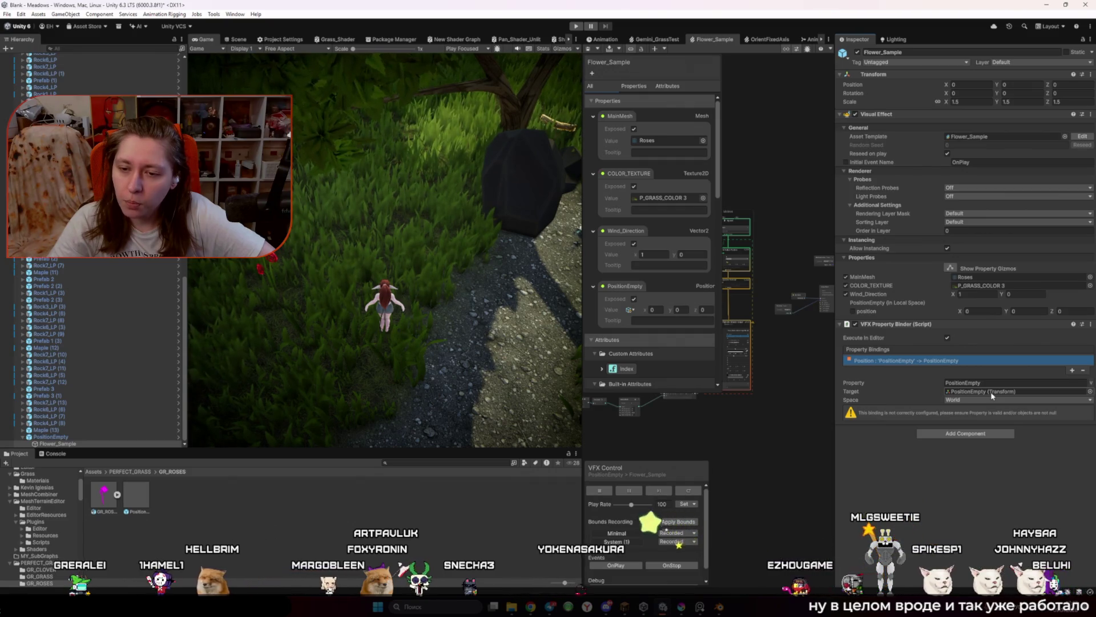
click(1011, 383)
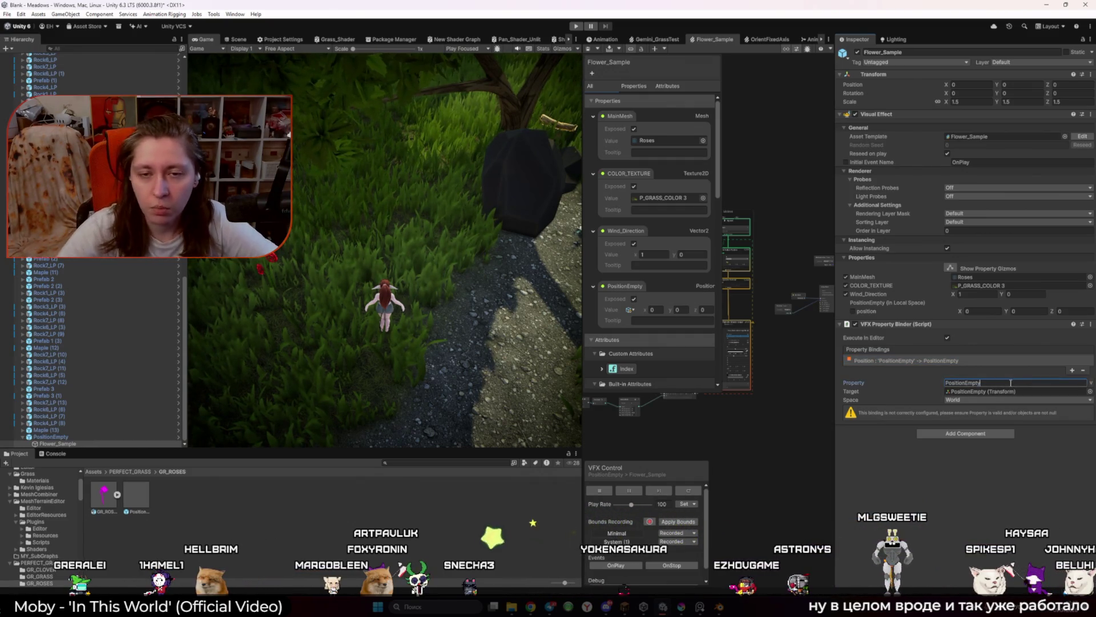
click(592, 73)
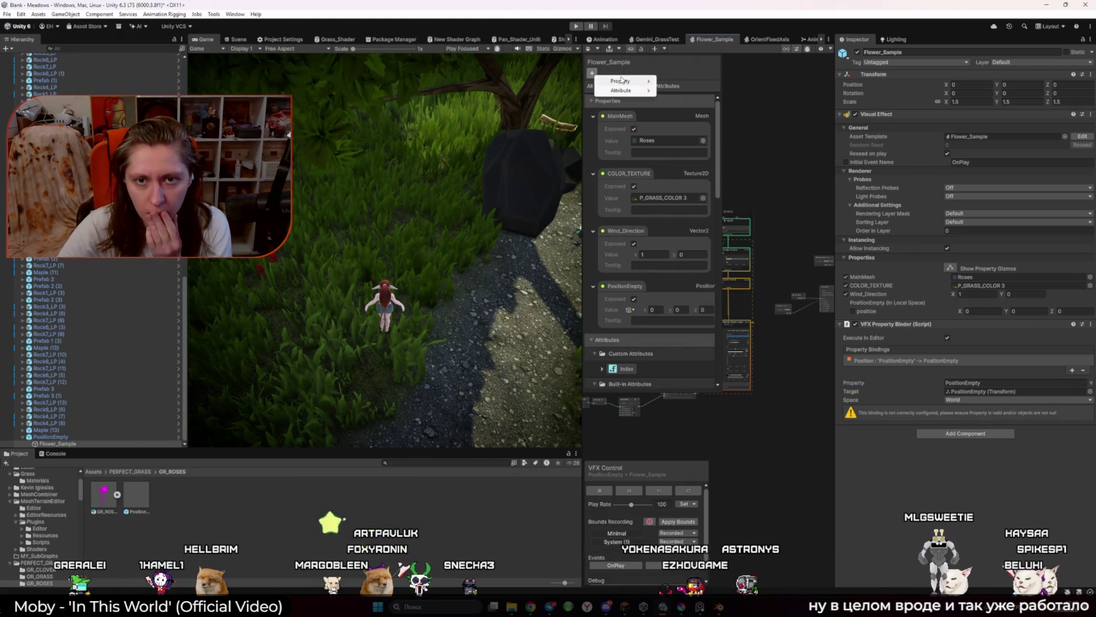
mouse_move(622, 80)
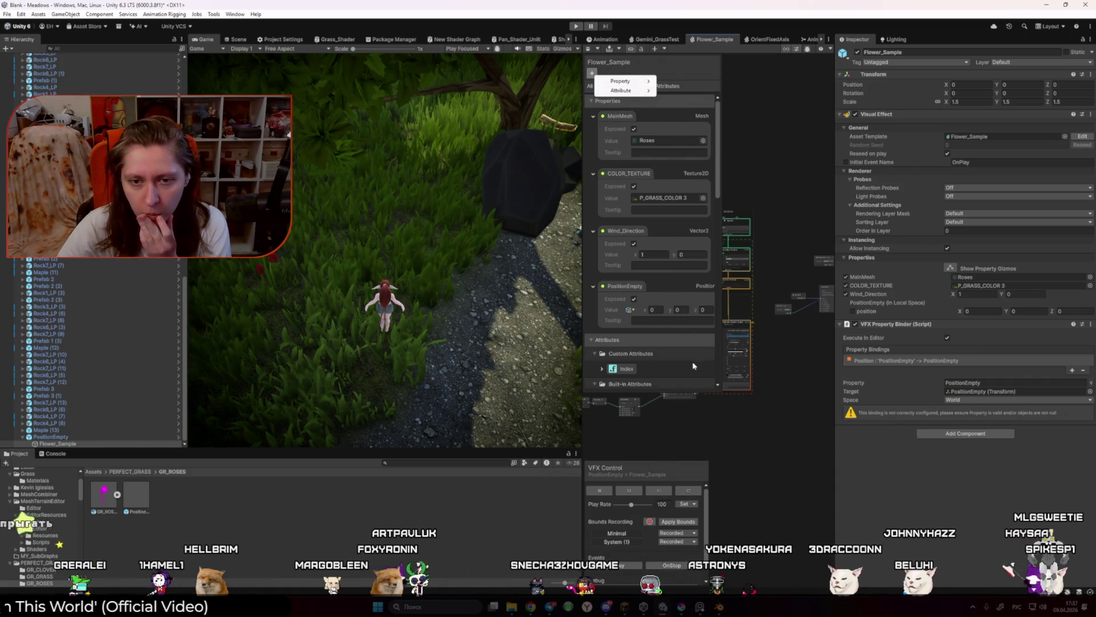
click(626, 288)
mouse_move(720, 288)
mouse_down()
mouse_move(802, 294)
mouse_move(779, 294)
mouse_up()
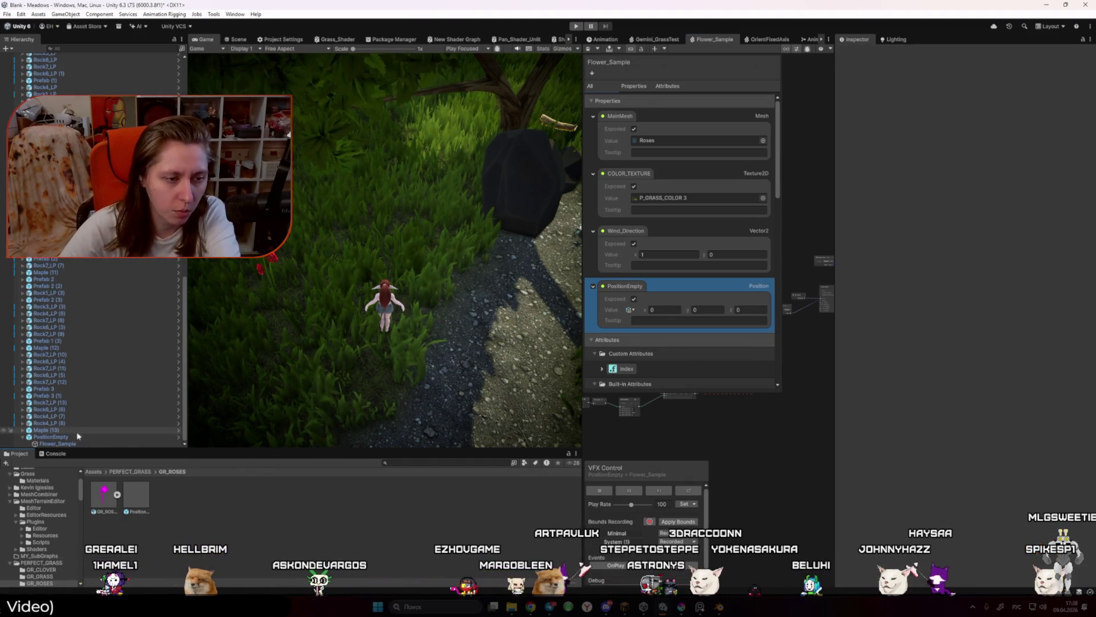
click(51, 436)
click(143, 444)
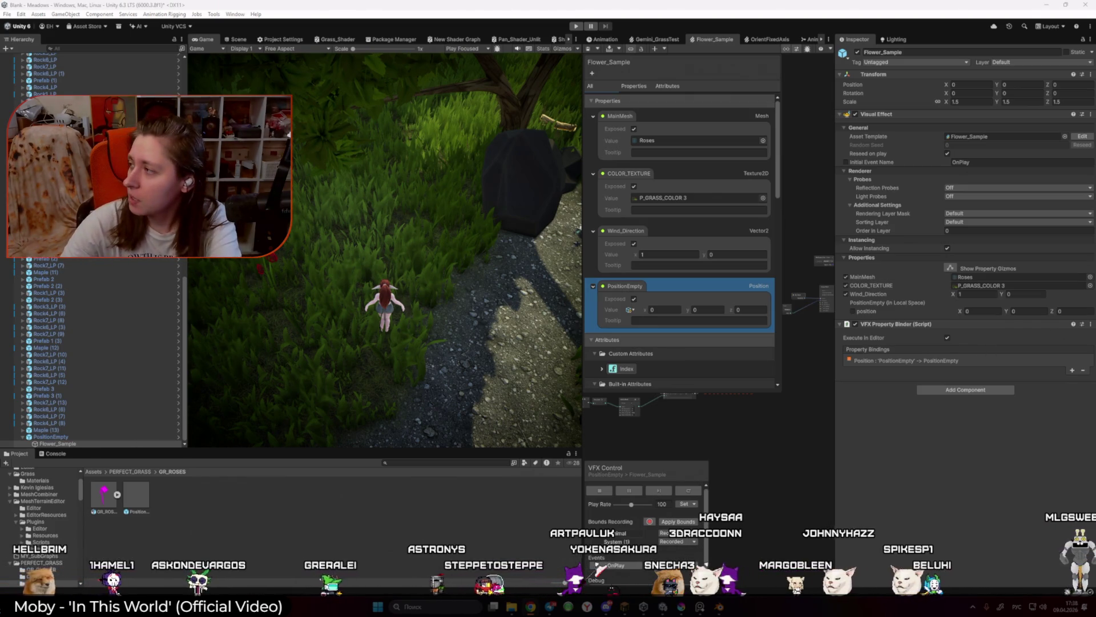
Step: Switch the keyboard to English, expand the Position binding, and remove then restore it with undo
key(alt+shift)
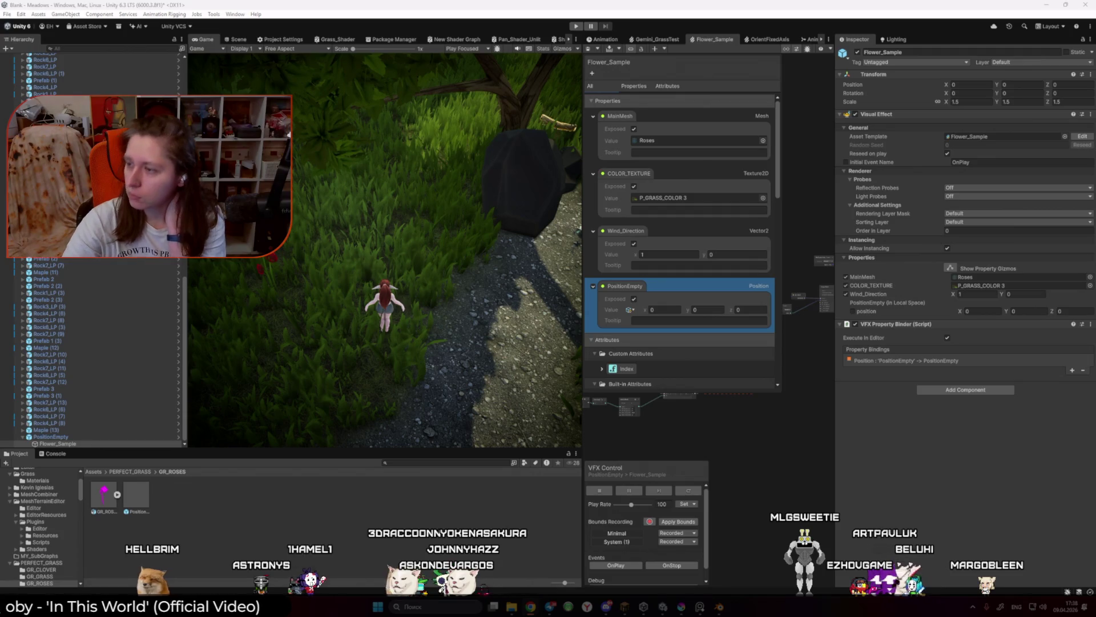
click(968, 360)
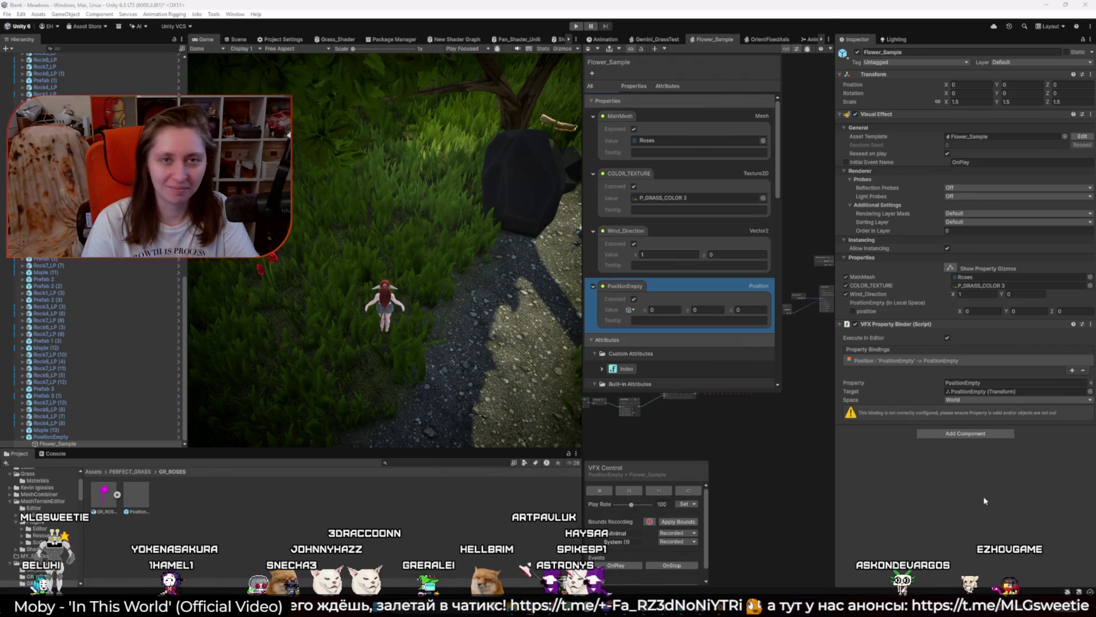
click(982, 495)
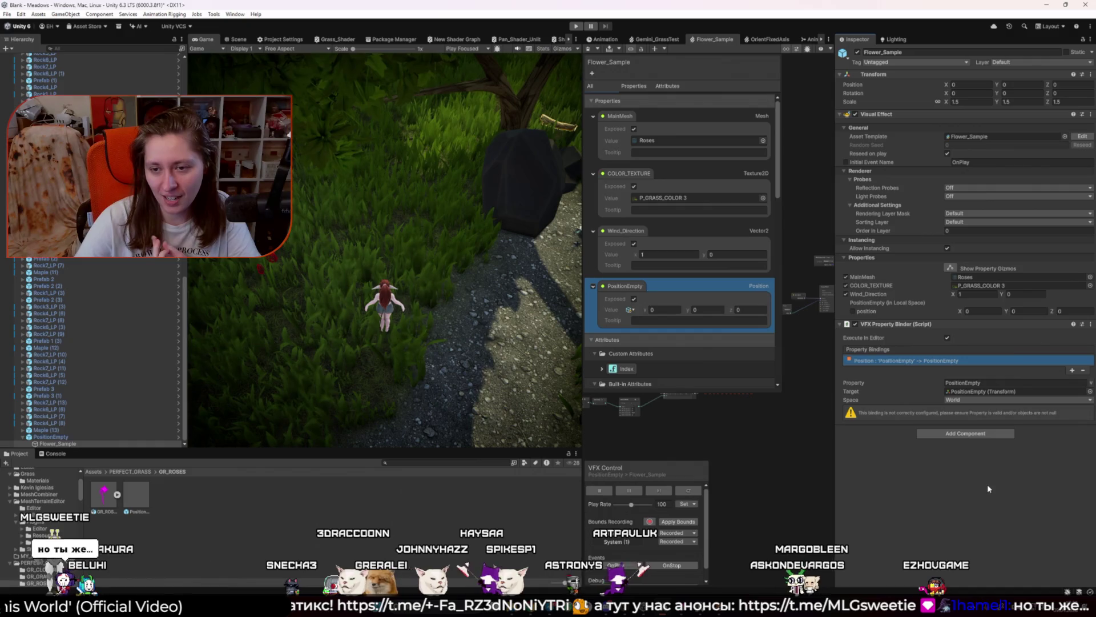
click(1000, 345)
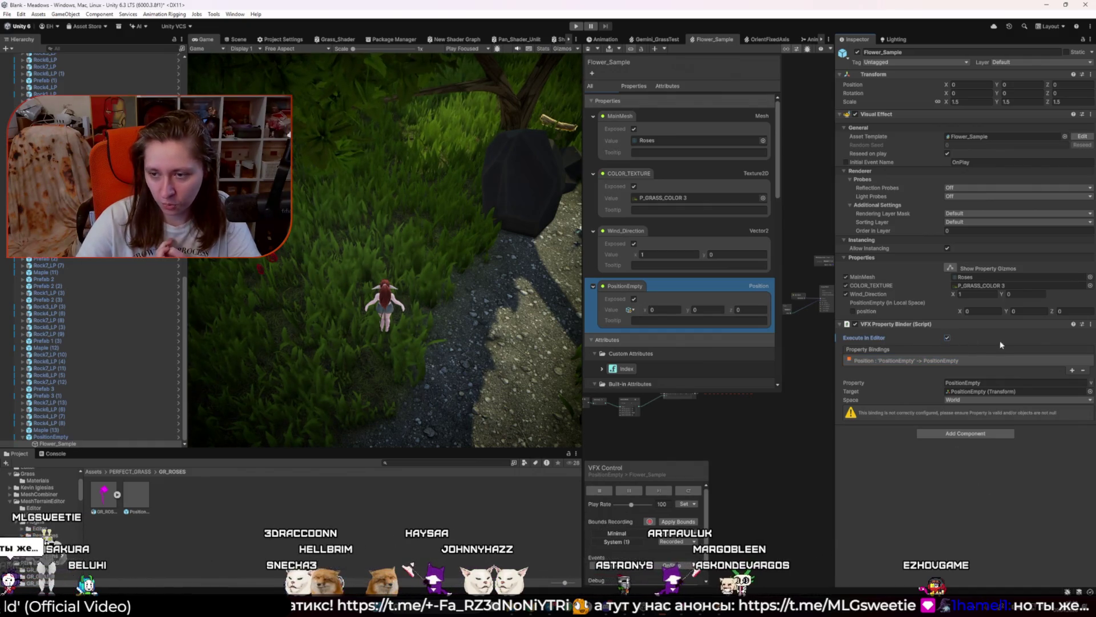
key(Delete)
key(ctrl+z)
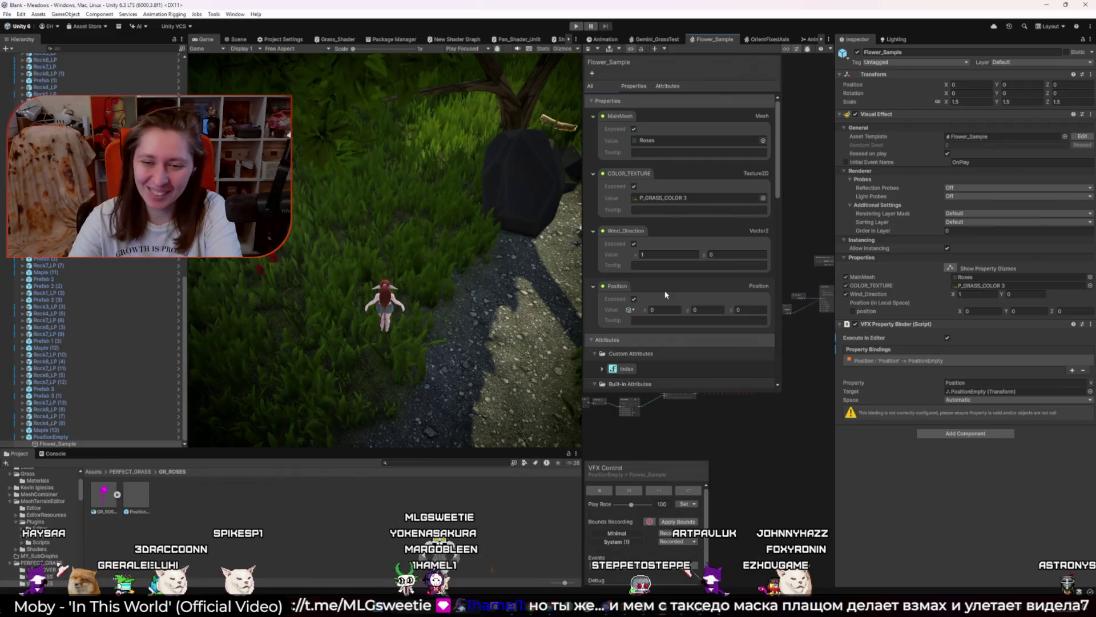
click(773, 308)
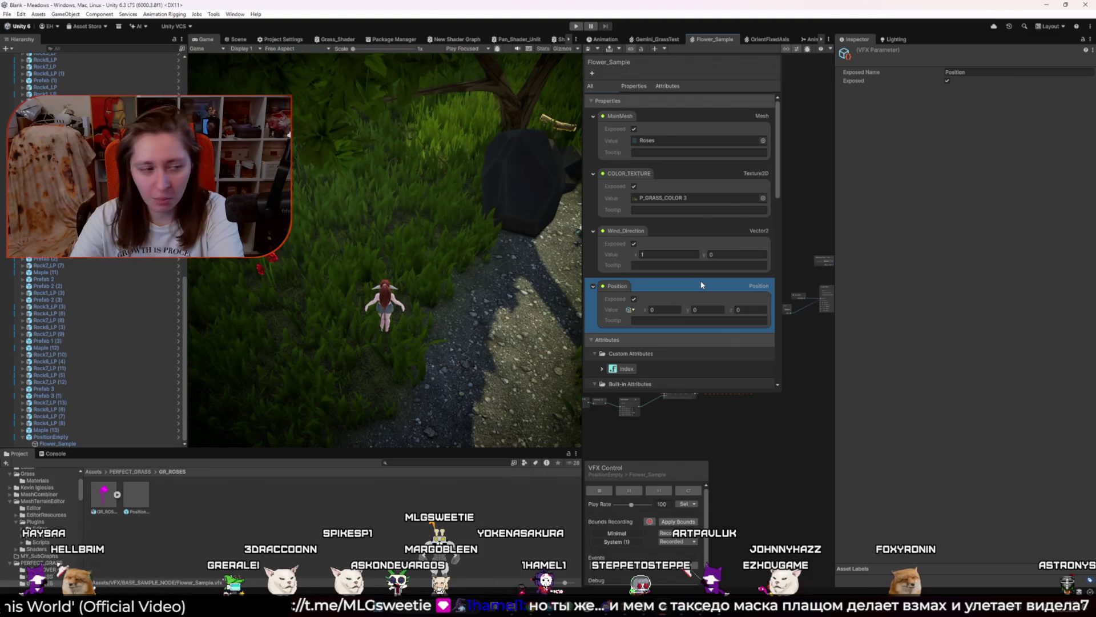
click(423, 507)
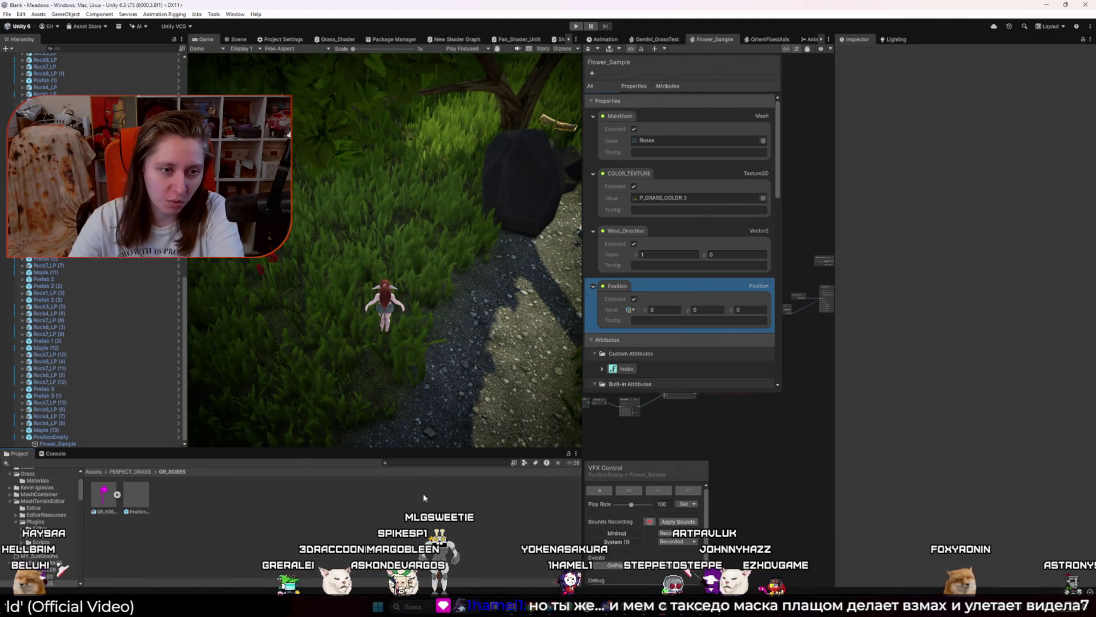
Step: Reselect Flower_Sample, open its Position binding, and screenshot the misconfiguration warning
click(70, 443)
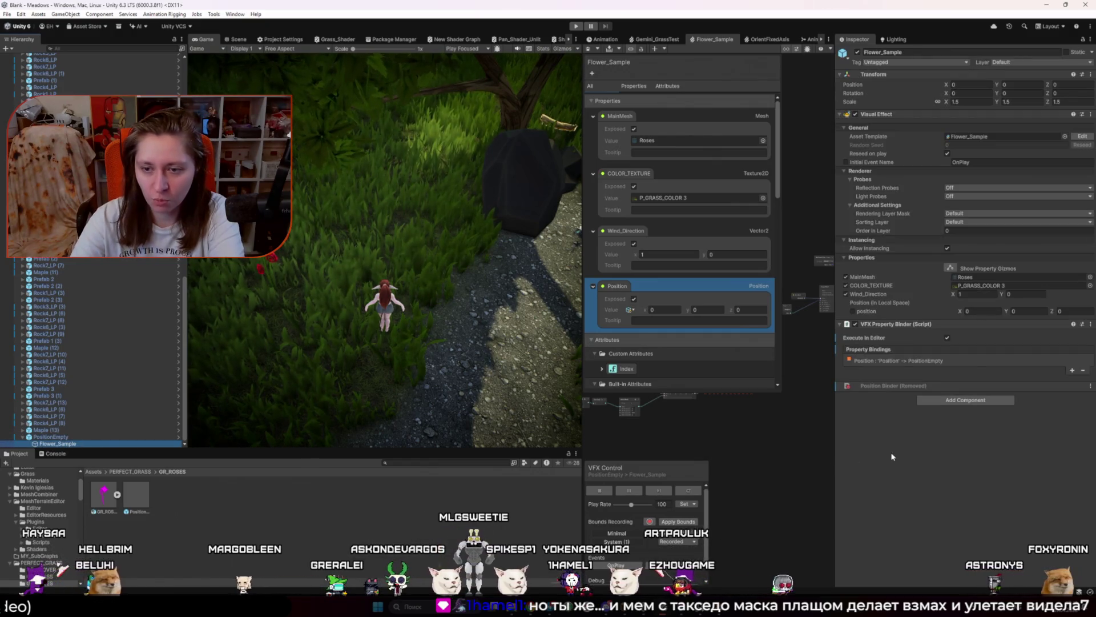
click(901, 393)
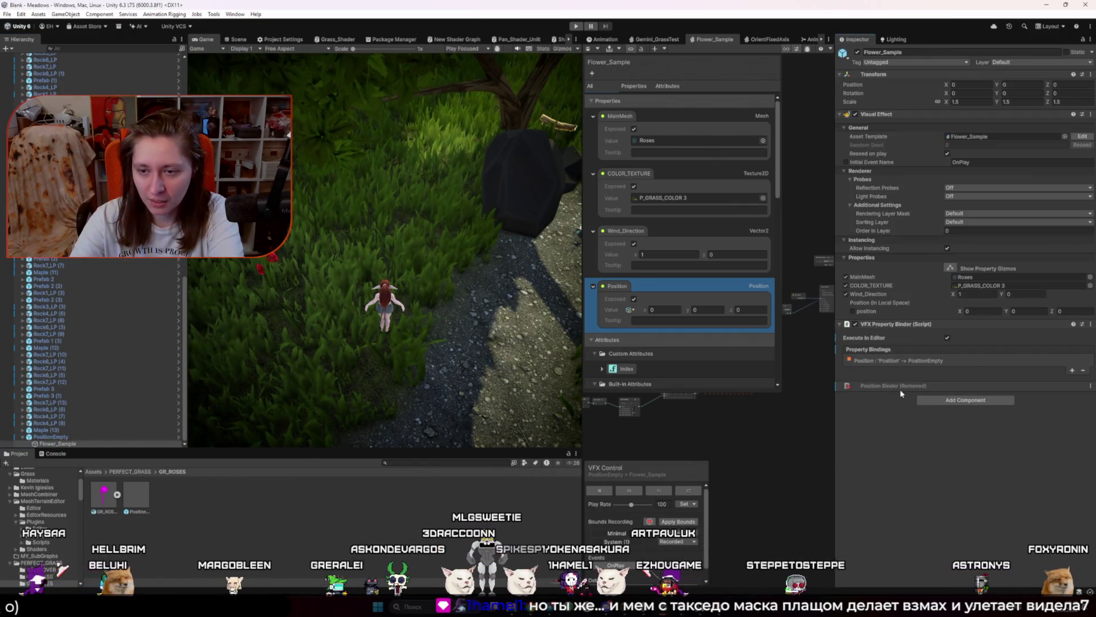
click(912, 361)
click(934, 414)
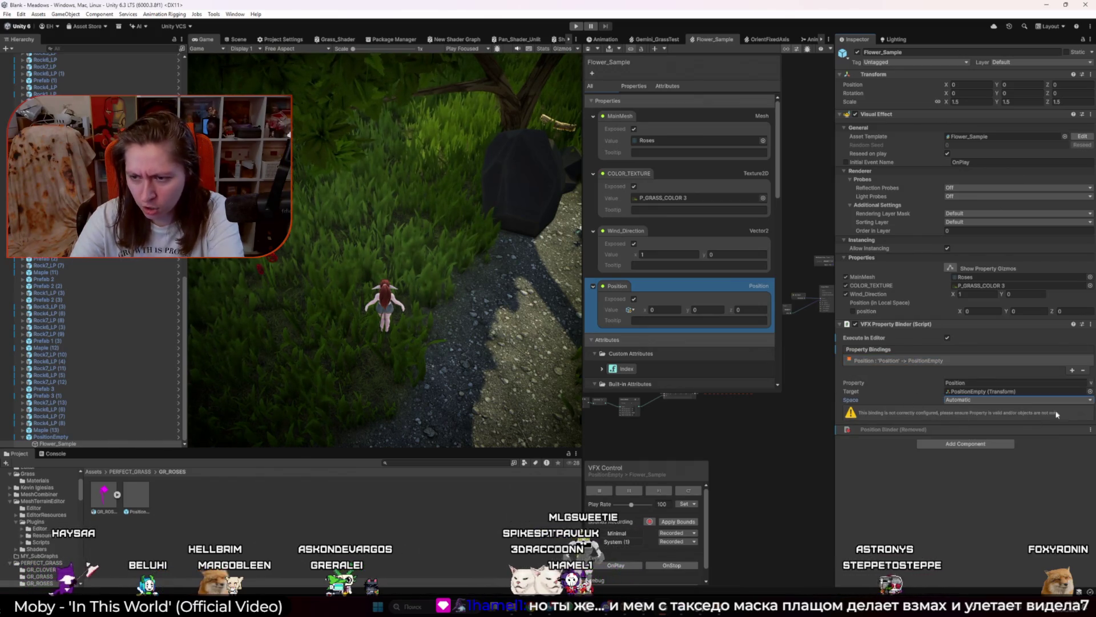
key(super+shift+s)
mouse_move(844, 400)
mouse_down()
mouse_move(932, 420)
mouse_move(1095, 424)
mouse_up()
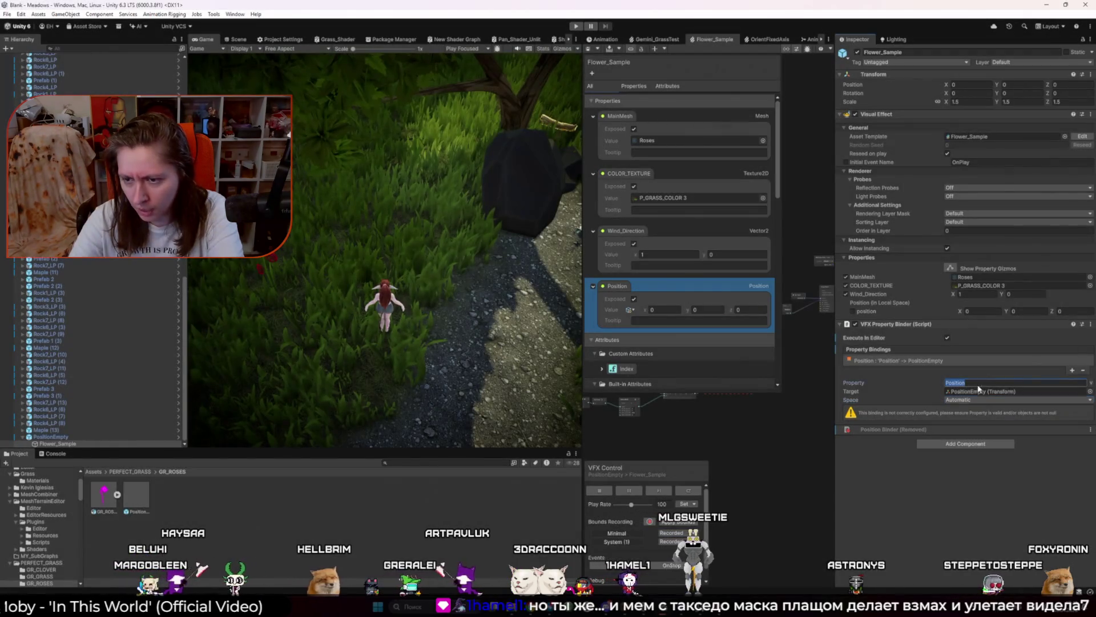
Step: Set the binding's Property field to Position_position so the warning clears
key(alt+Tab)
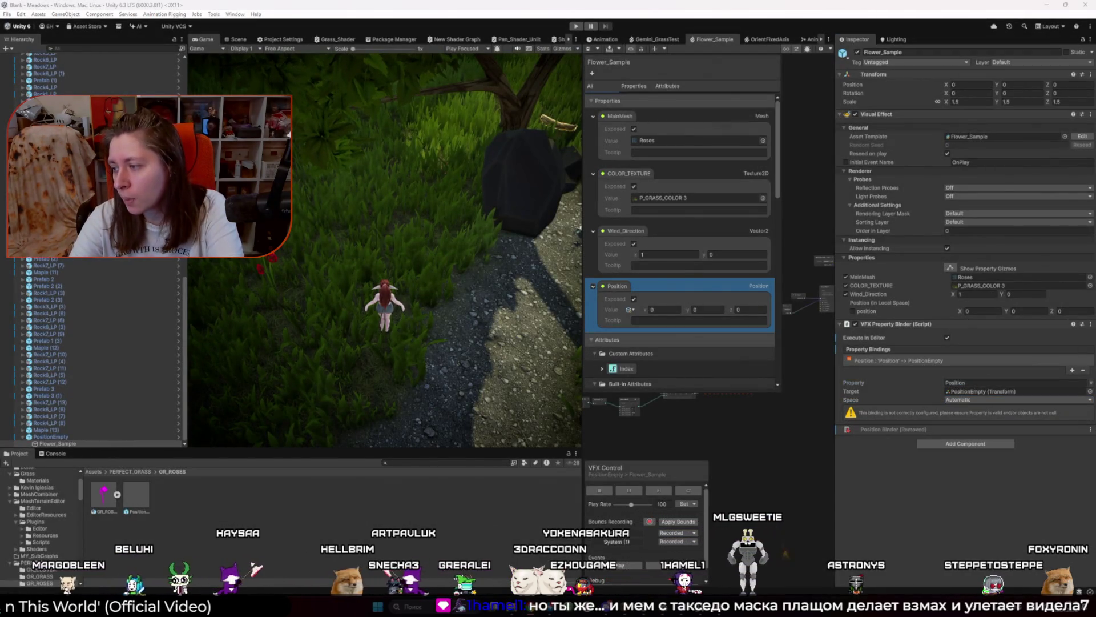
click(1013, 382)
key(ctrl+v)
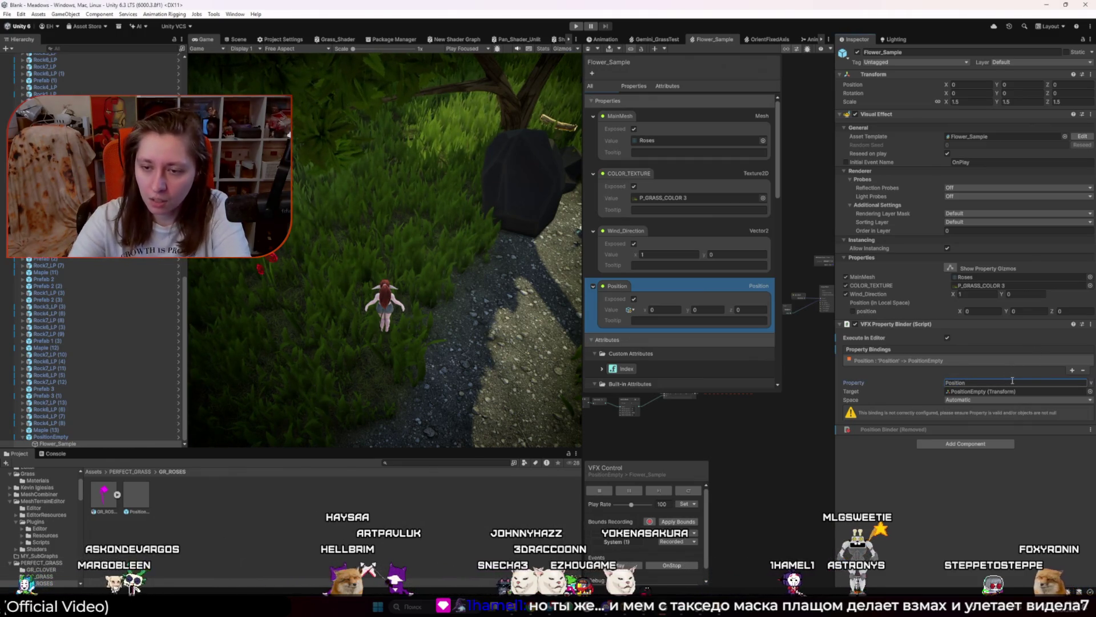
click(1013, 382)
text(Position_position)
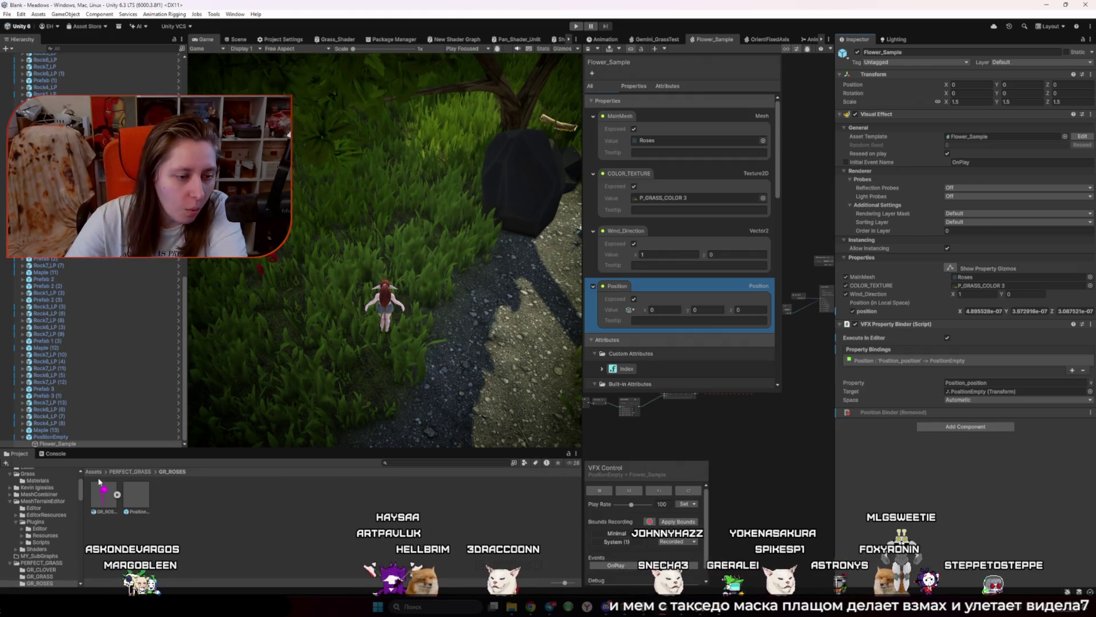
click(51, 437)
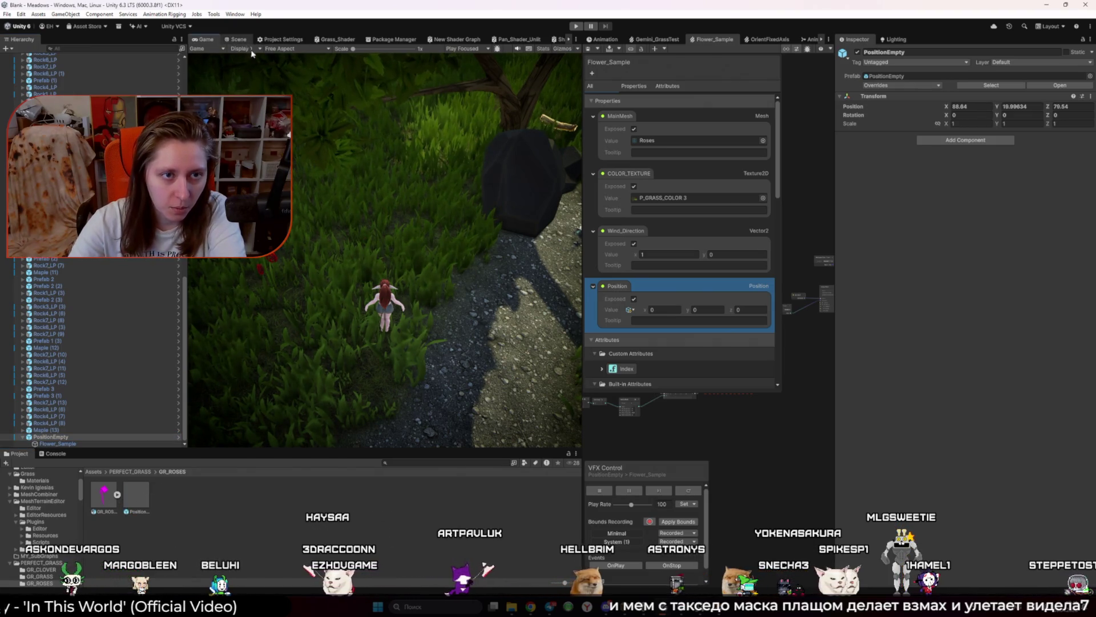
Step: In the Scene view, place PositionEmpty rose copies at several grass spots, then enter Play mode
click(236, 39)
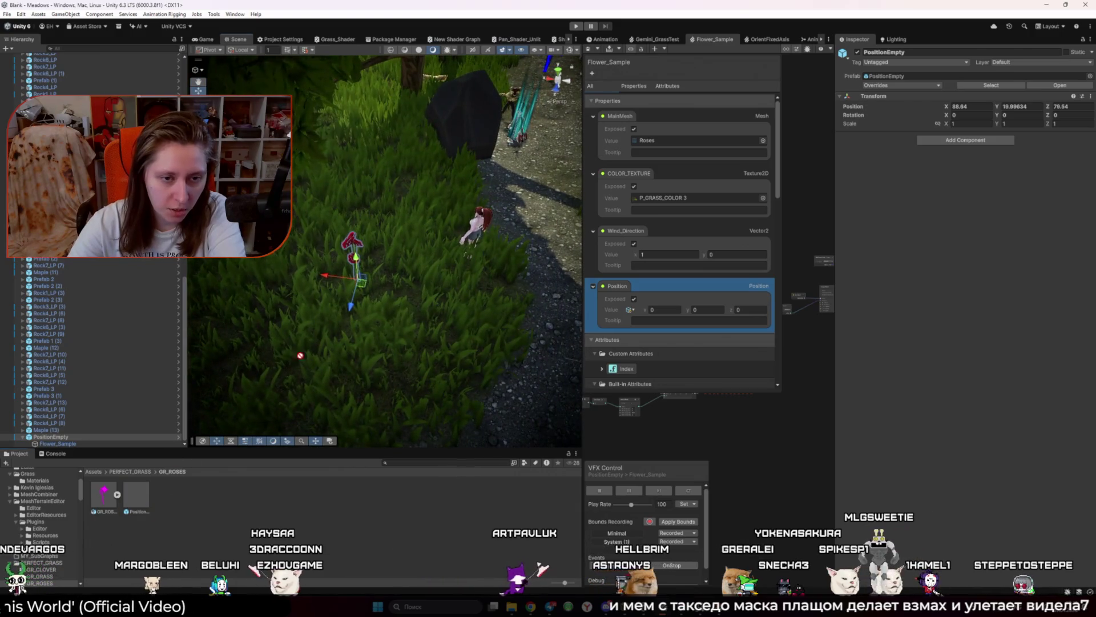
drag(135, 494, 355, 280)
drag(136, 494, 377, 297)
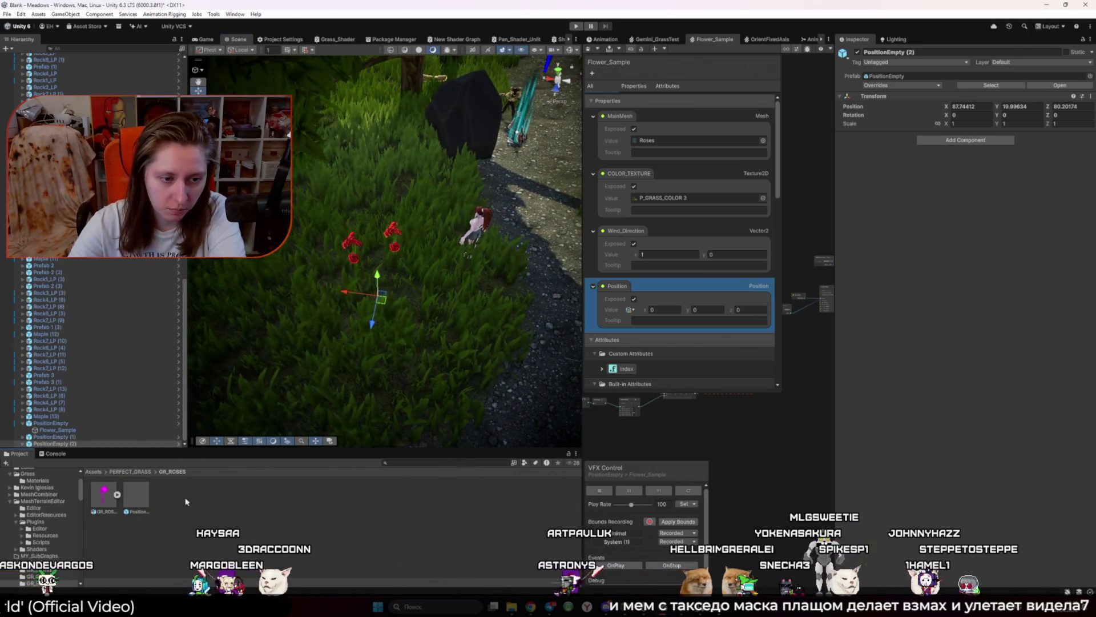
mouse_move(136, 493)
mouse_down()
mouse_move(366, 285)
mouse_move(410, 294)
mouse_up()
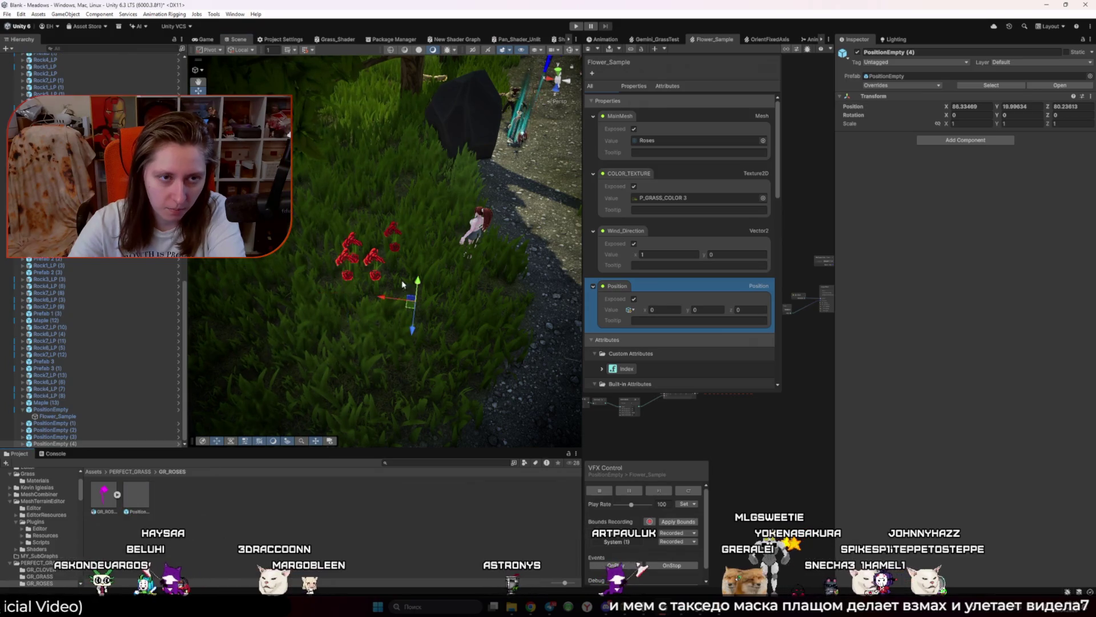
click(201, 40)
key(ctrl+p)
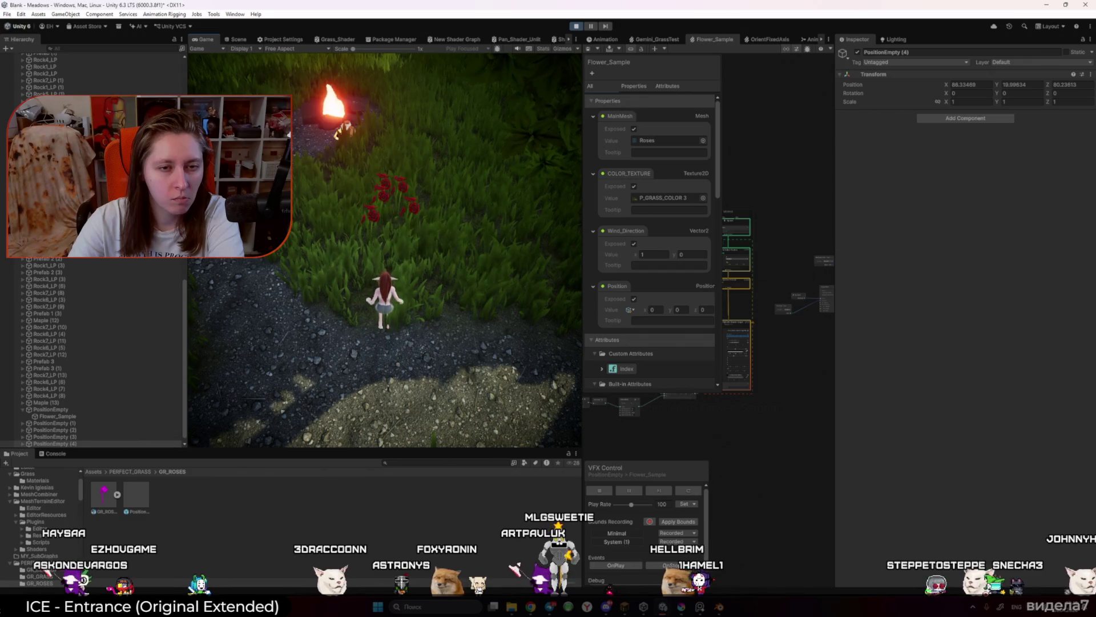
Step: Restart Play mode, widen and zoom the graph onto the Position/Add nodes, then select PositionEmpty (1)
click(576, 26)
click(577, 26)
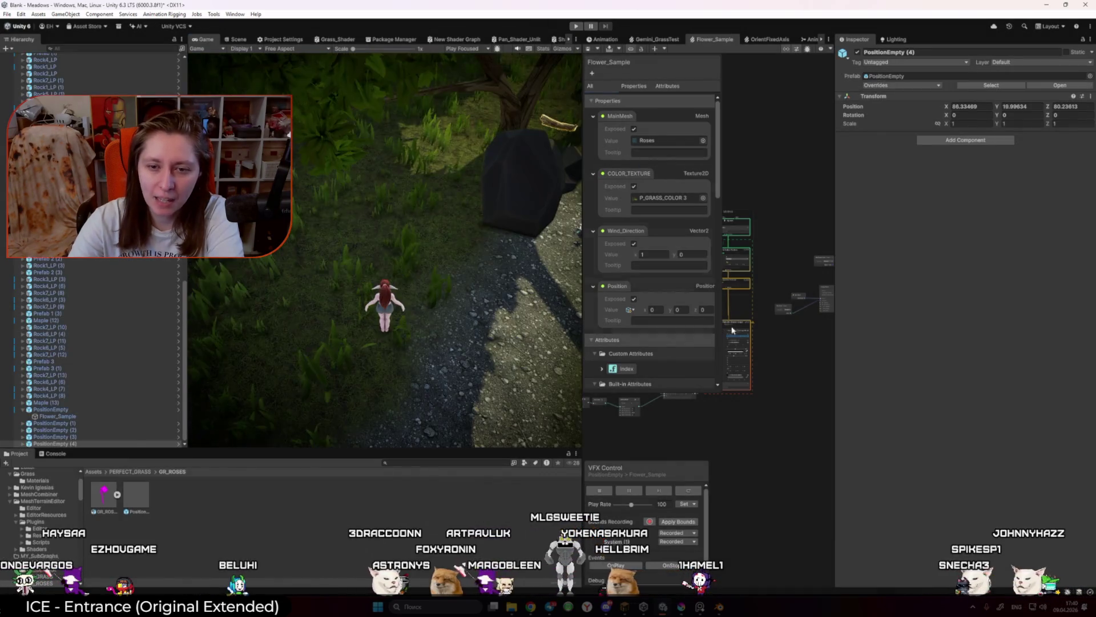
drag(835, 369, 981, 371)
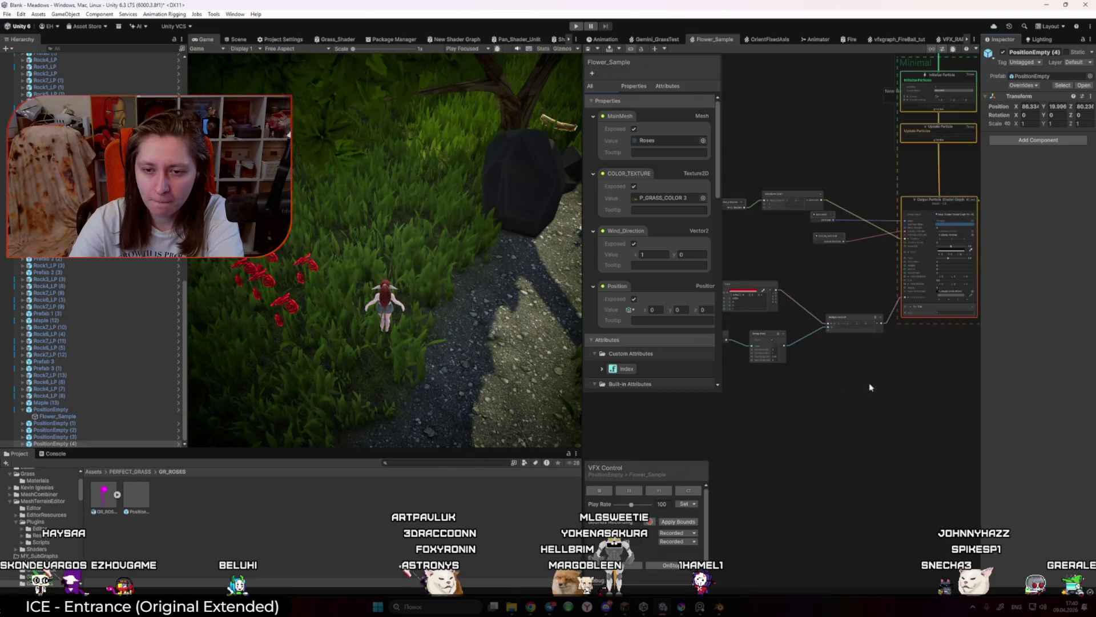
scroll(806, 350, up, 5)
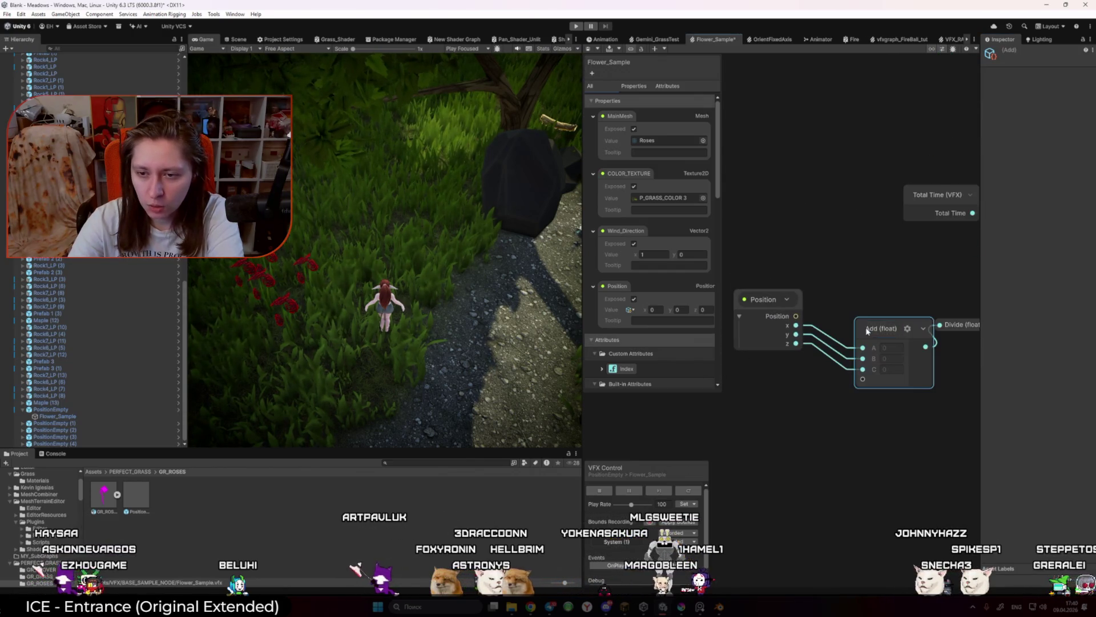
click(851, 394)
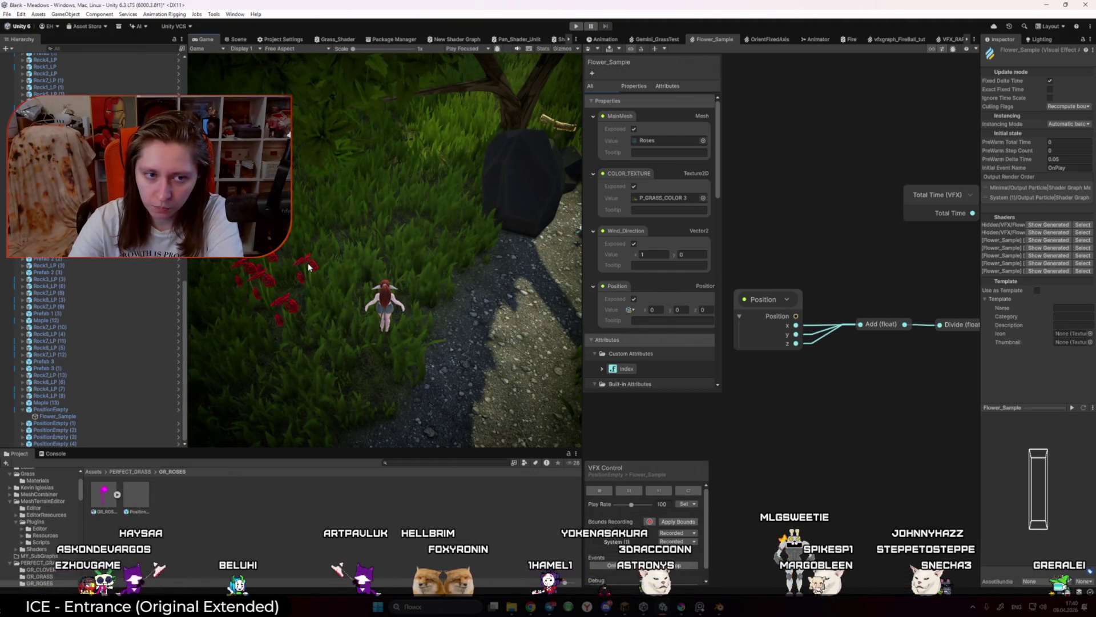
click(80, 423)
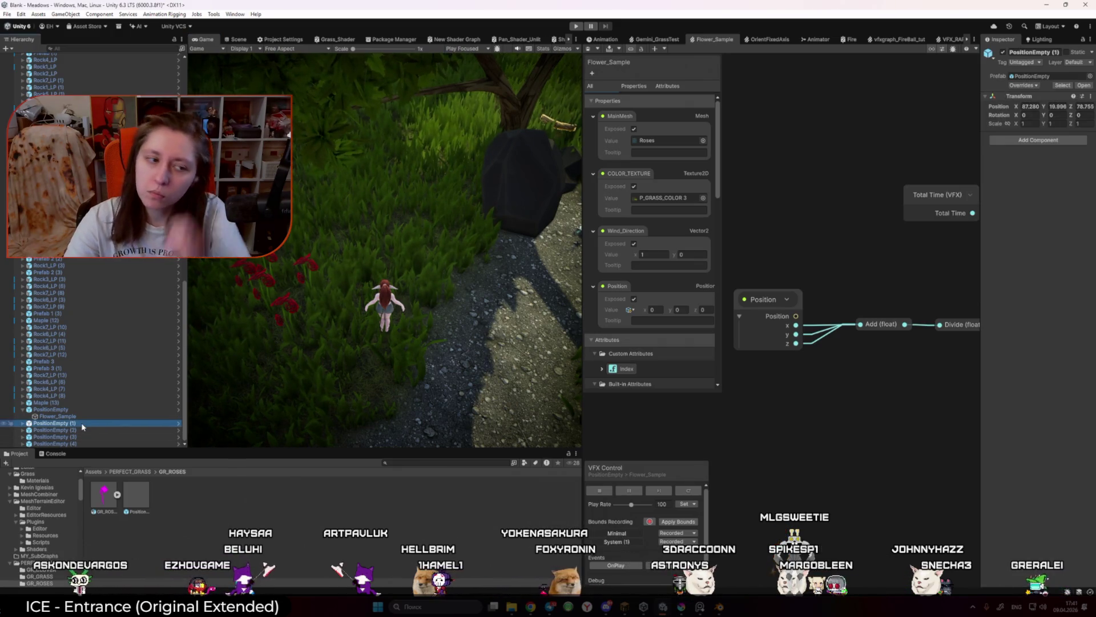
Step: Frame PositionEmpty (1), then move PositionEmpty (1) and (2) to new spots in the scene
click(284, 289)
key(ctrl+1)
key(f)
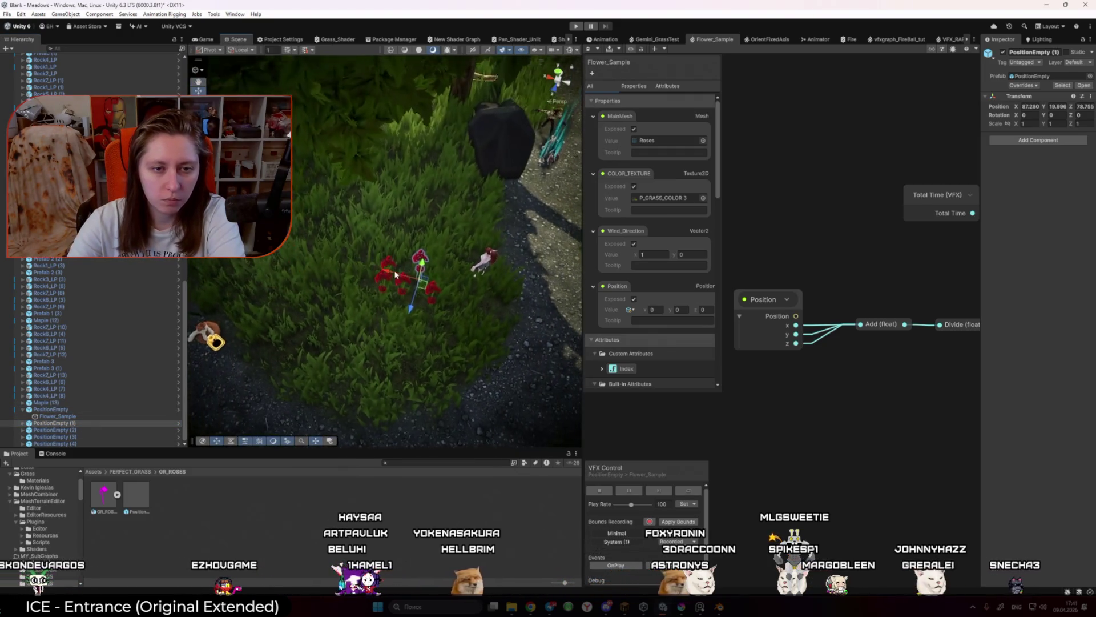
drag(424, 291, 240, 240)
mouse_move(404, 266)
mouse_down()
mouse_move(256, 336)
mouse_move(403, 289)
mouse_move(274, 239)
mouse_up()
click(22, 430)
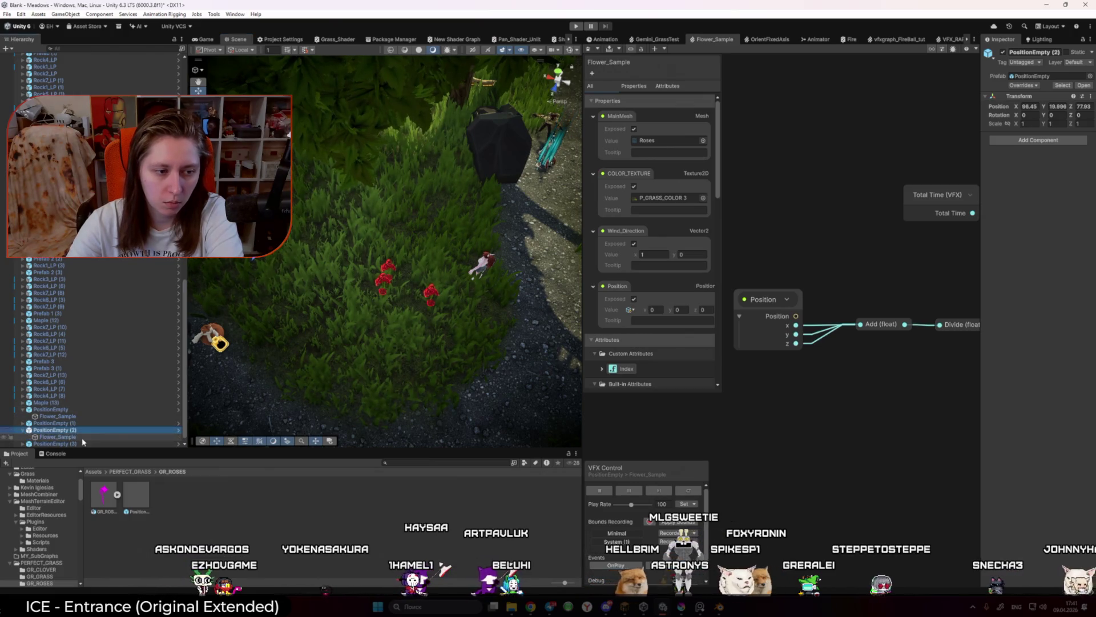
Step: Compare PositionEmpty (2)'s and the original's Position bindings, then open the PositionEmpty prefab
click(81, 437)
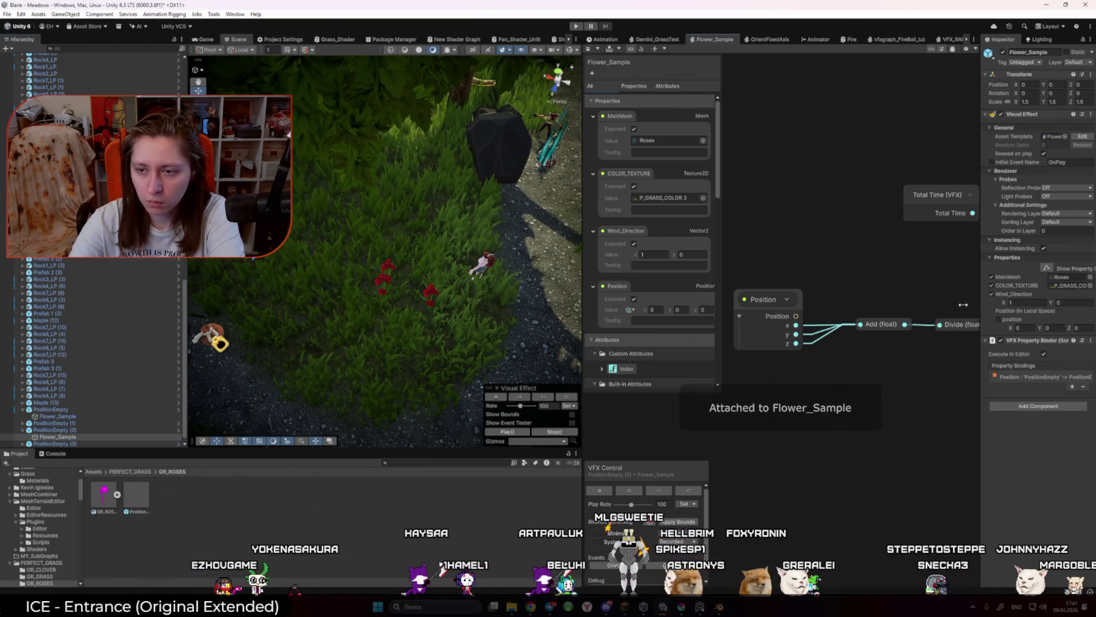
drag(971, 305, 839, 308)
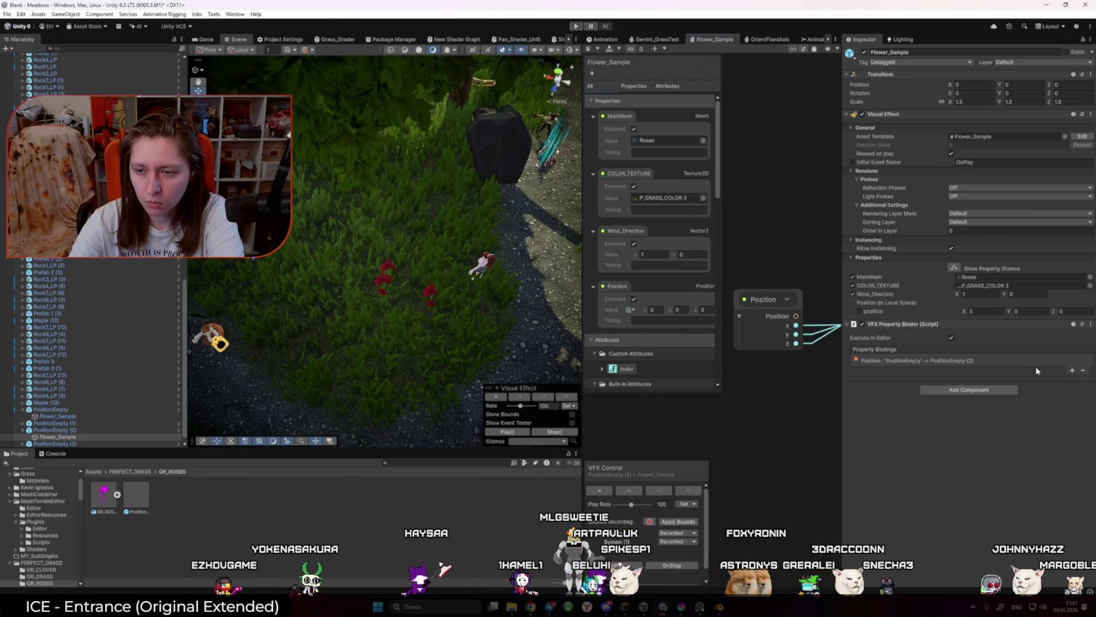
click(920, 361)
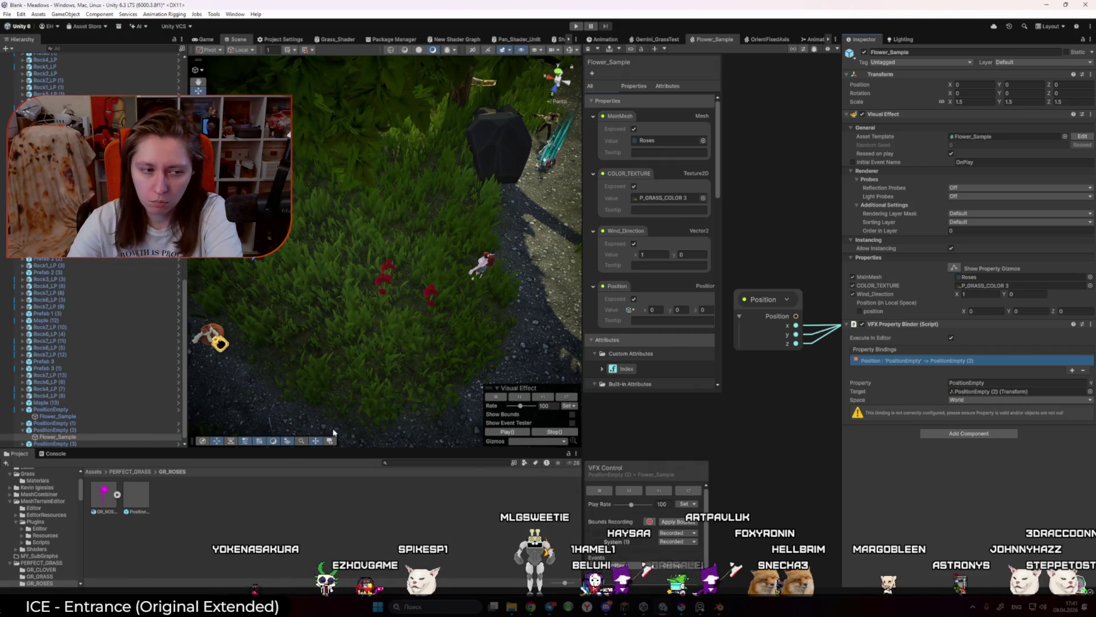
click(64, 410)
click(65, 418)
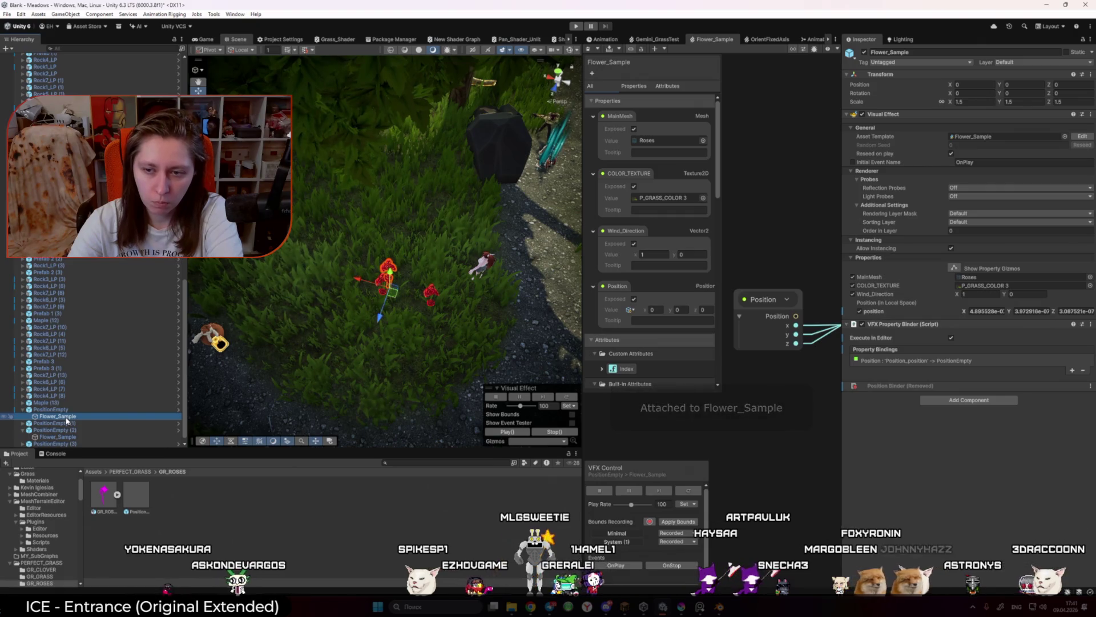
click(894, 362)
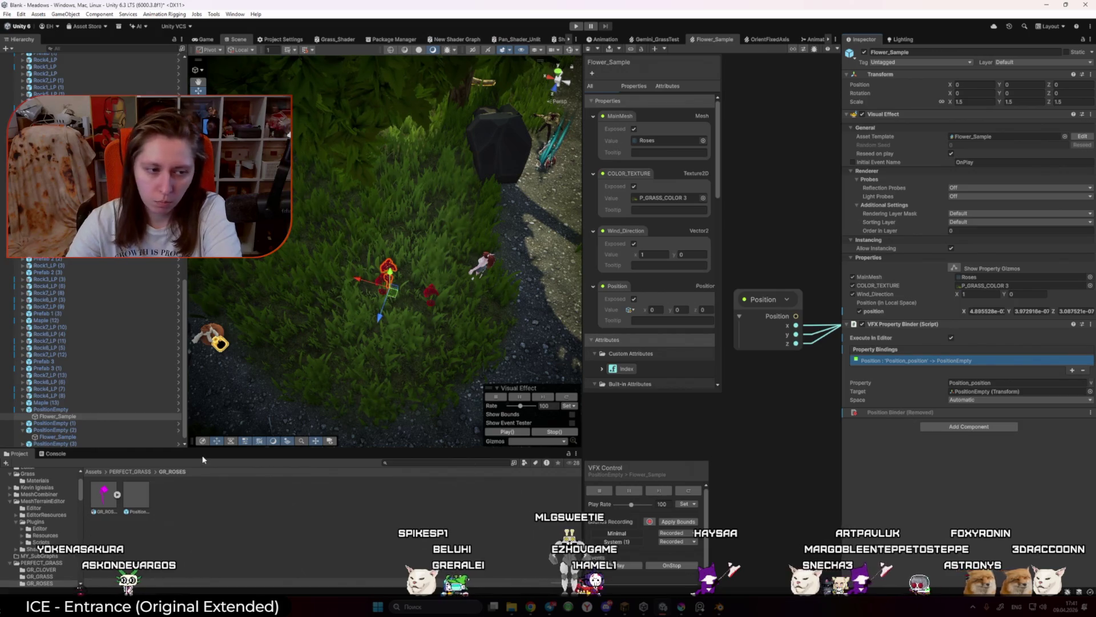
click(144, 502)
double_click(143, 502)
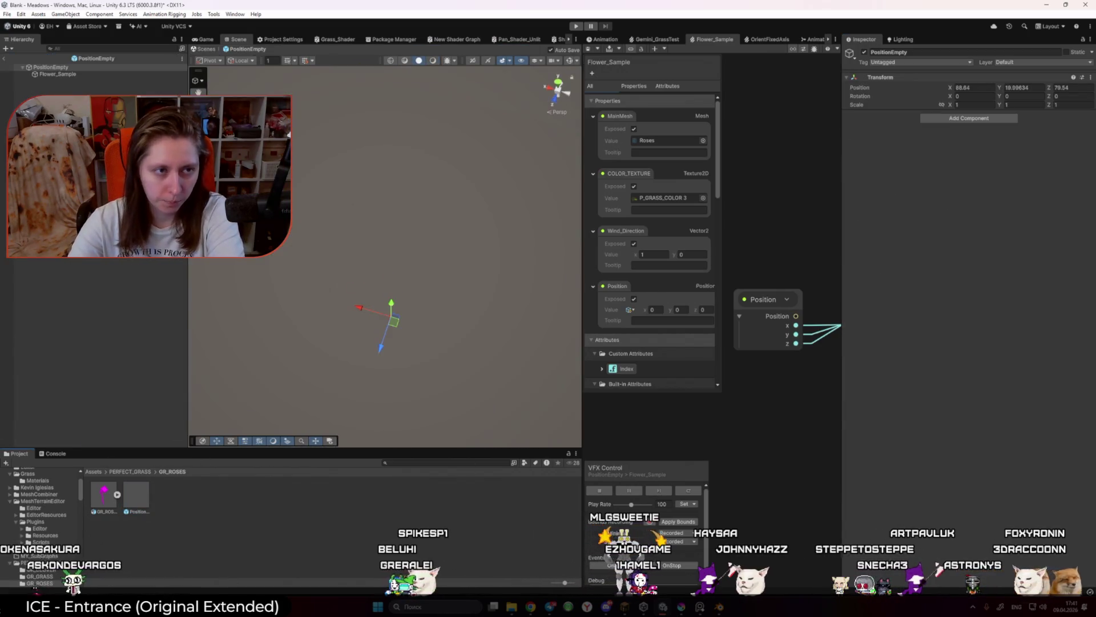
Step: Inspect the prefab's Position binding, then leave Prefab Mode for the full scene
click(981, 362)
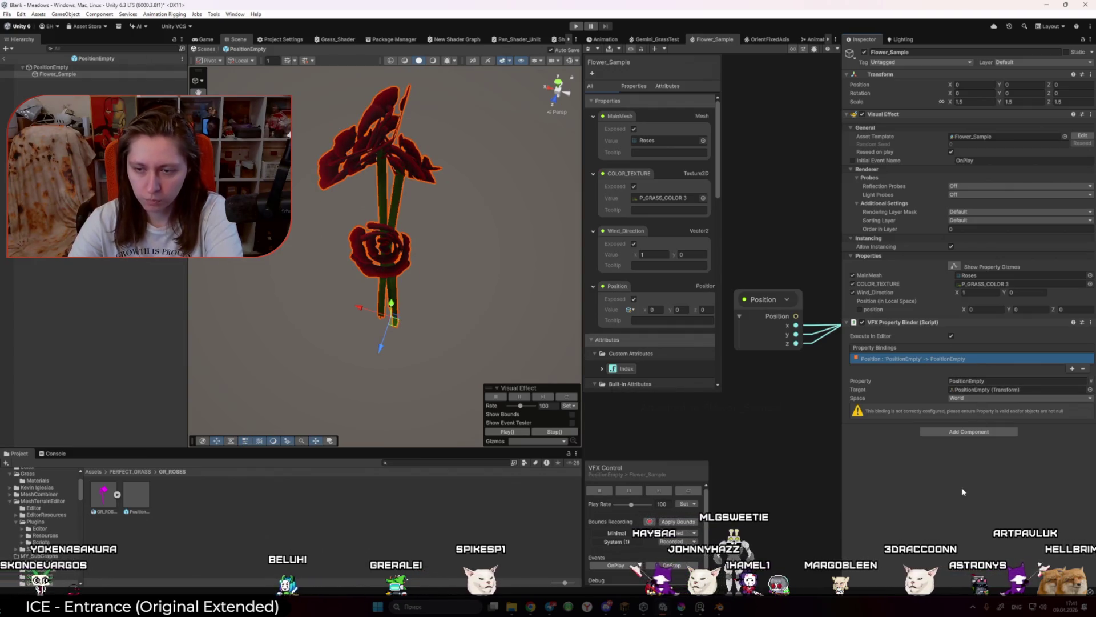
click(422, 569)
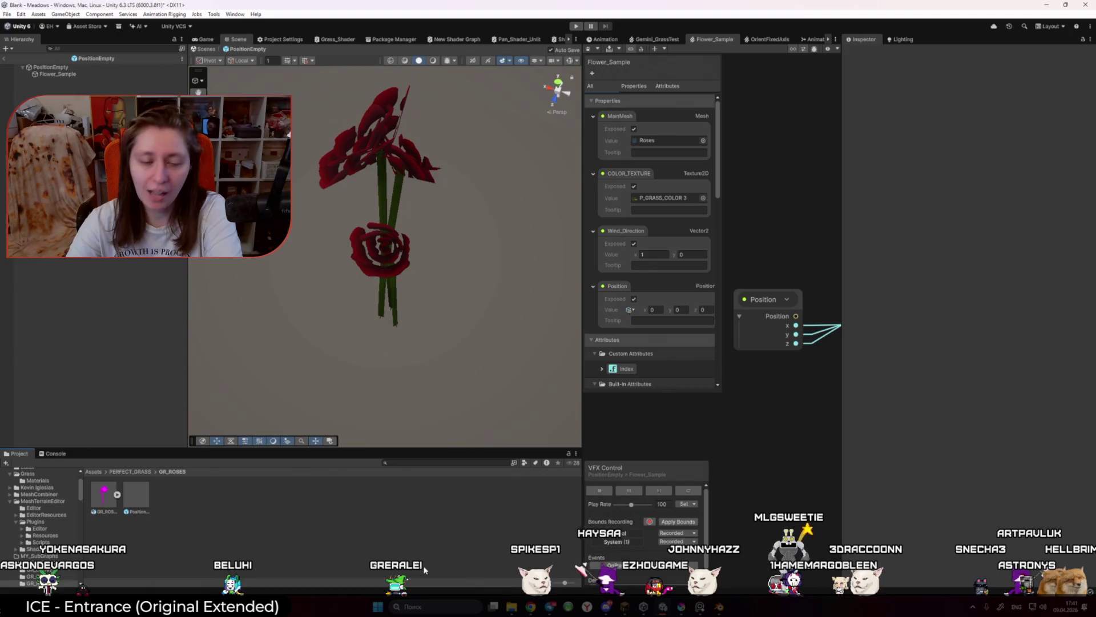
click(207, 39)
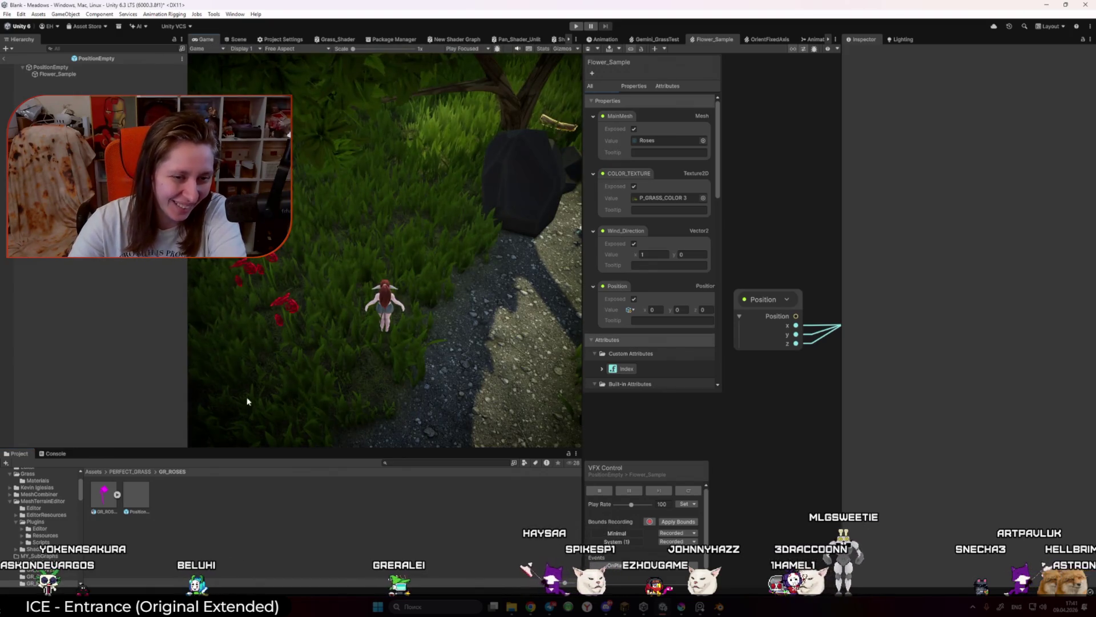
click(4, 58)
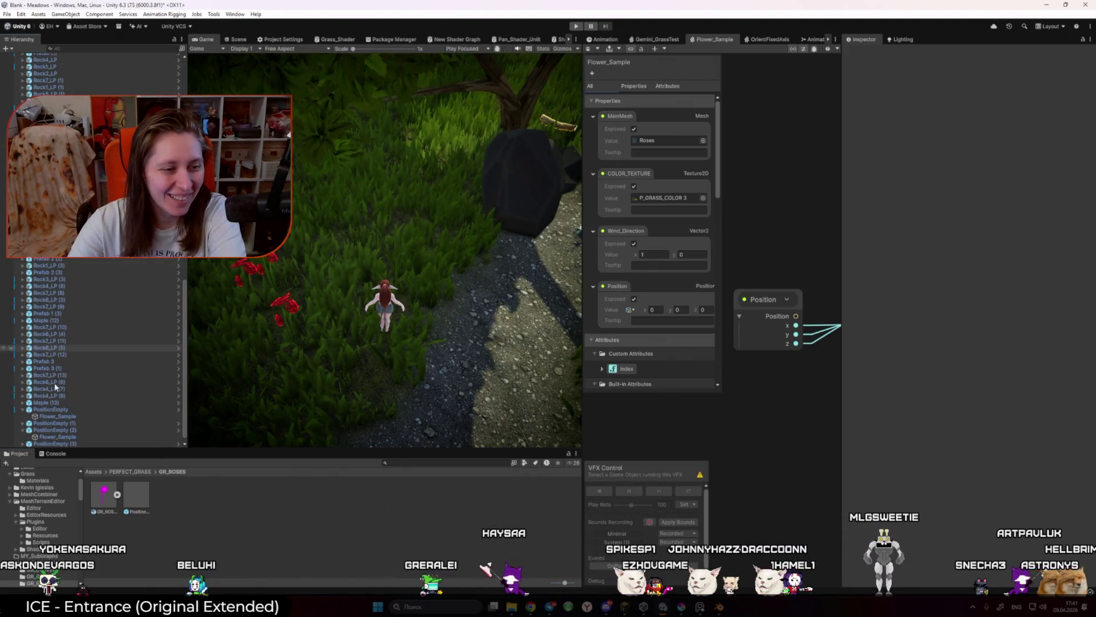
Step: Remove the extra PositionEmpty instances and request deletion of the PositionEmpty prefab asset
click(80, 423)
click(83, 443)
key(ctrl+d)
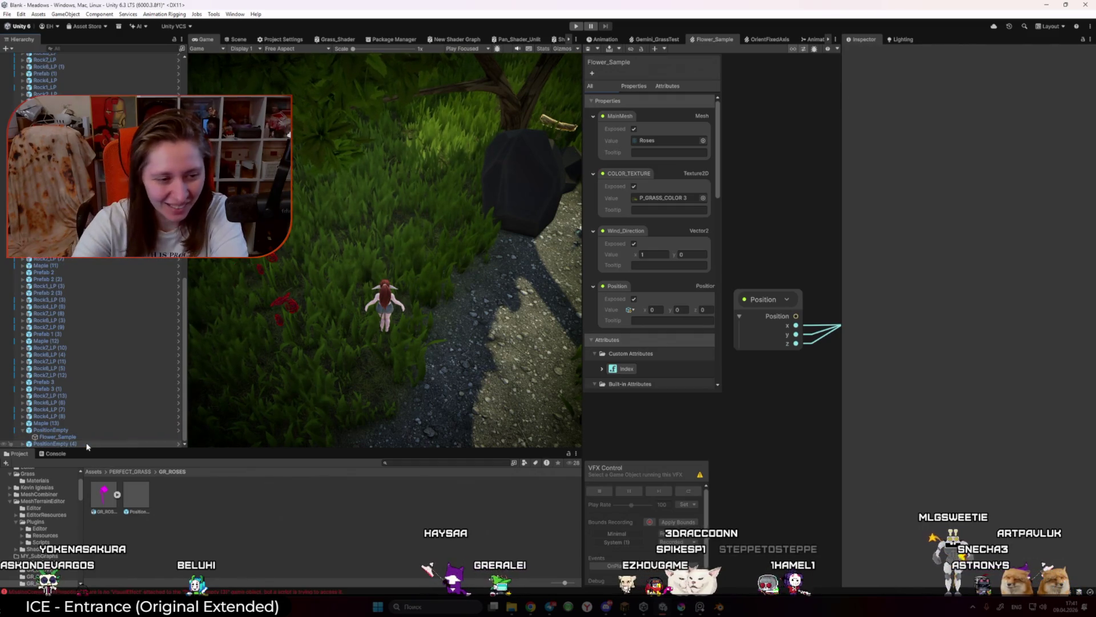
click(136, 496)
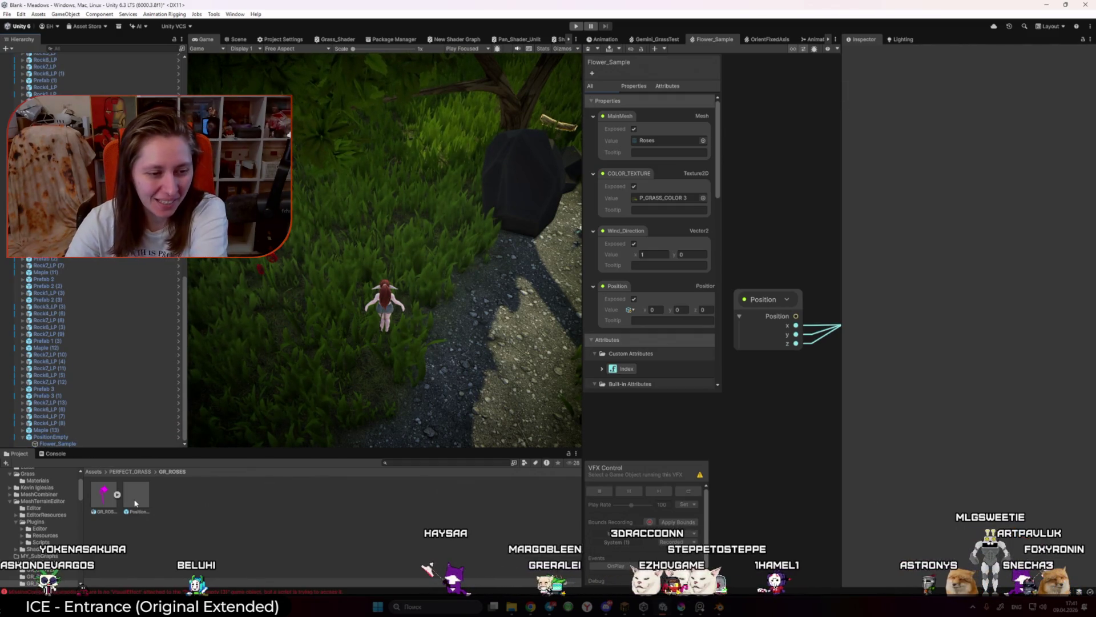
key(Delete)
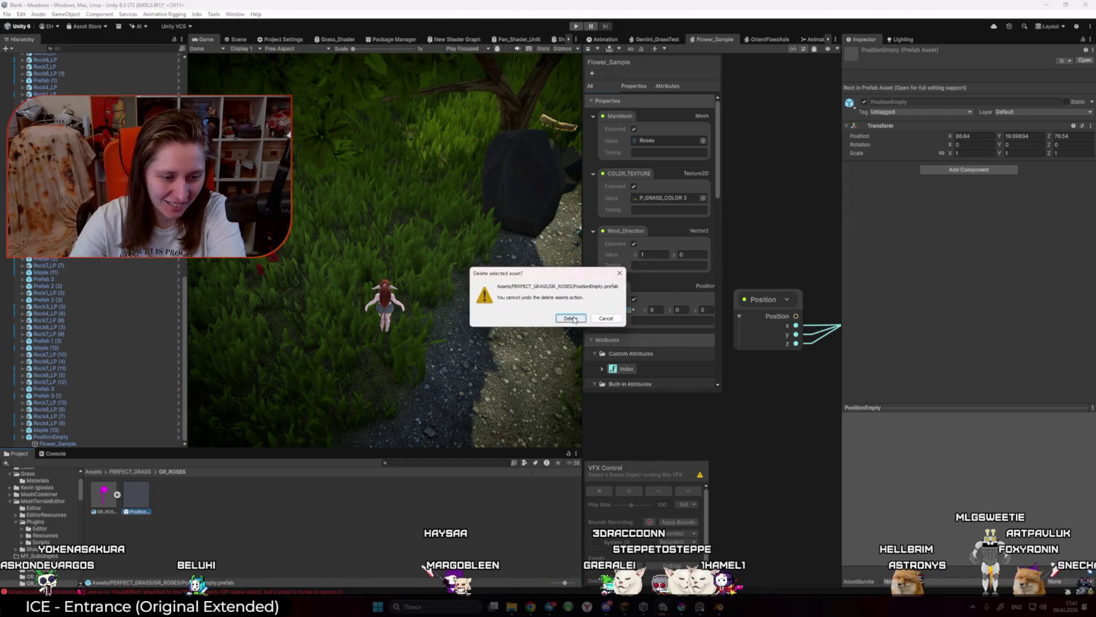
Step: Confirm the prefab deletion, check Flower_Sample's Position binding in the new prefab, and exit Prefab Mode
click(571, 318)
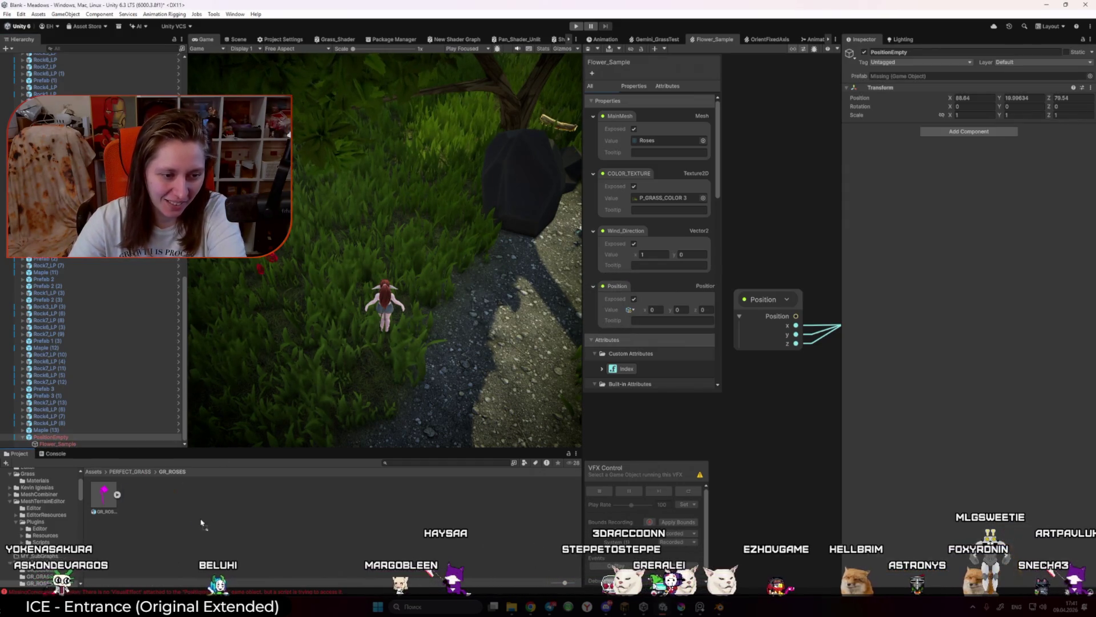
click(57, 74)
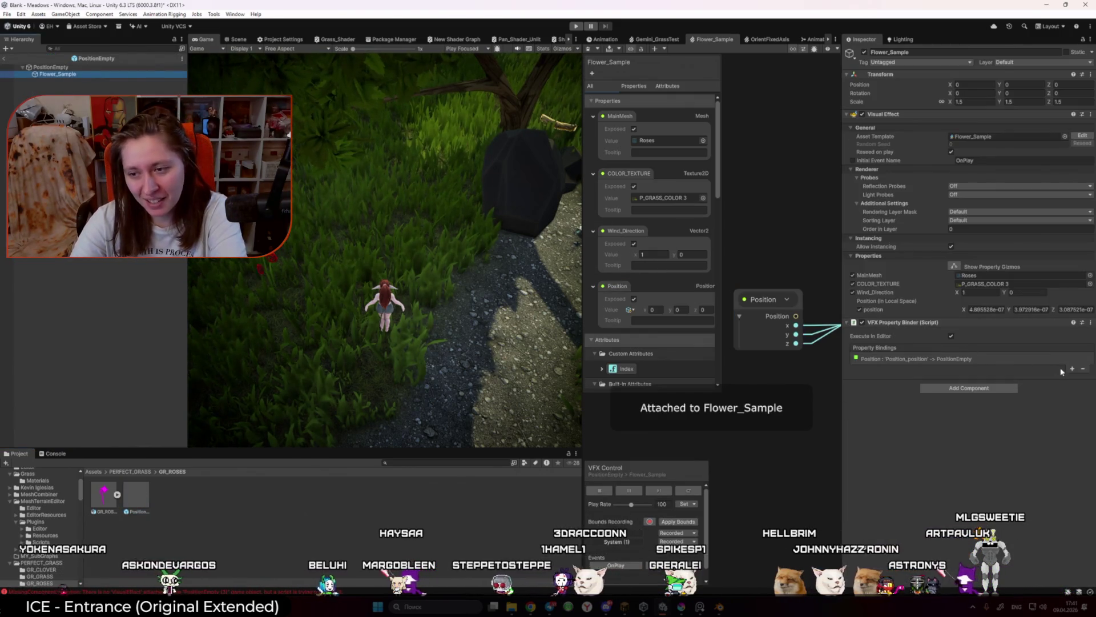
click(959, 358)
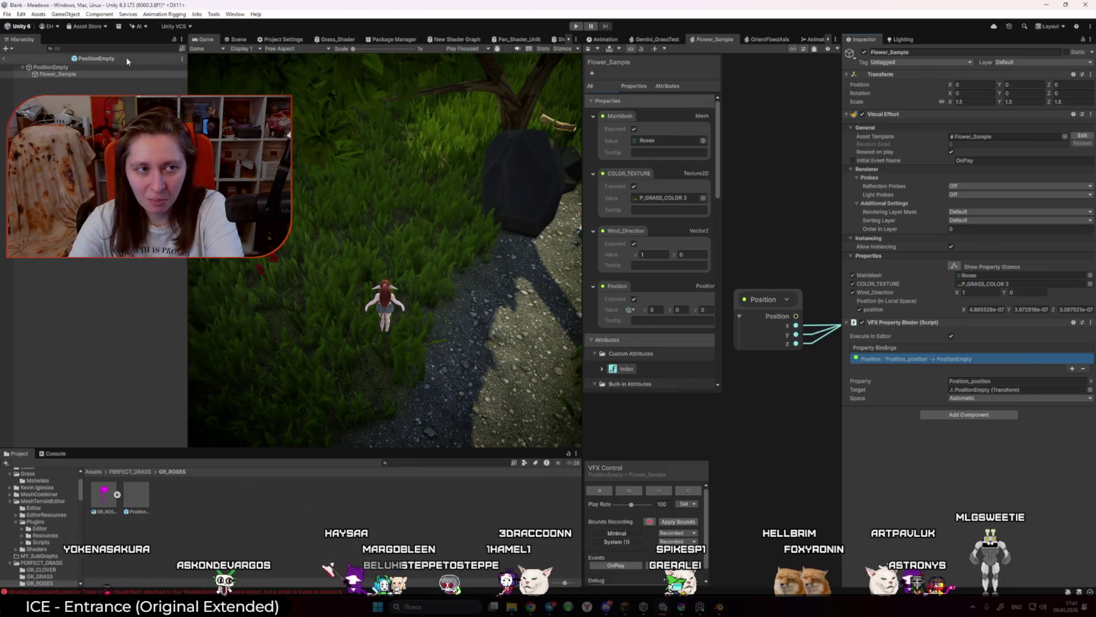
click(4, 57)
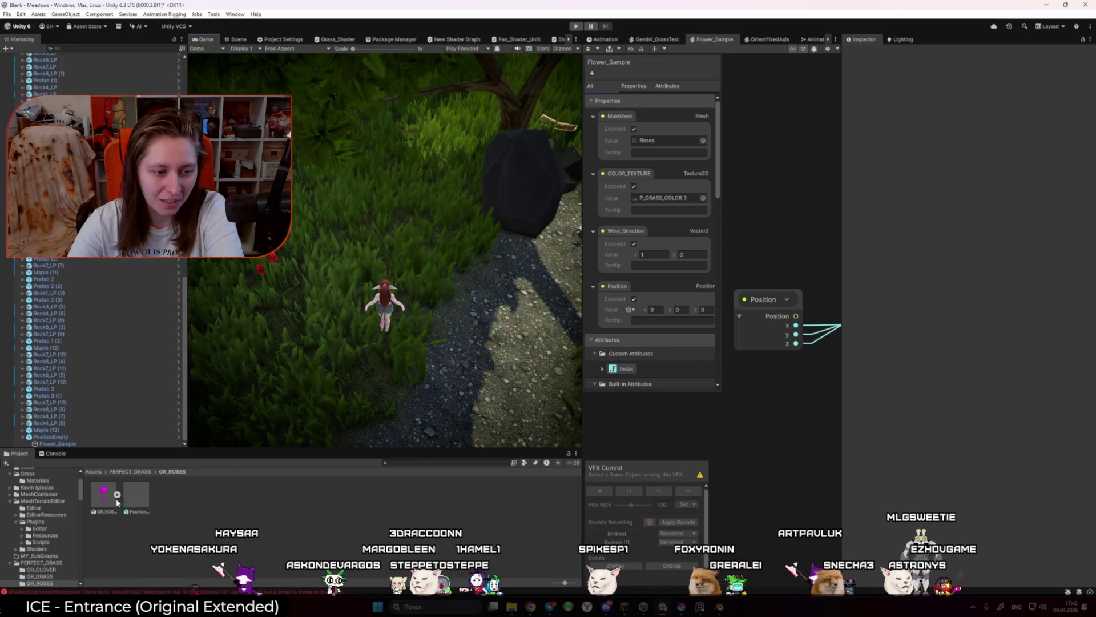
Step: Drag three PositionEmpty prefab instances into the meadow from the Scene view and start Play mode
click(233, 40)
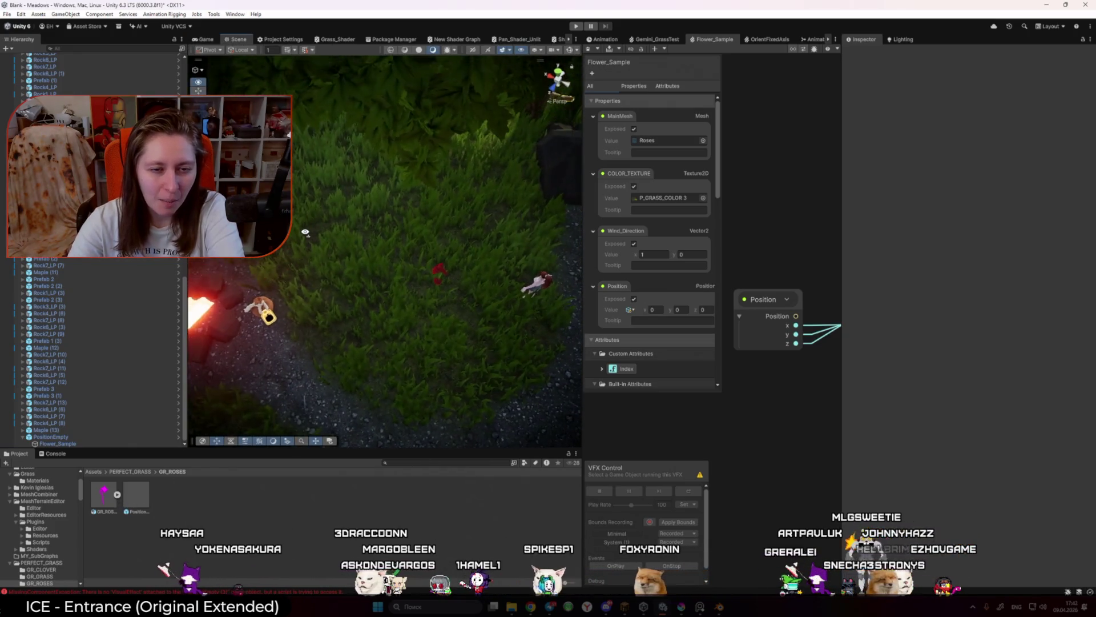
mouse_move(136, 496)
mouse_down()
mouse_move(473, 174)
mouse_move(465, 166)
mouse_up()
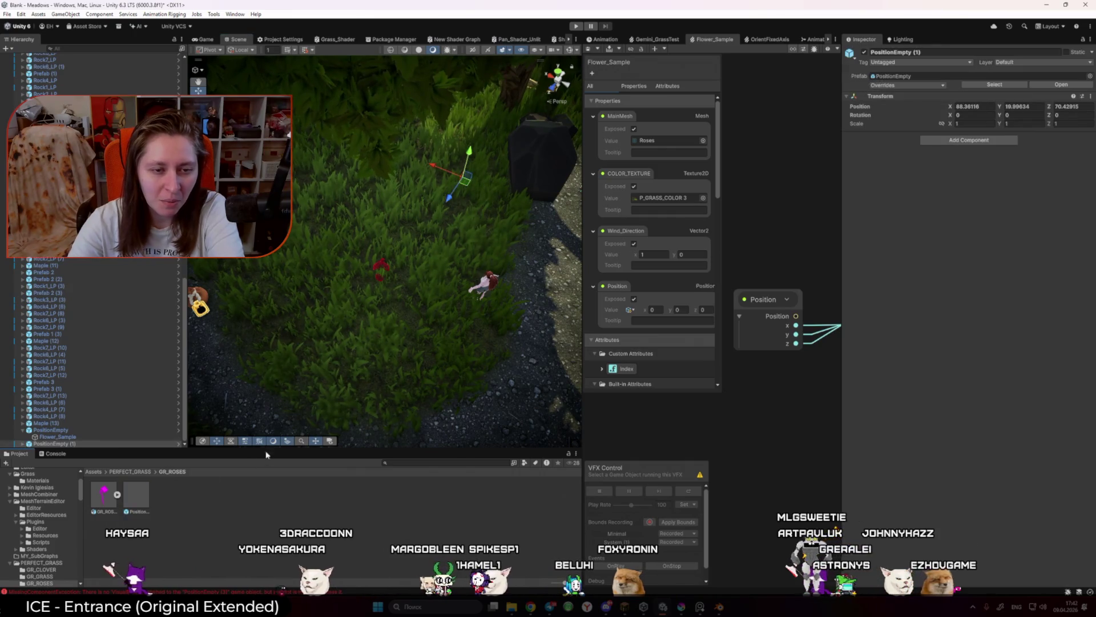
drag(136, 496, 466, 155)
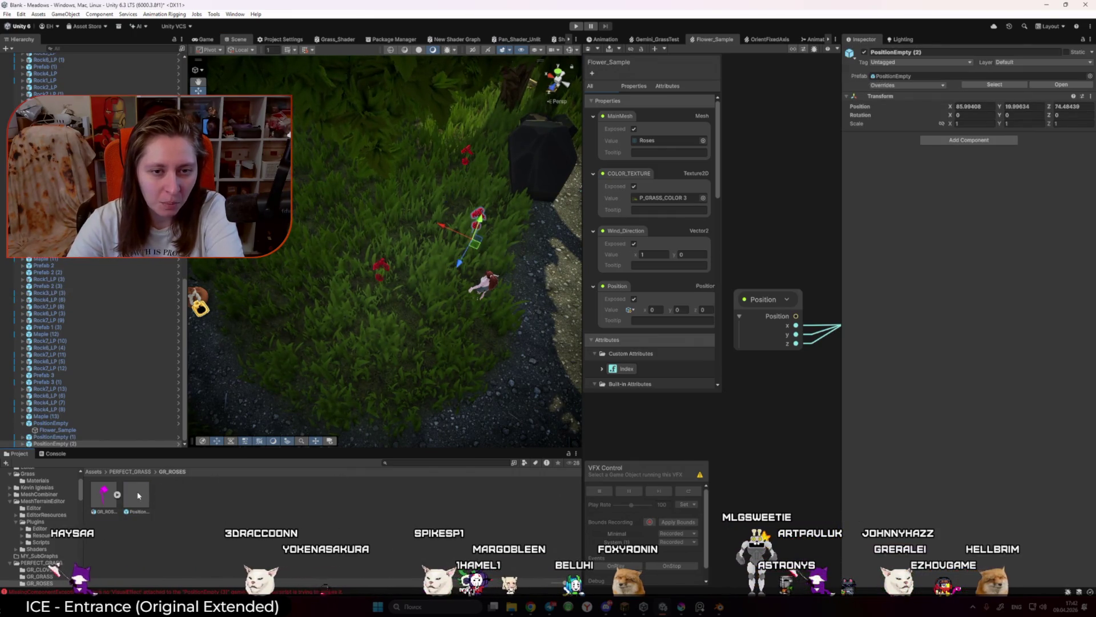
drag(136, 496, 477, 216)
key(ctrl+p)
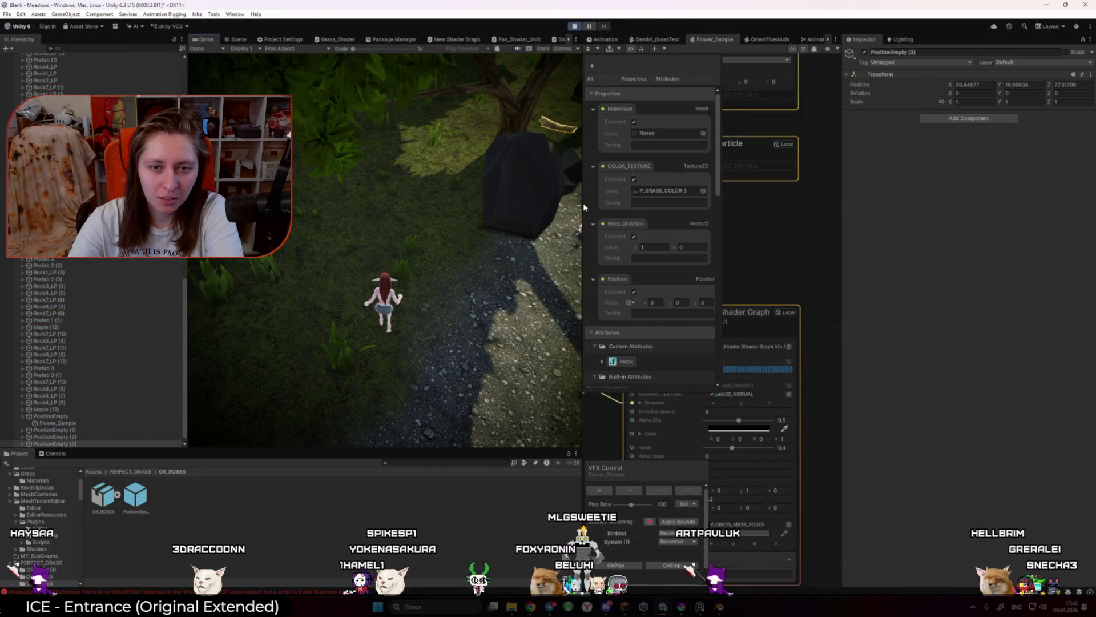
Step: Widen the Game view and walk the character toward the rock, then stop and open the PositionEmpty prefab
drag(586, 204, 788, 204)
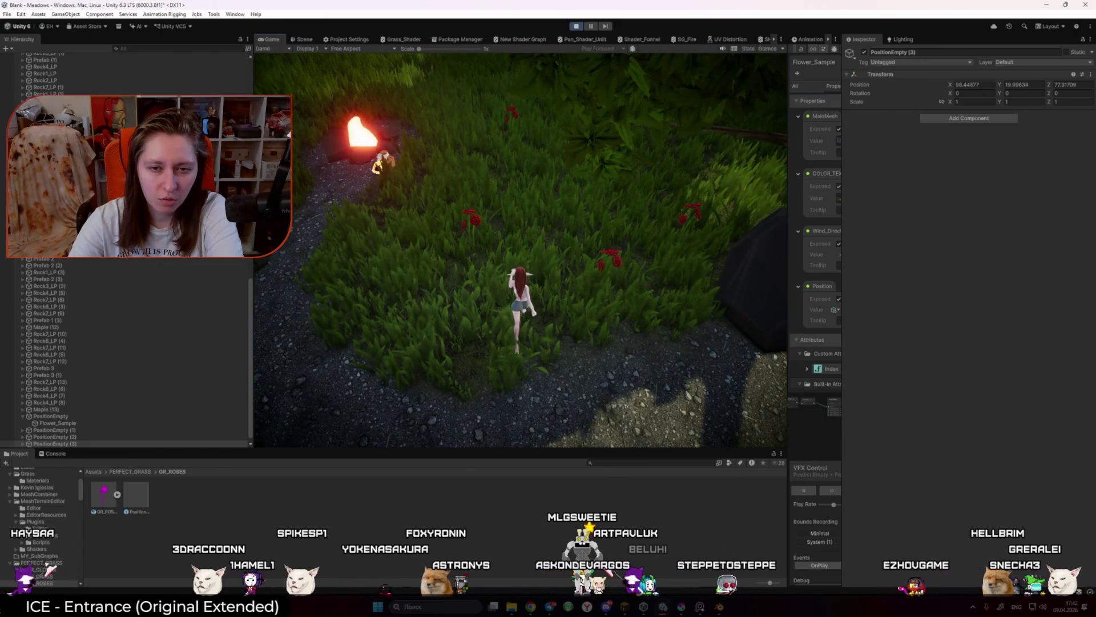
key(w)
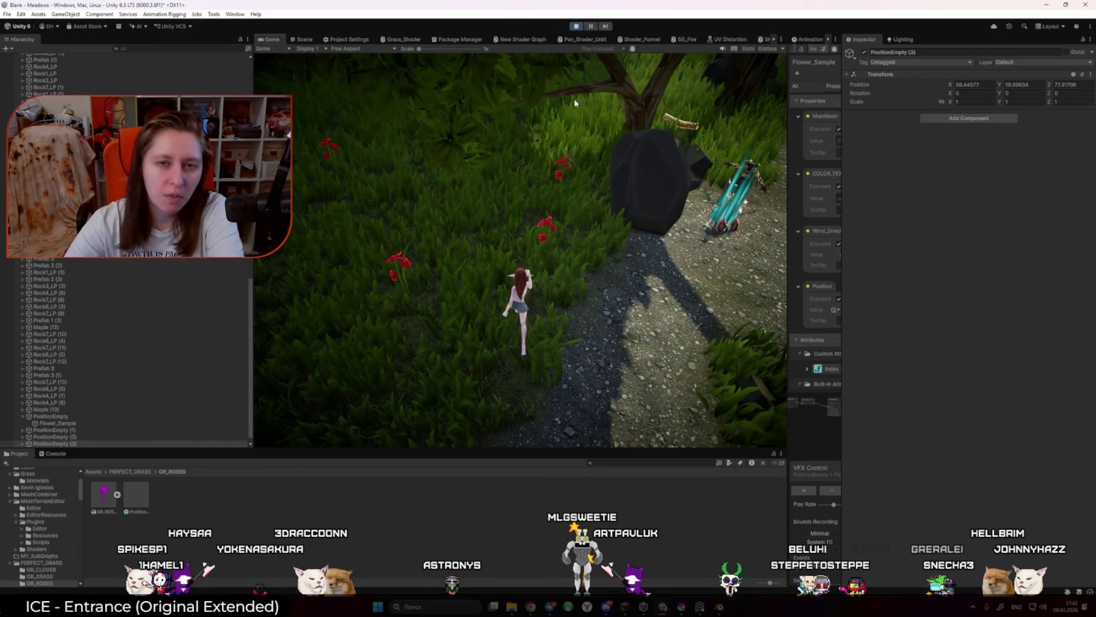
click(576, 26)
click(135, 497)
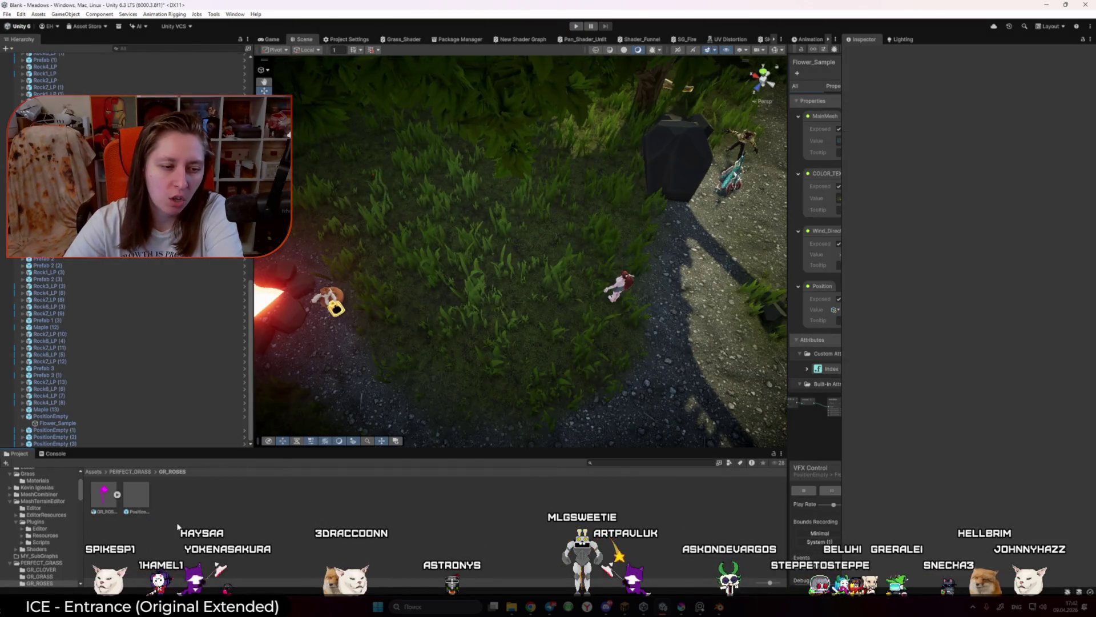
double_click(135, 498)
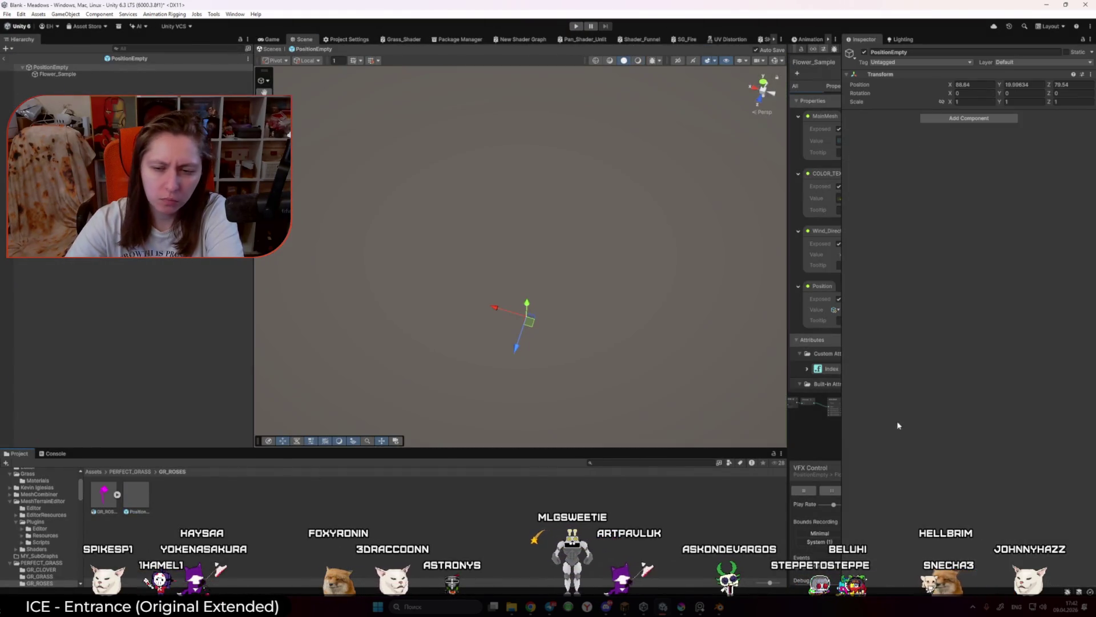
Step: Set the Flower_Sample Position binding's Space to World in the prefab, then enter Play mode
click(81, 74)
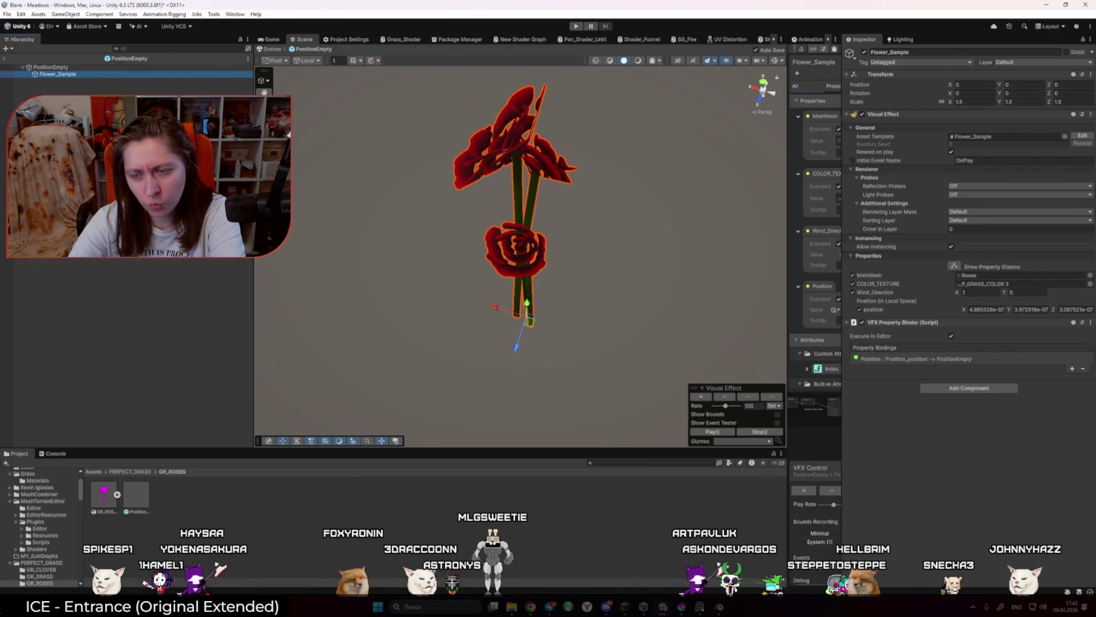
click(983, 359)
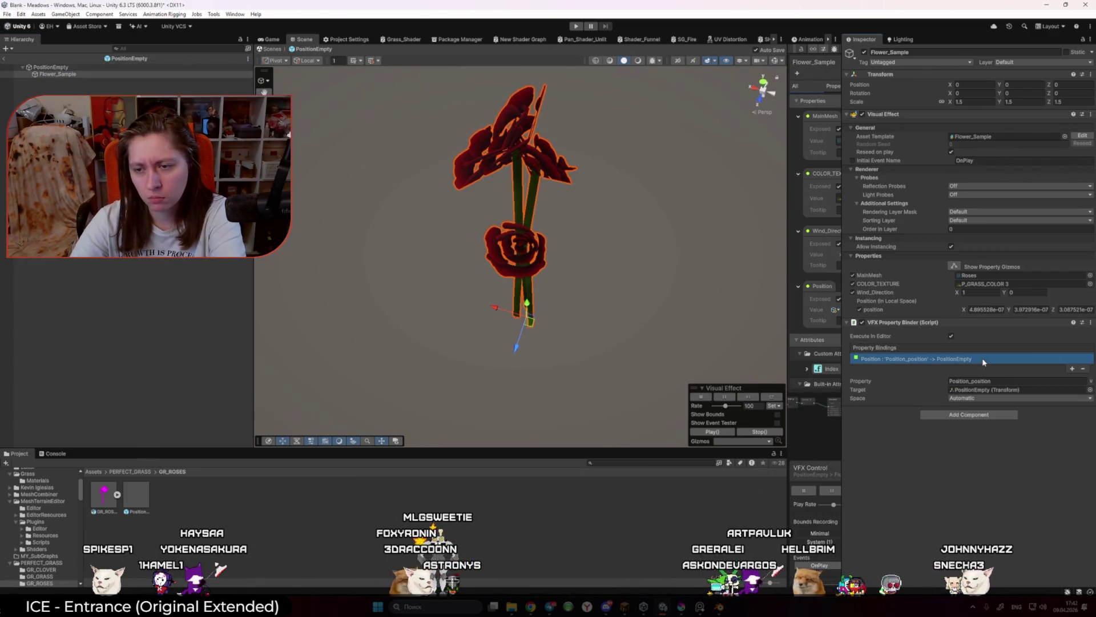
click(972, 417)
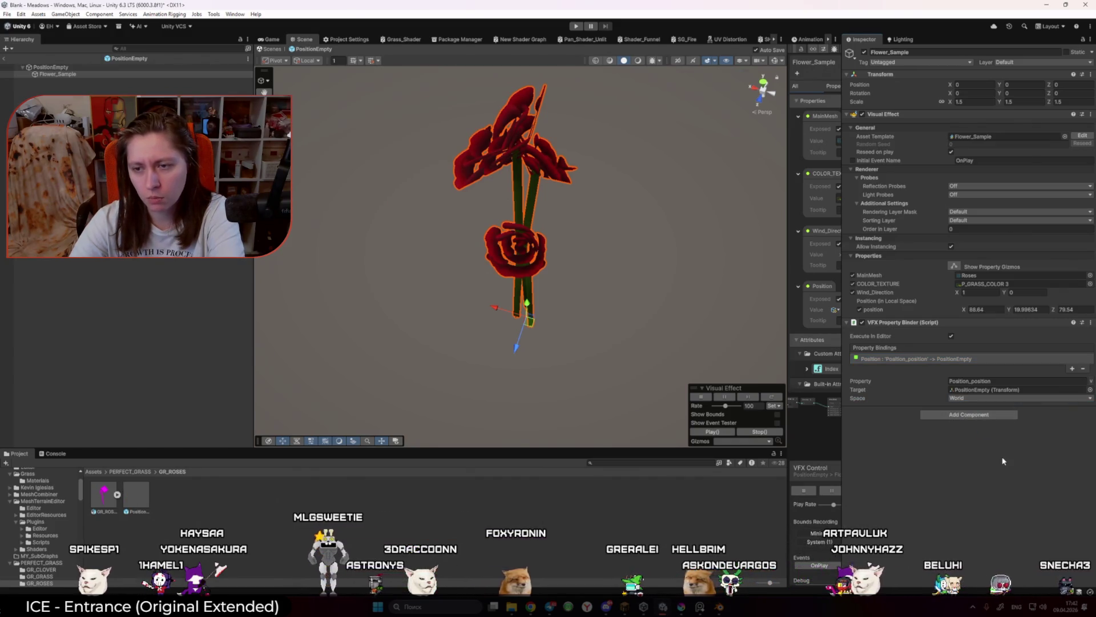
key(ctrl+p)
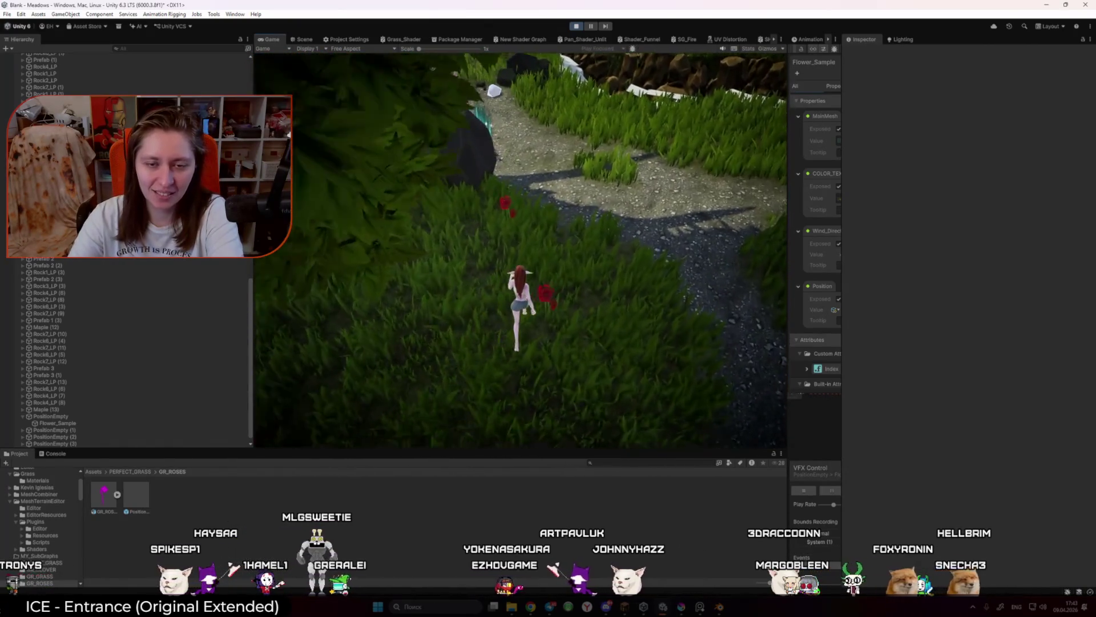
Step: Stop the game, then widen and frame the Flower_Sample graph around the Position, Add and Divide nodes
click(575, 27)
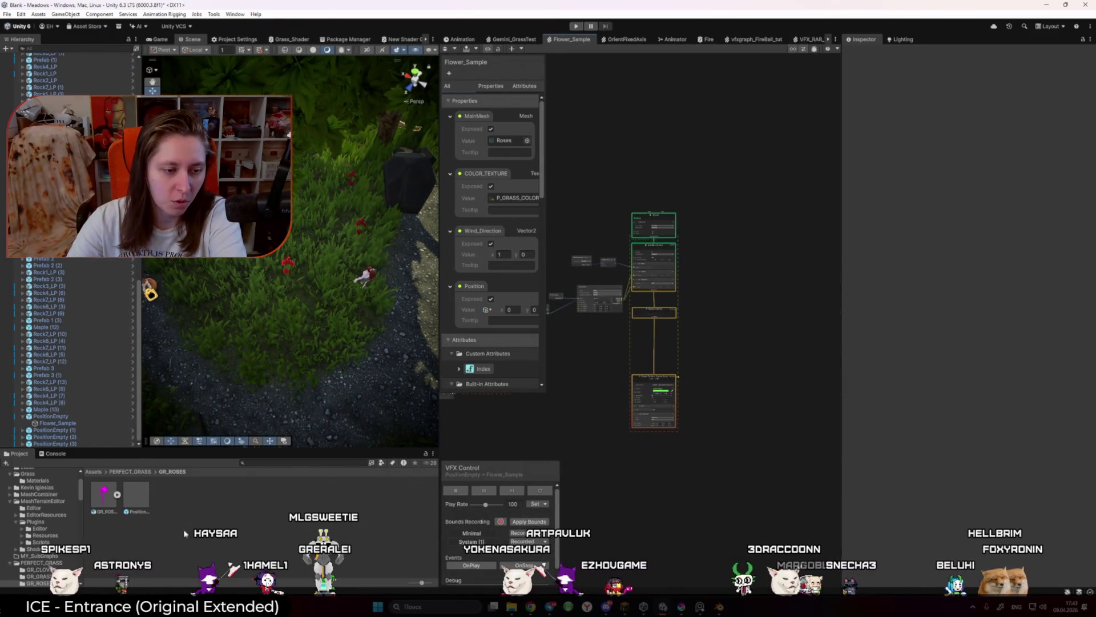
drag(573, 391, 718, 310)
scroll(742, 366, up, 5)
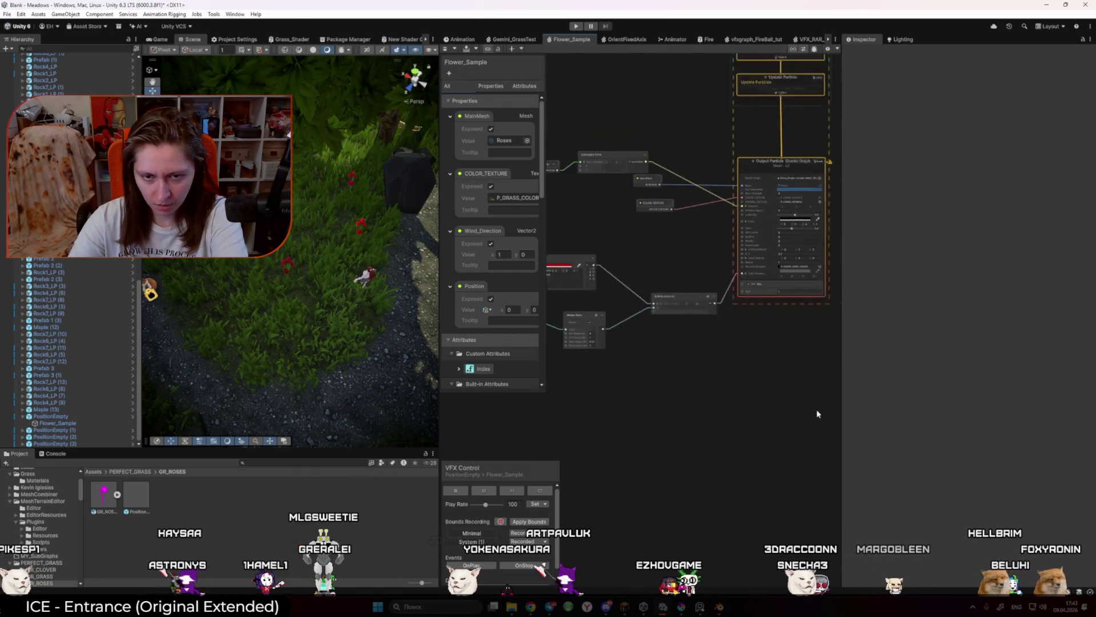
scroll(814, 371, down, 5)
drag(840, 340, 932, 345)
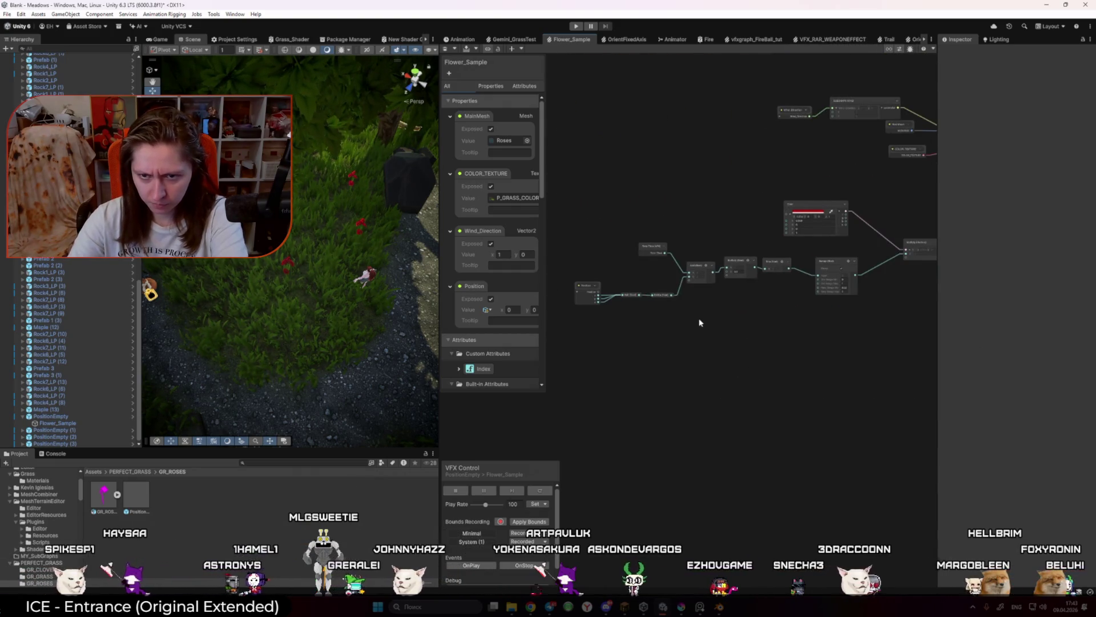
scroll(708, 331, up, 5)
scroll(796, 392, down, 2)
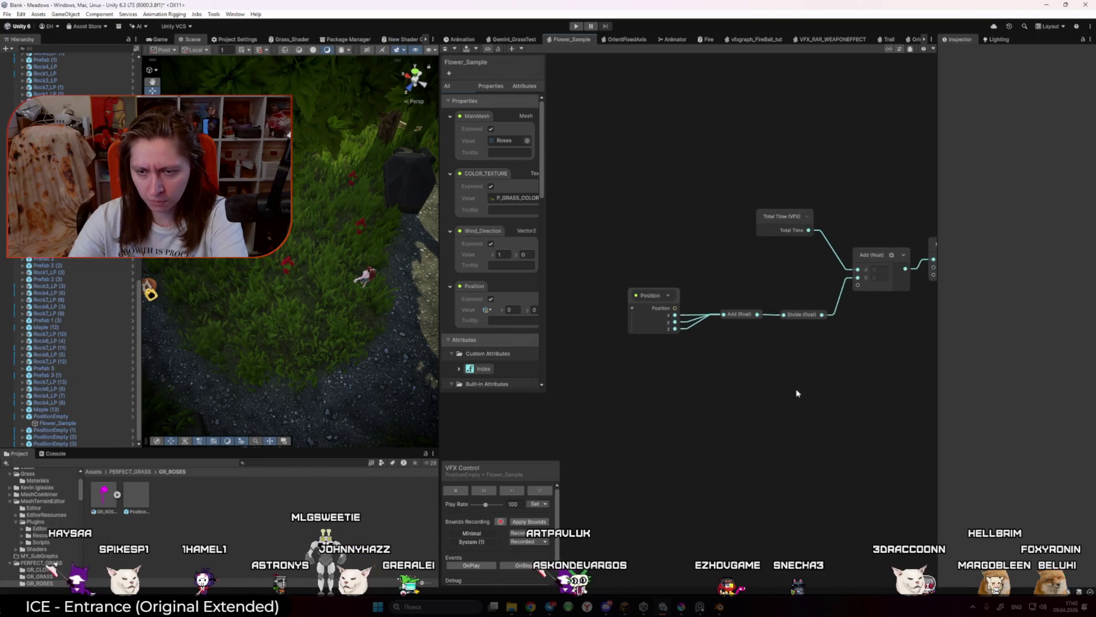
mouse_move(815, 354)
mouse_down()
mouse_move(571, 295)
mouse_move(597, 265)
mouse_up()
click(681, 246)
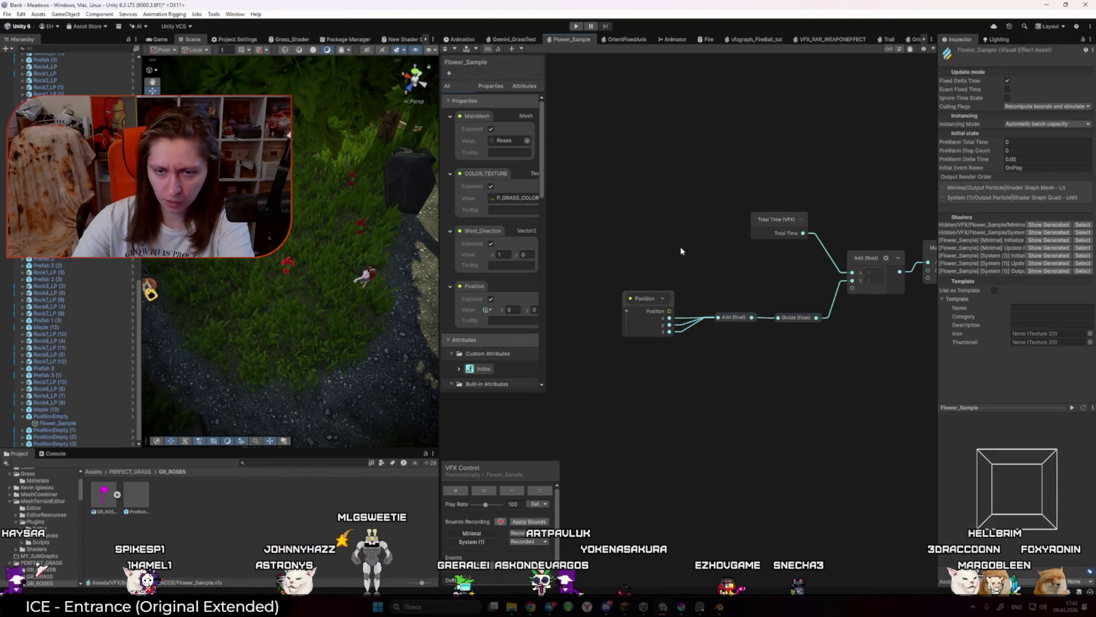
Step: Add a per-particle Random Float node beside Total Time's Add node
key(space)
text(cond)
key(BackSpace)
key(BackSpace)
key(BackSpace)
text(rand)
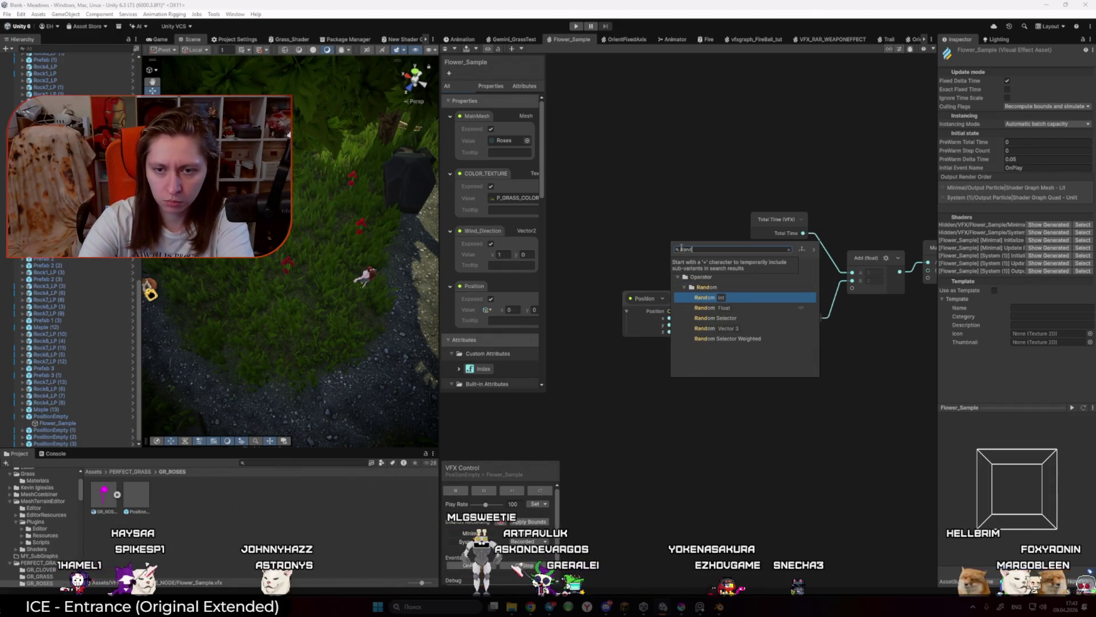
key(Down)
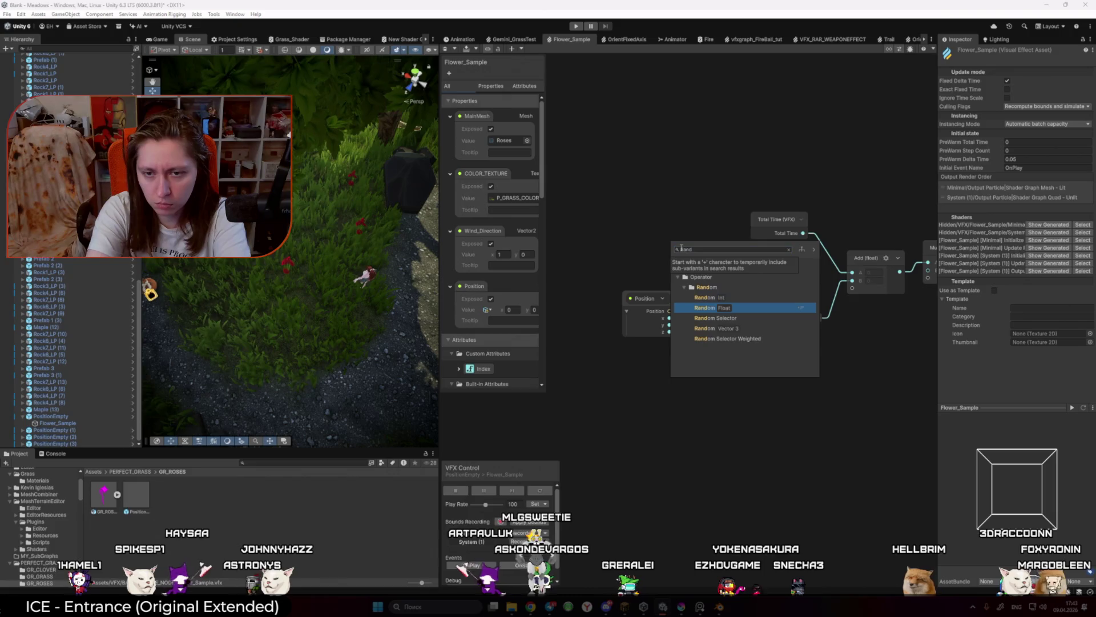
key(Return)
drag(724, 276, 678, 213)
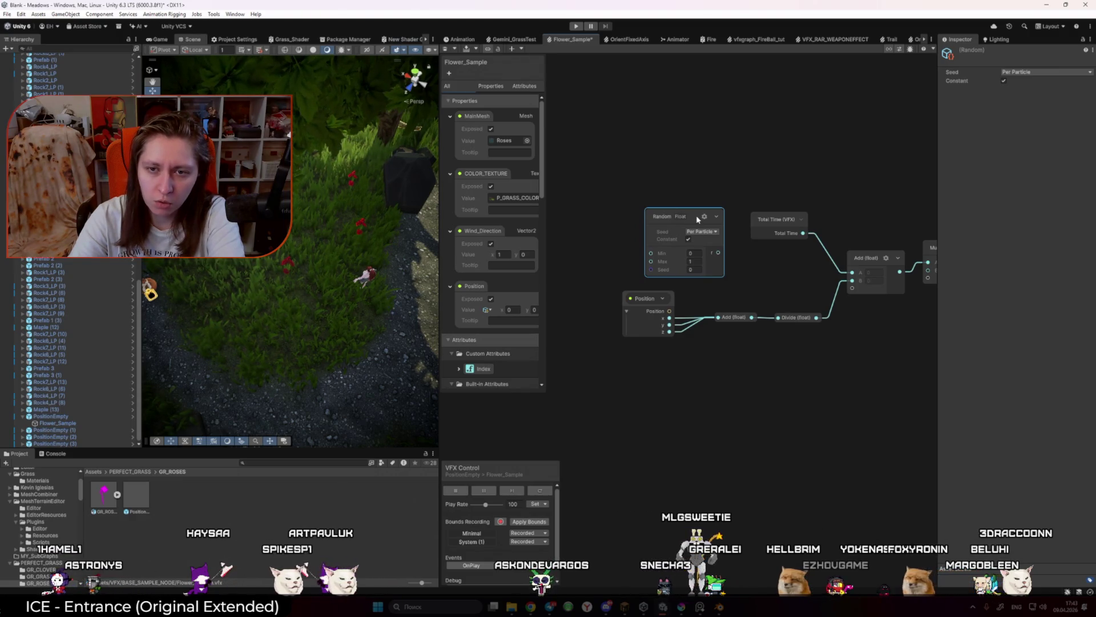
click(702, 231)
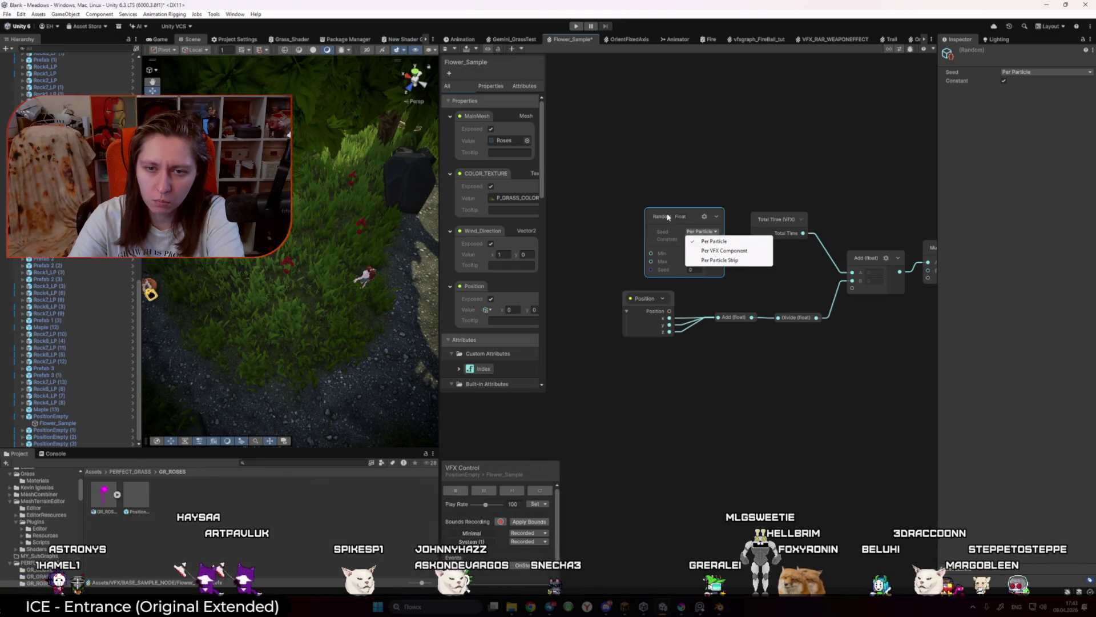
click(690, 236)
click(689, 239)
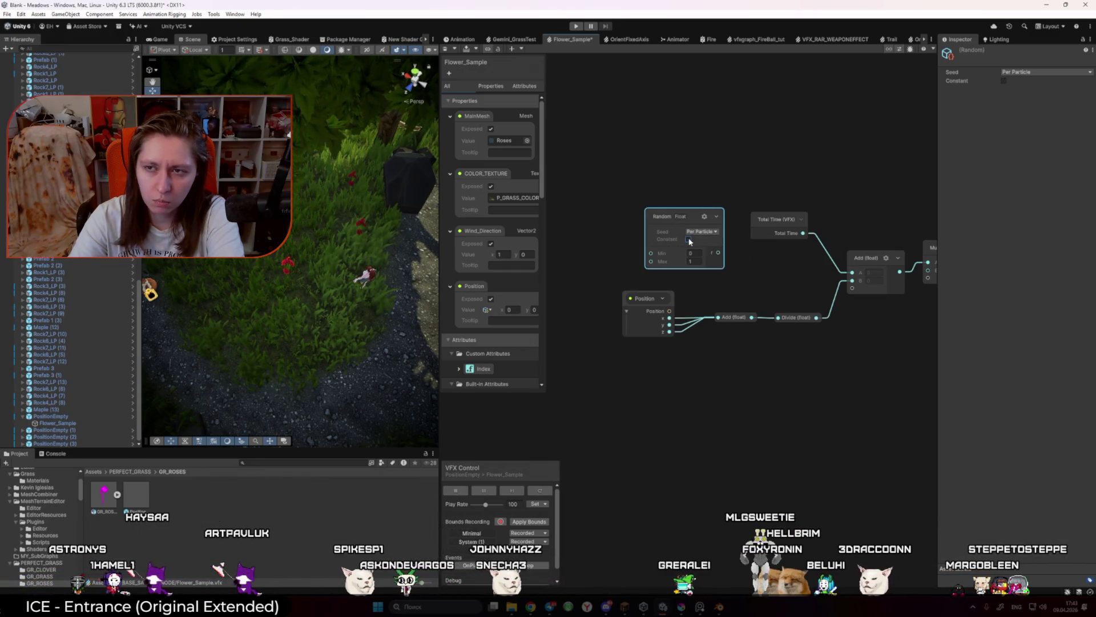
click(750, 345)
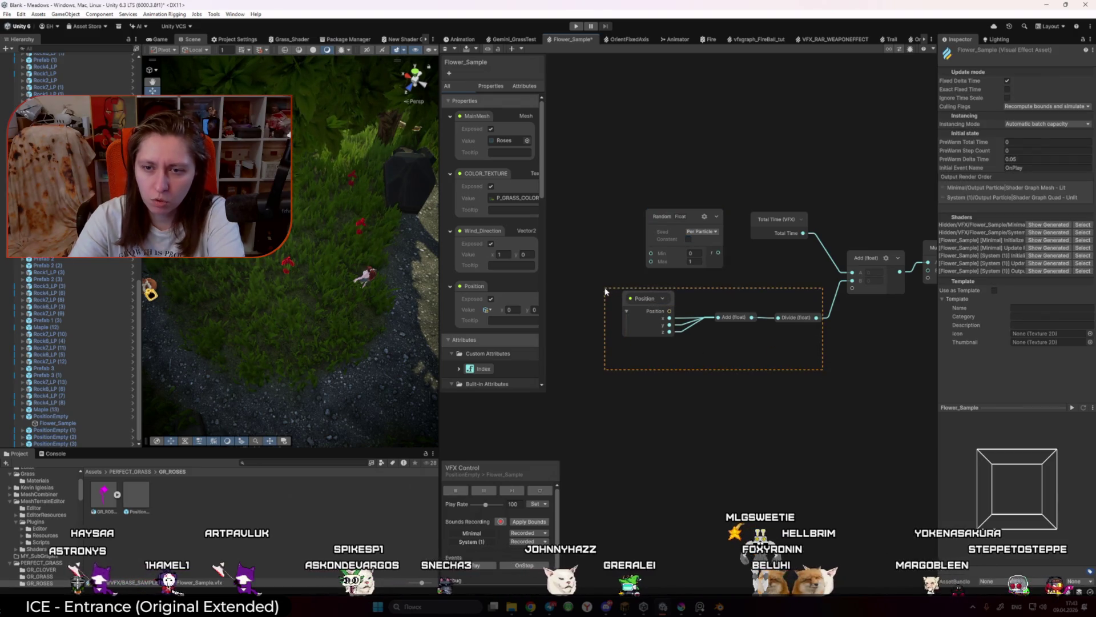
Step: Delete the Position, Add and Divide nodes, set the Random Float's Max, and save the graph
drag(605, 291, 605, 292)
key(Delete)
drag(720, 262, 763, 380)
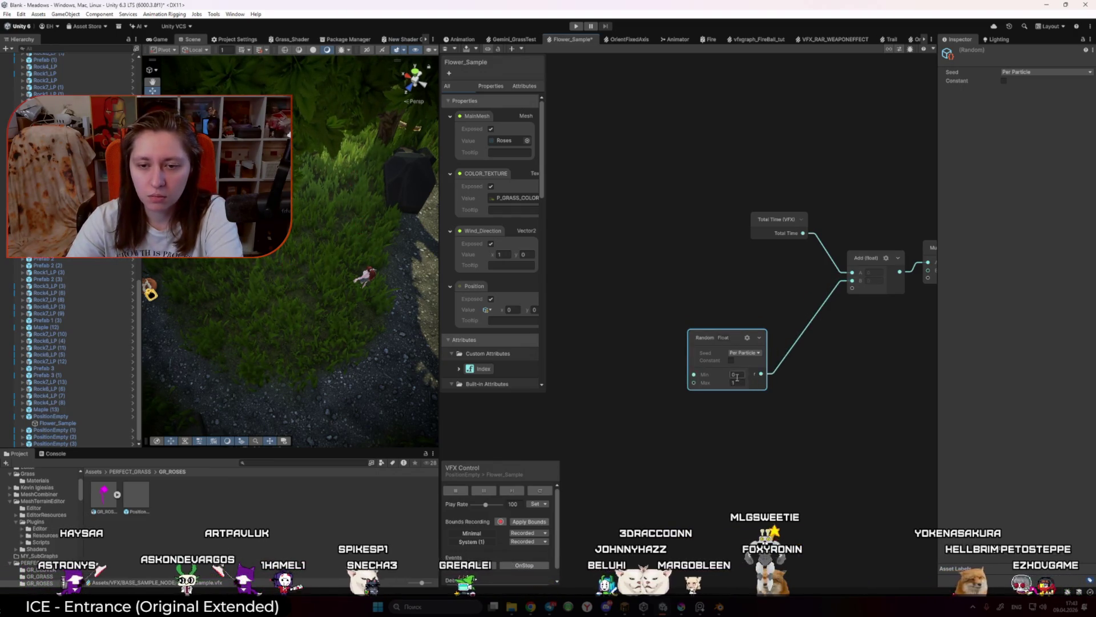
text(1.16)
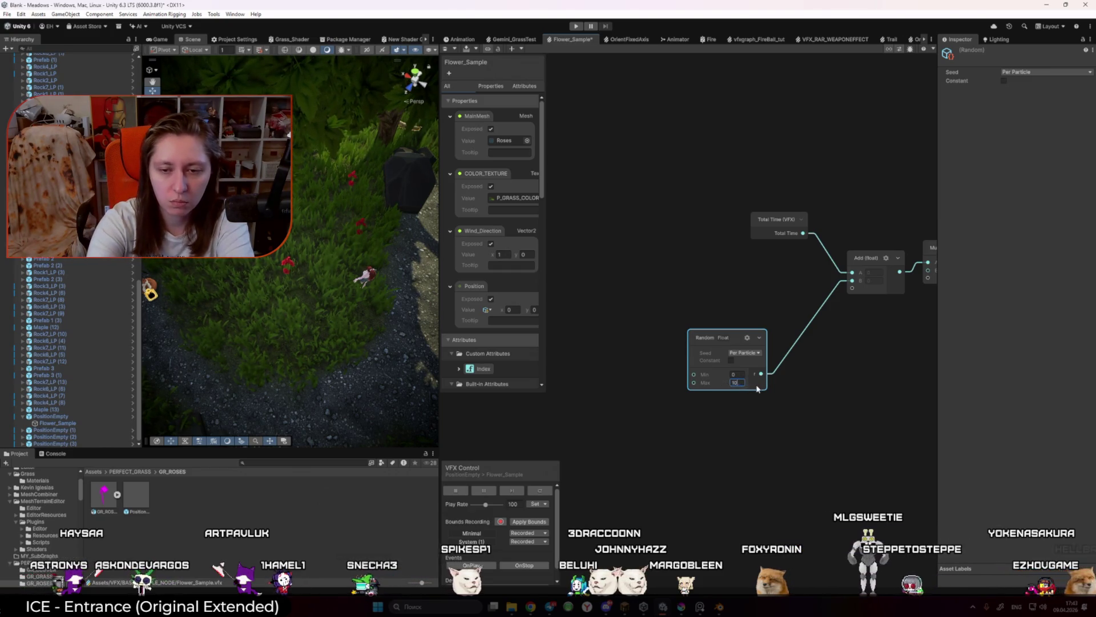
text(0)
click(808, 389)
key(ctrl+s)
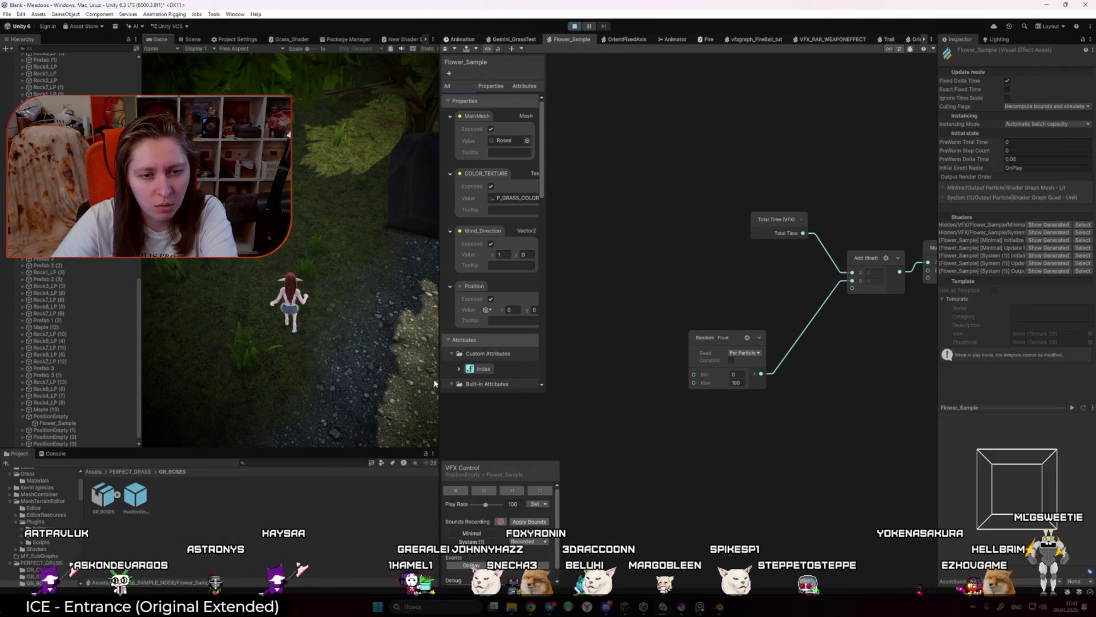
Step: Widen the Game view, run the character through the grass and back to the path, then stop playing
drag(438, 384, 679, 384)
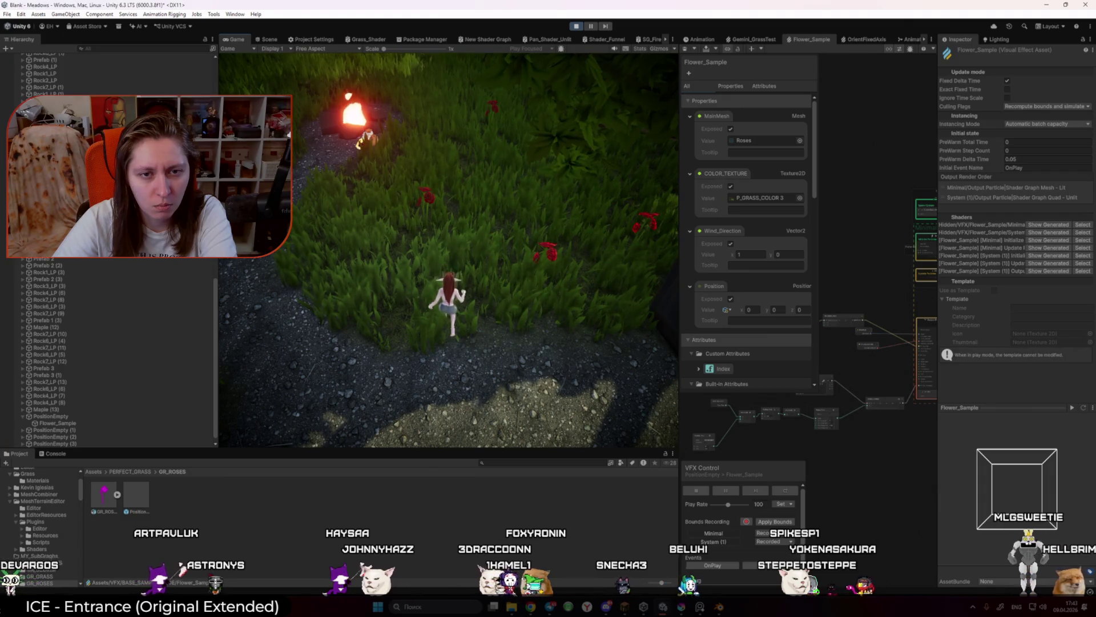
key(w)
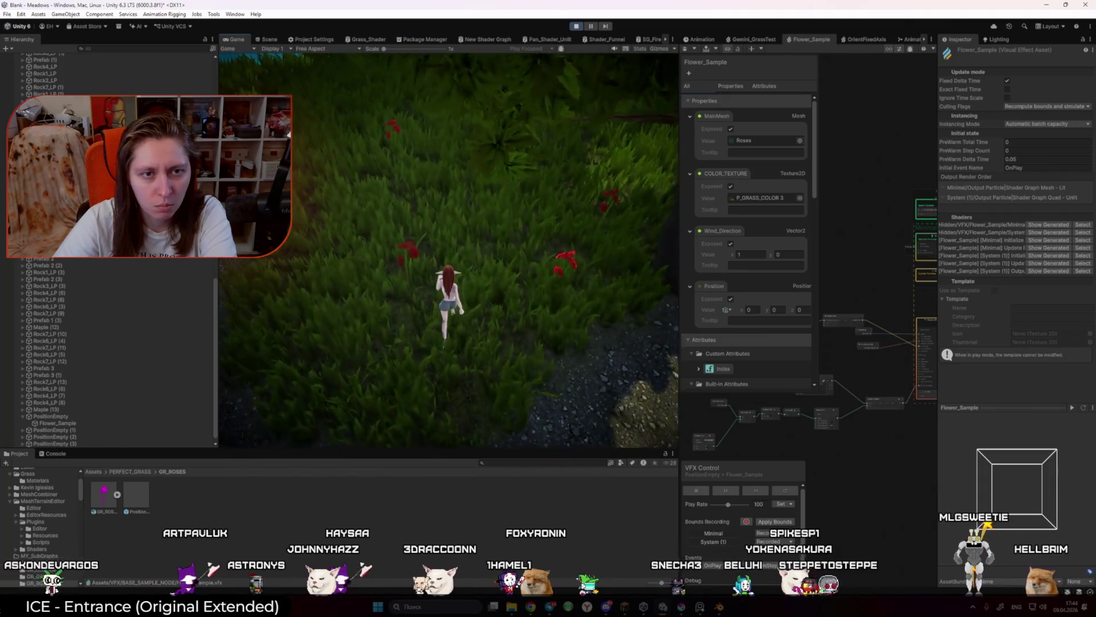
key(w)
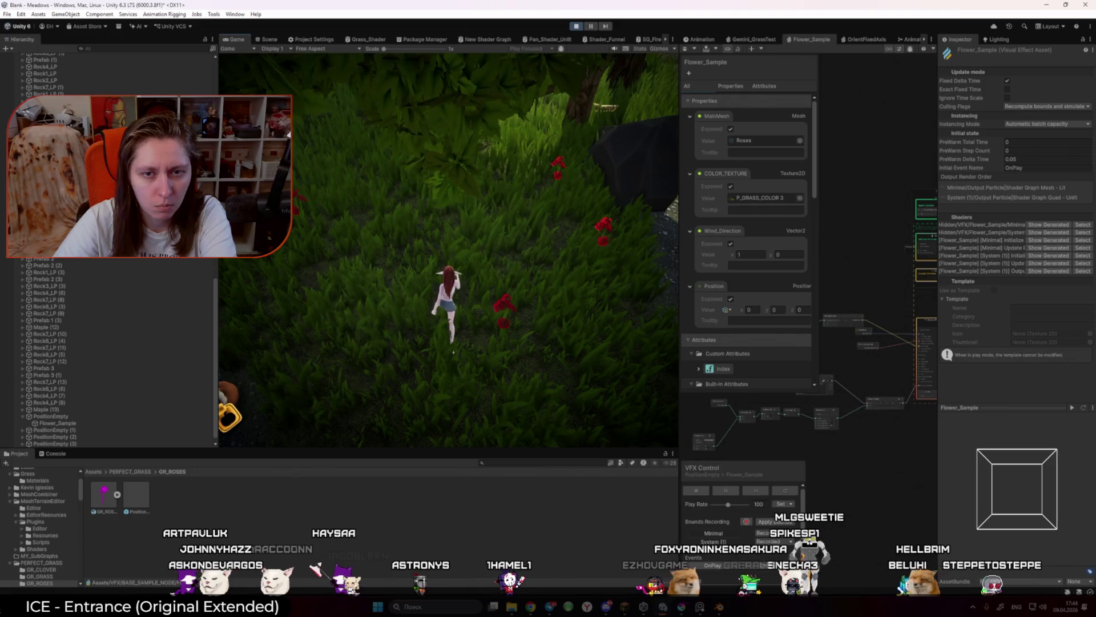
key(s)
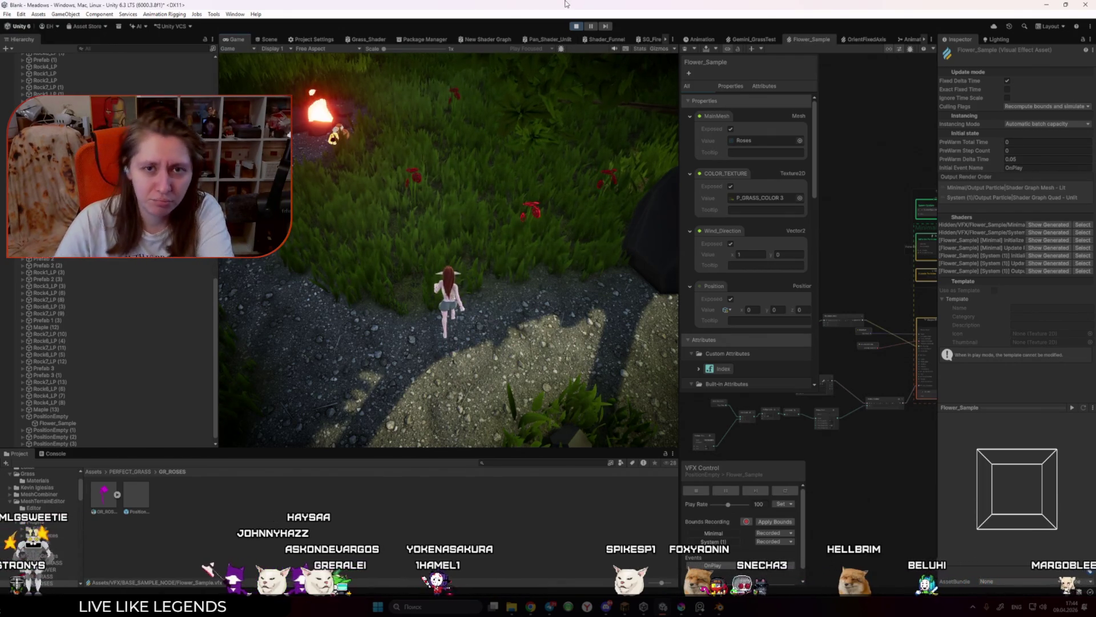
click(577, 26)
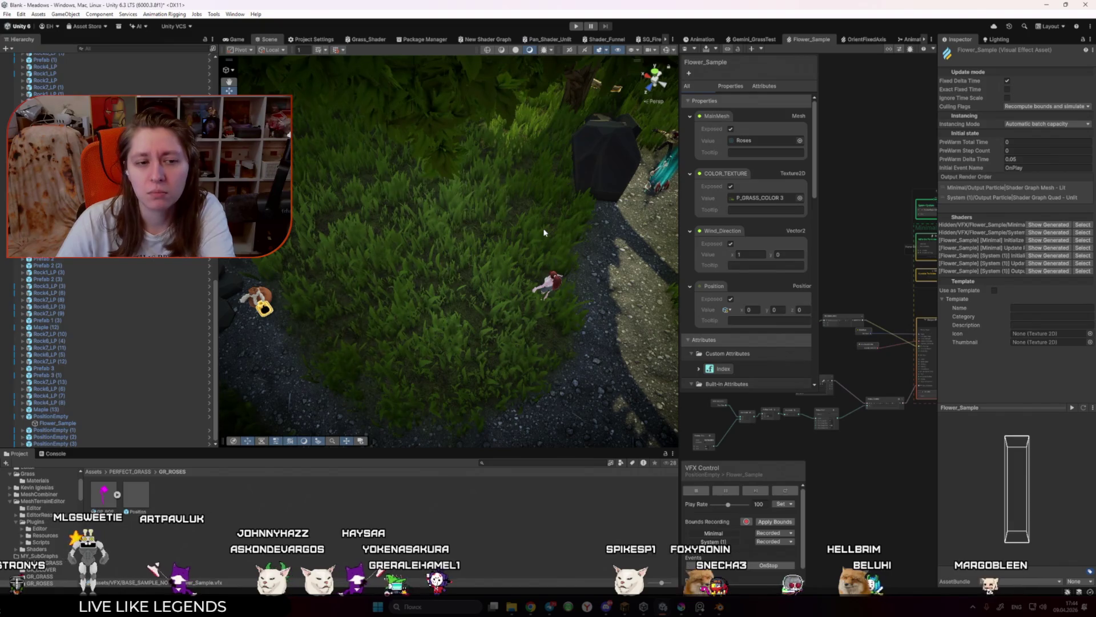
Step: Add a Set Angle block to the Output Particle context by searching 'rotangle'
drag(648, 313, 401, 313)
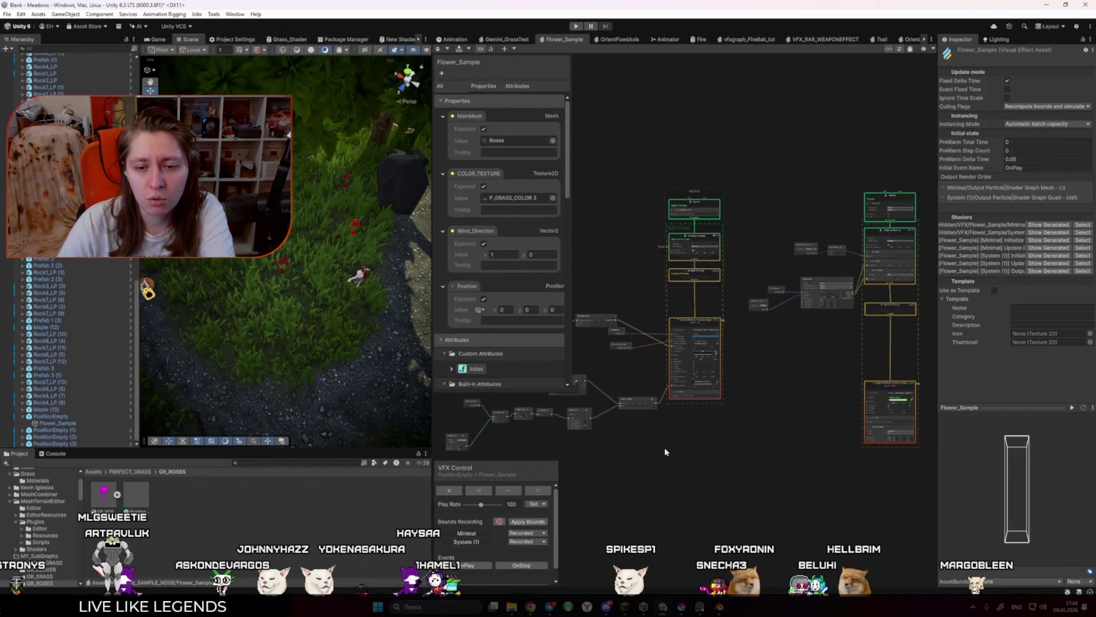
scroll(764, 403, up, 5)
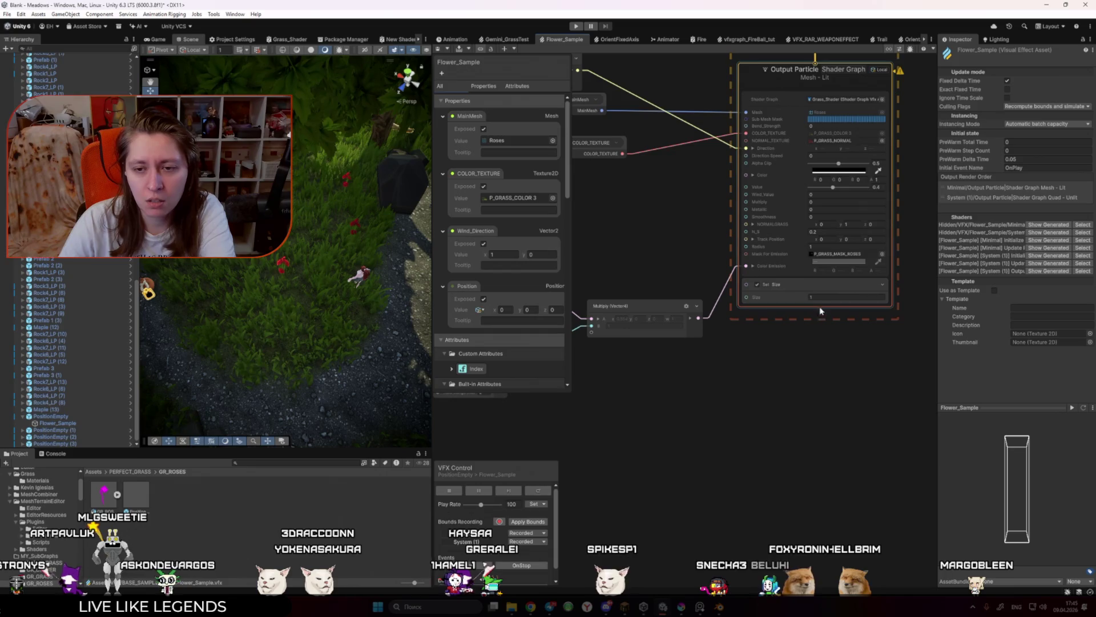
right_click(819, 309)
click(839, 310)
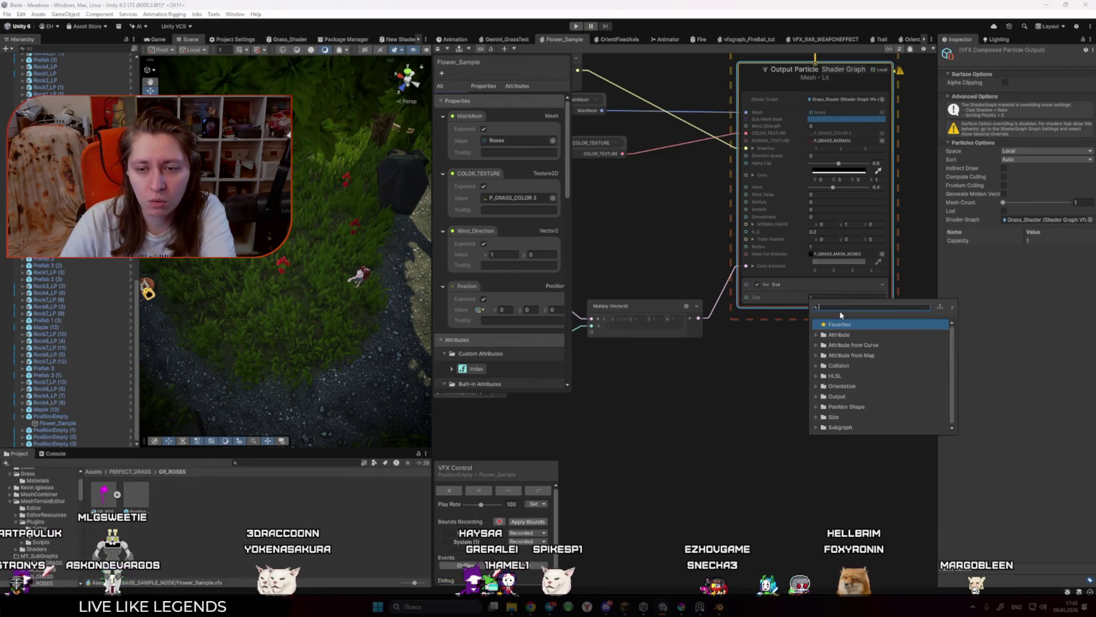
text(rot)
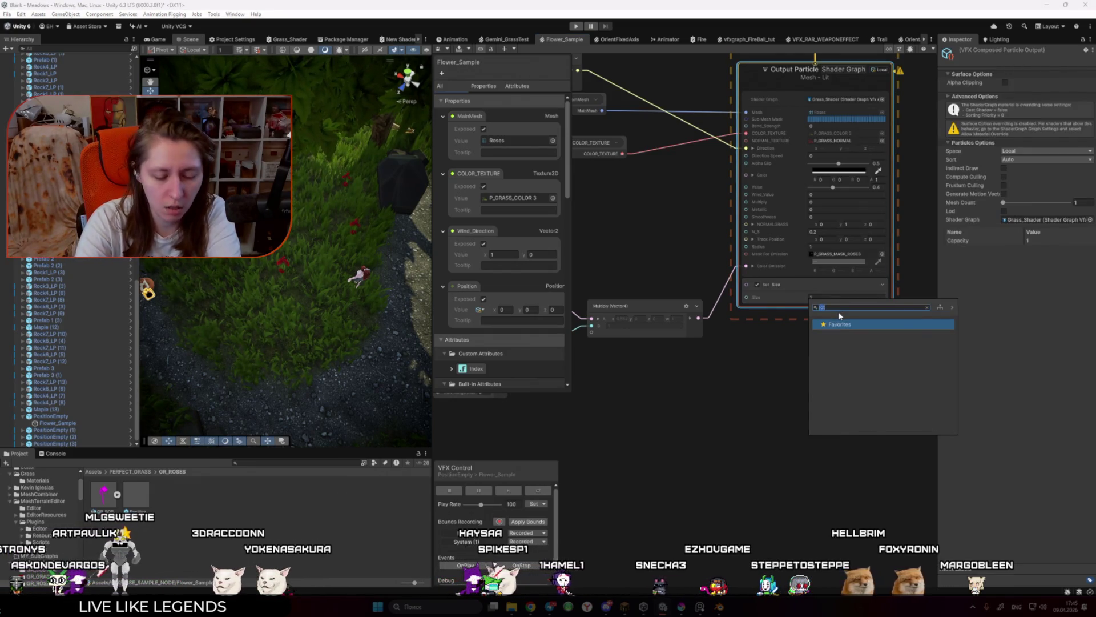
text(angle)
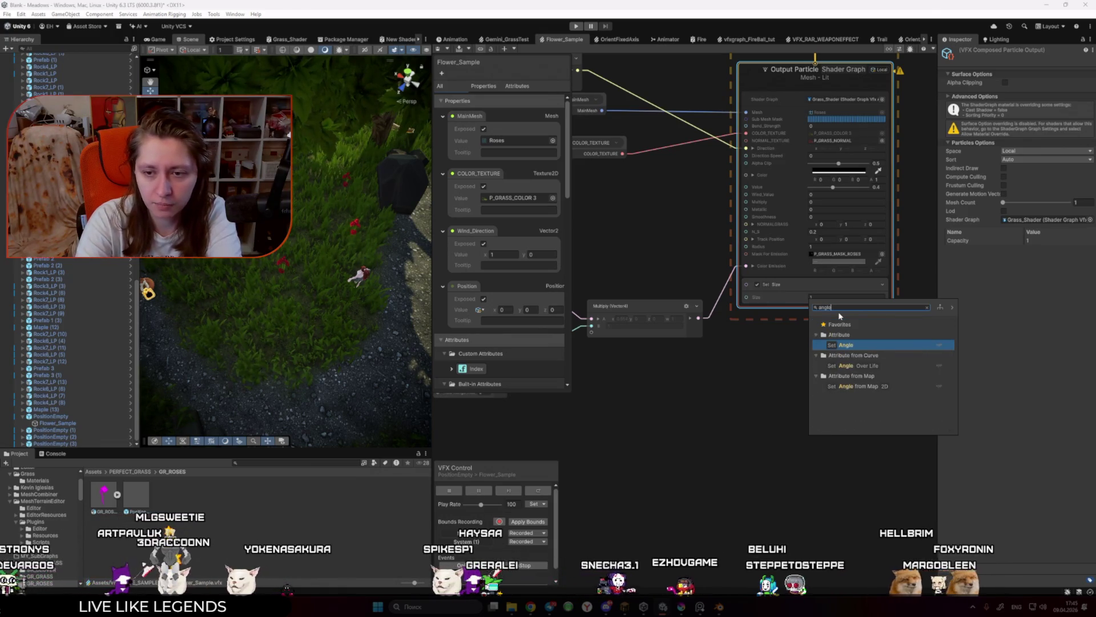
key(Return)
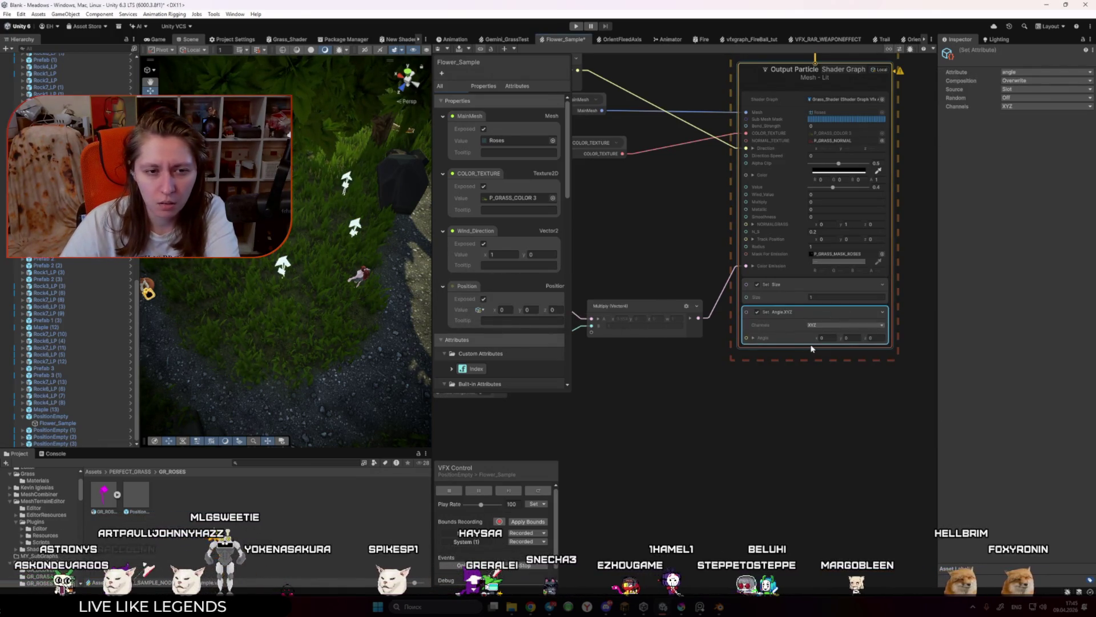
Step: Limit the Set Angle block to the Y channel with the angle reset to 0
drag(818, 338, 855, 341)
key(ctrl+z)
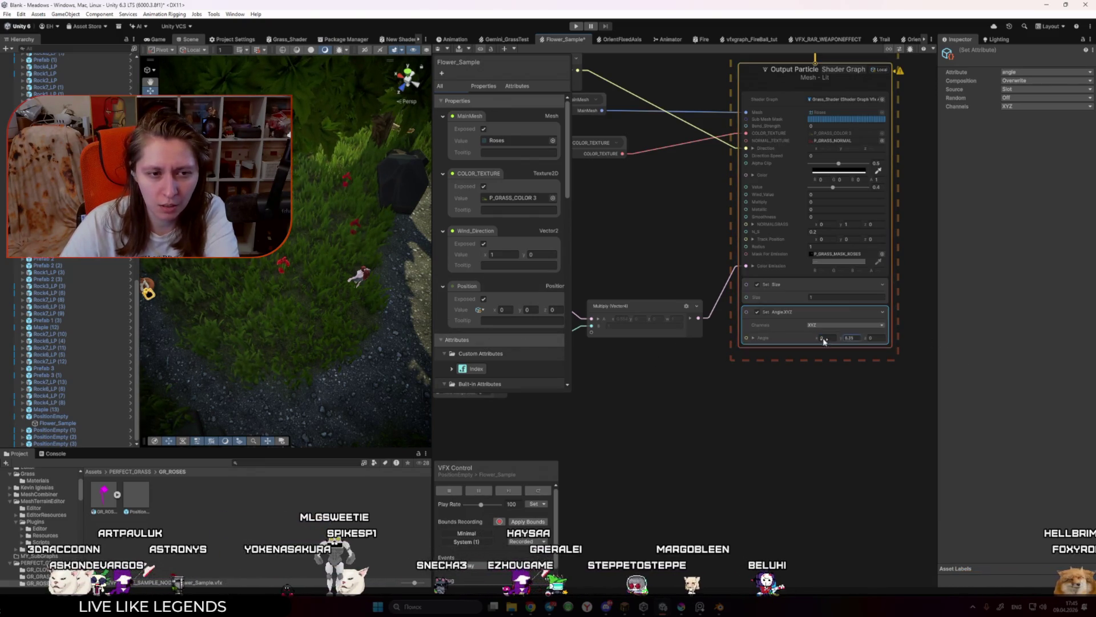
key(ctrl+z)
click(843, 367)
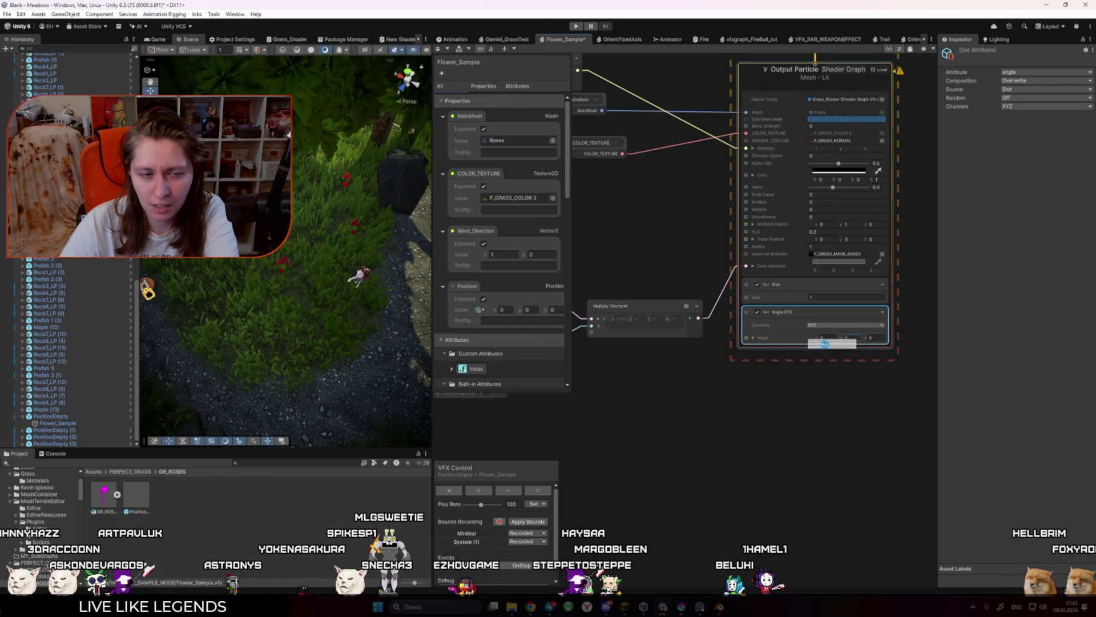
click(710, 435)
Step: Place the Random node beside the output, set its Max, and wire it into Angle
scroll(653, 416, down, 5)
scroll(780, 364, down, 2)
drag(602, 281, 865, 431)
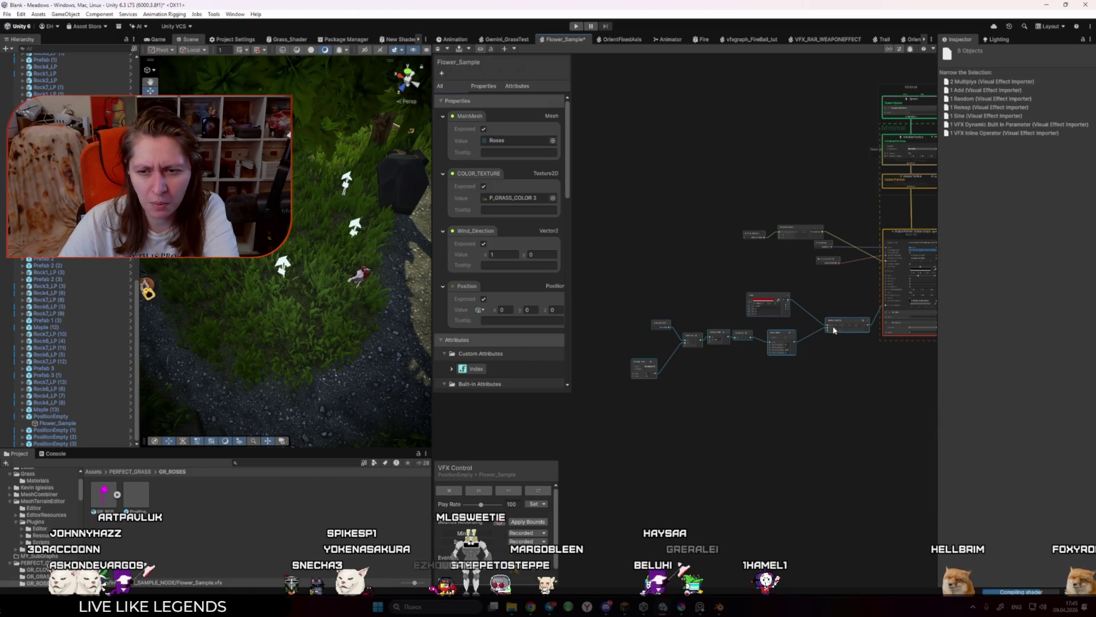
click(839, 362)
scroll(840, 342, up, 3)
drag(626, 259, 862, 303)
scroll(725, 326, up, 2)
scroll(776, 303, up, 3)
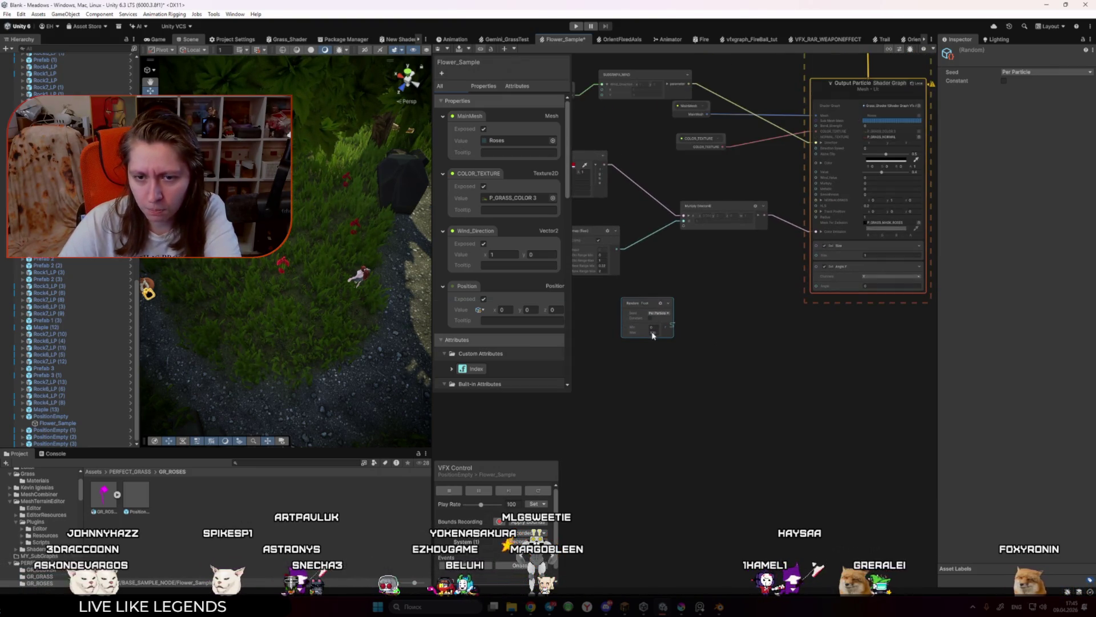
click(654, 333)
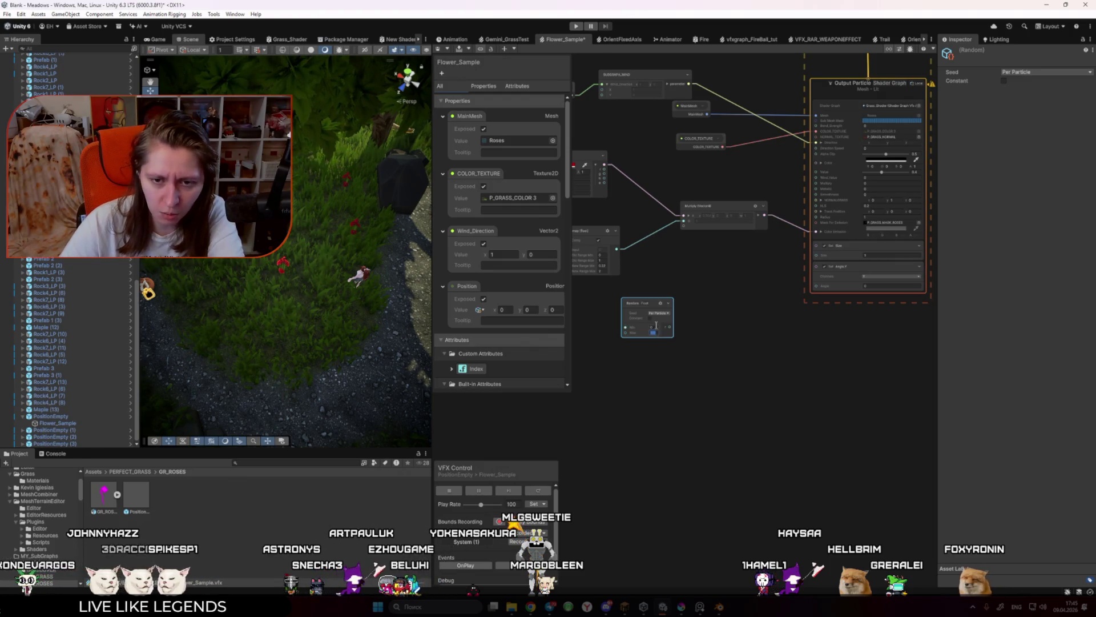
click(680, 341)
drag(672, 326, 817, 286)
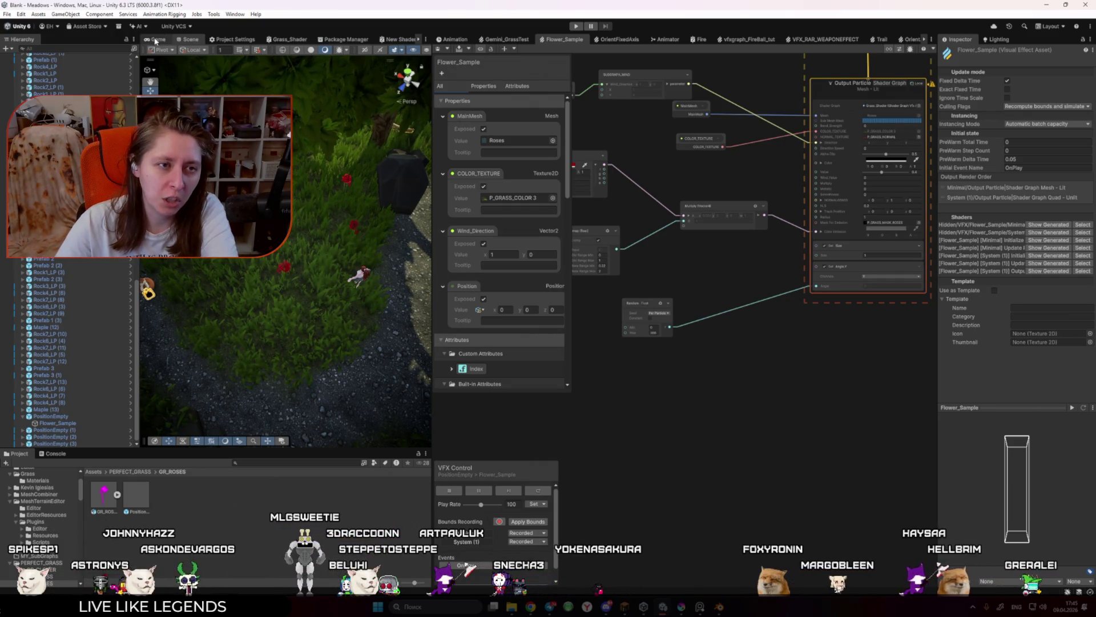
Step: Check the Game view, return to the Scene view, and move the Random node further down
key(ctrl+2)
click(189, 38)
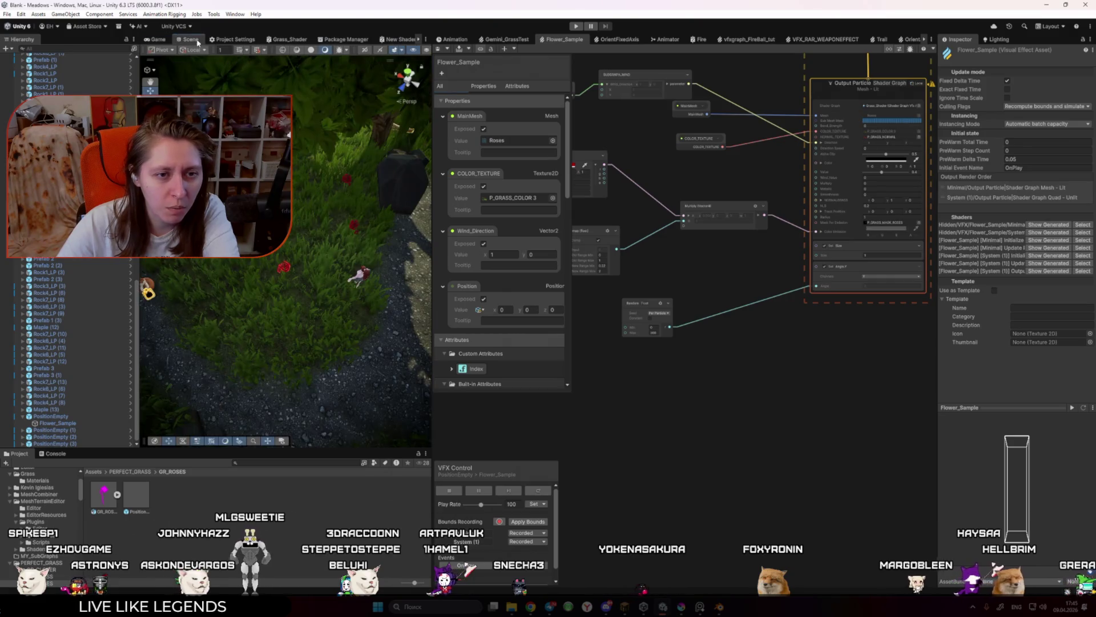
scroll(846, 302, up, 1)
click(890, 247)
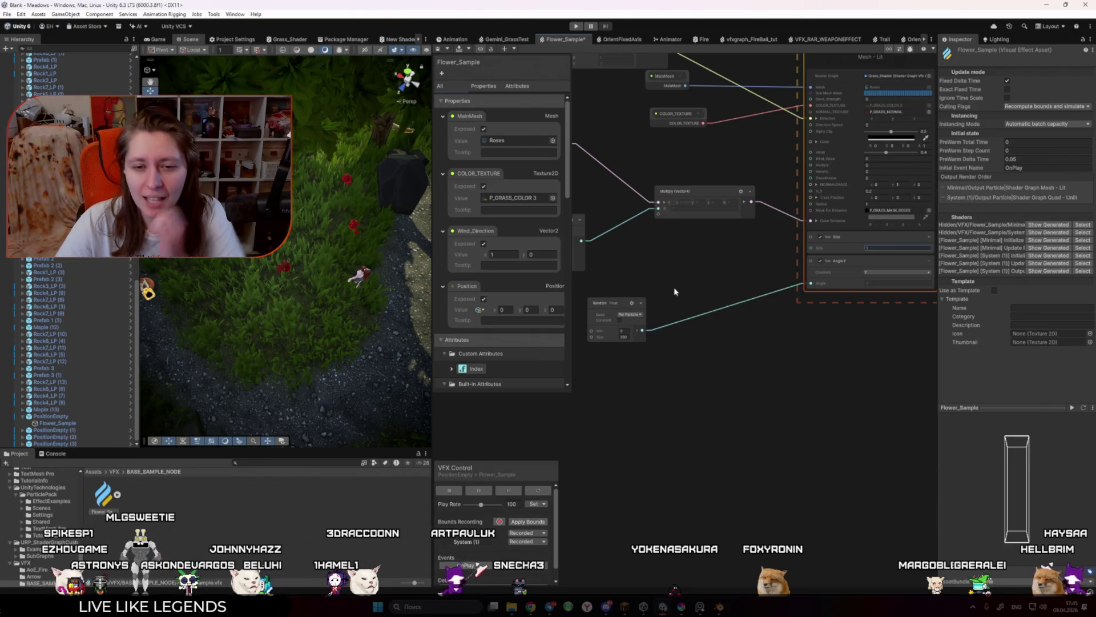
drag(697, 344, 713, 389)
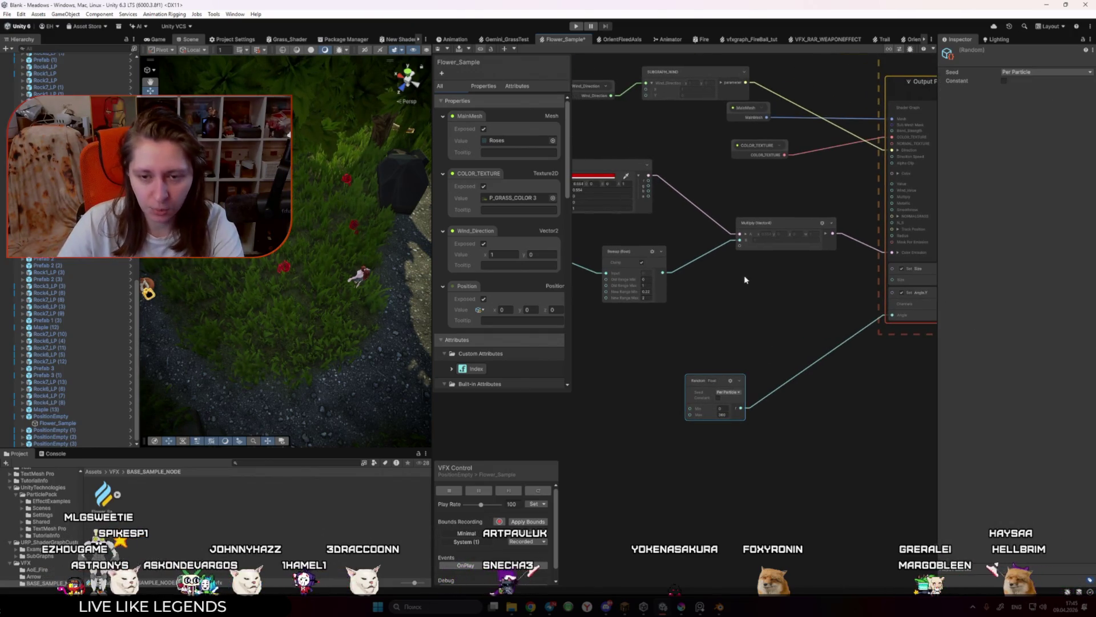
Step: Duplicate the Random node with Min 1, unlink it from Size, and view the Game camera
key(ctrl+d)
scroll(720, 337, up, 1)
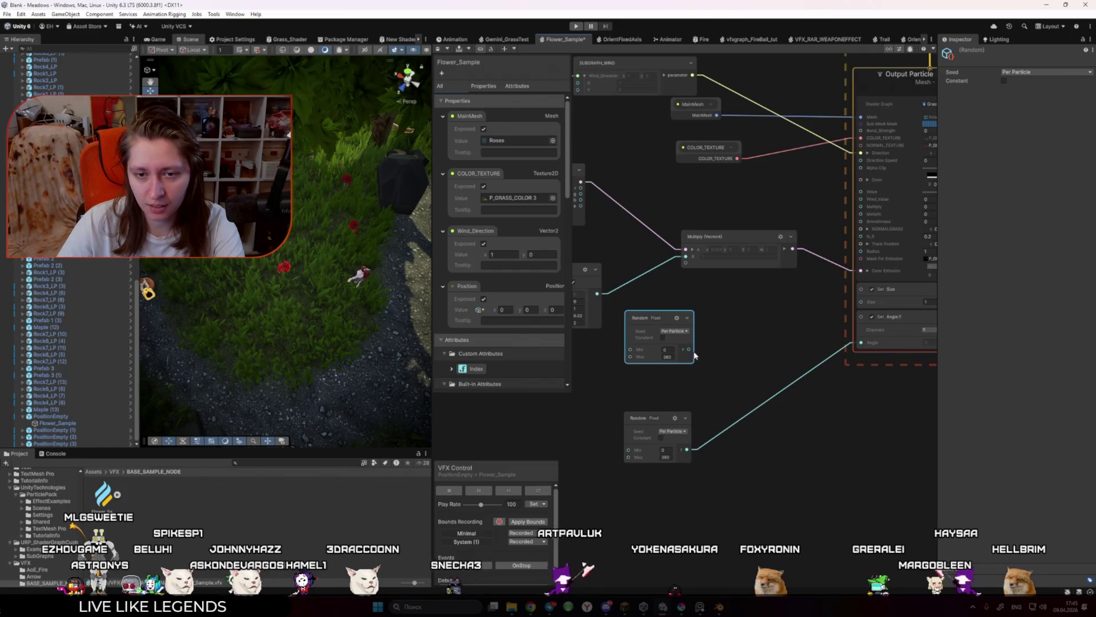
text(1)
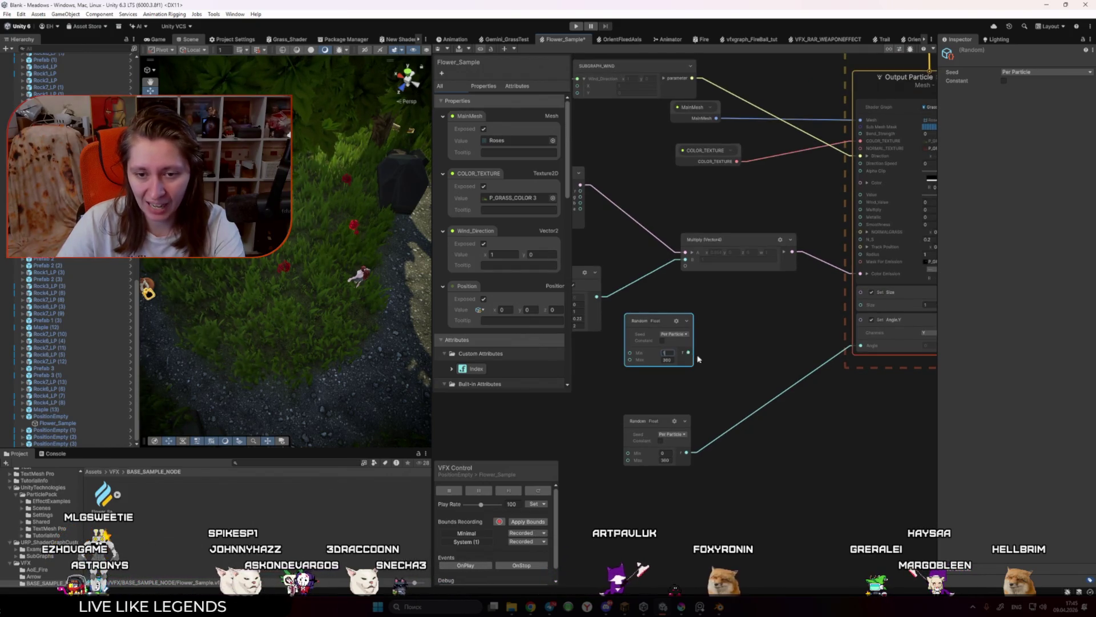
mouse_move(676, 354)
mouse_down()
mouse_move(853, 309)
mouse_move(697, 349)
mouse_up()
click(743, 411)
click(158, 39)
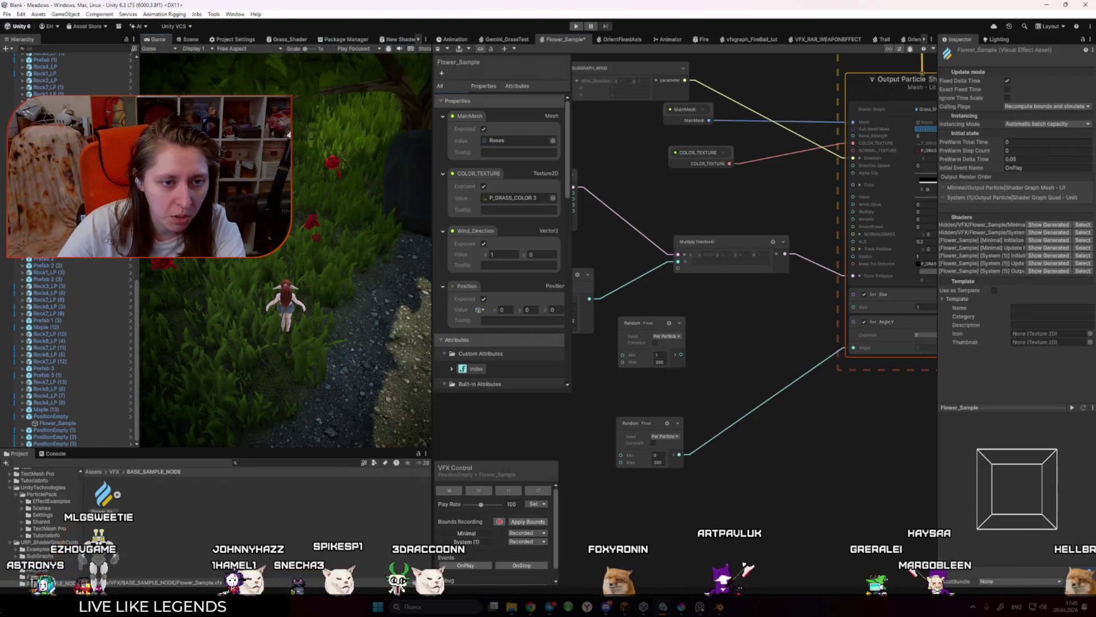
drag(759, 312, 689, 316)
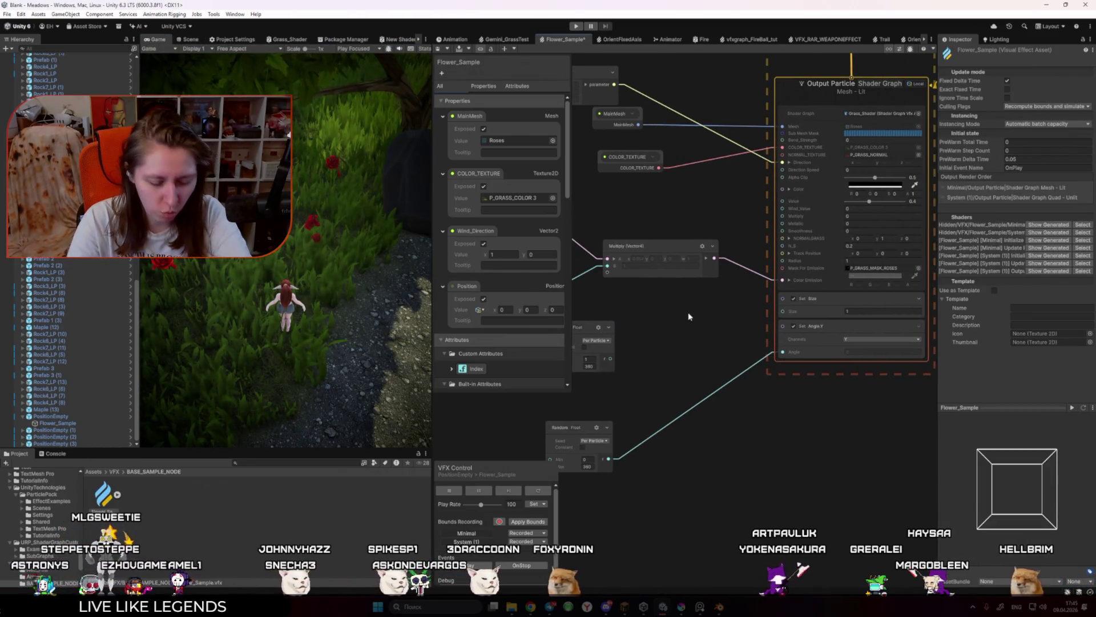
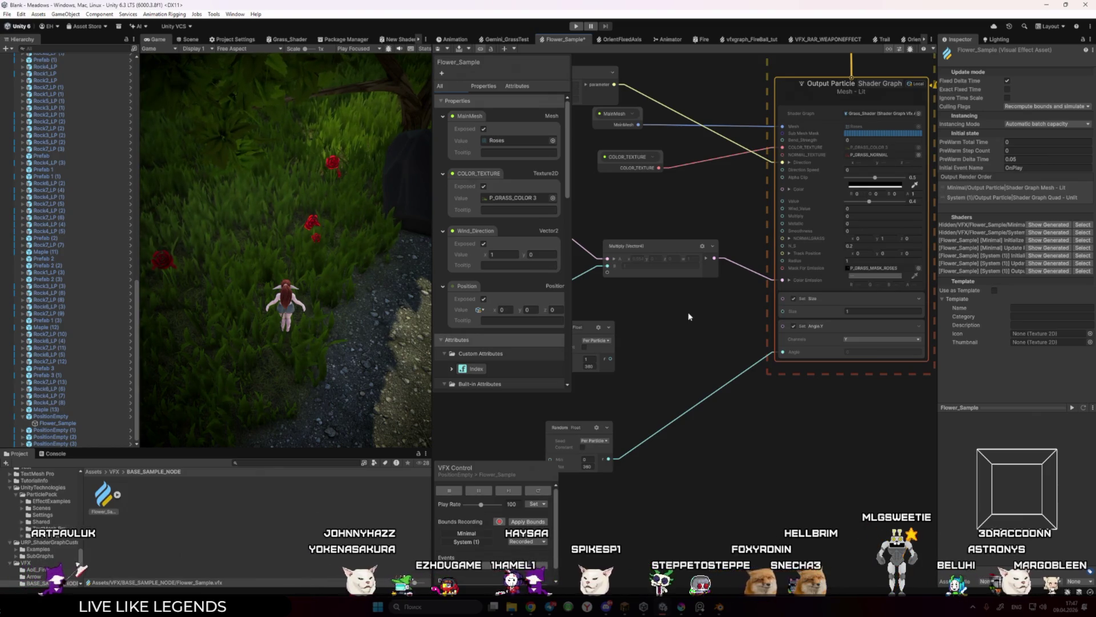
Step: Frame the spare Random Float node and set its Min to 0.7, near the current particle size
mouse_move(688, 312)
mouse_down()
mouse_move(767, 304)
mouse_move(739, 329)
mouse_up()
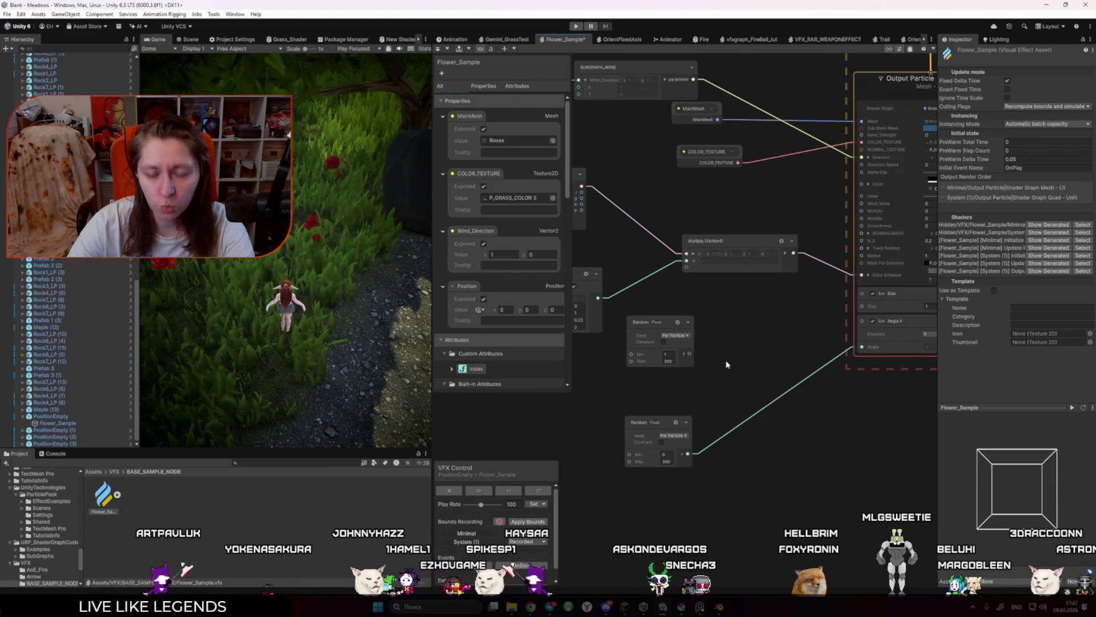
click(663, 340)
scroll(736, 331, up, 2)
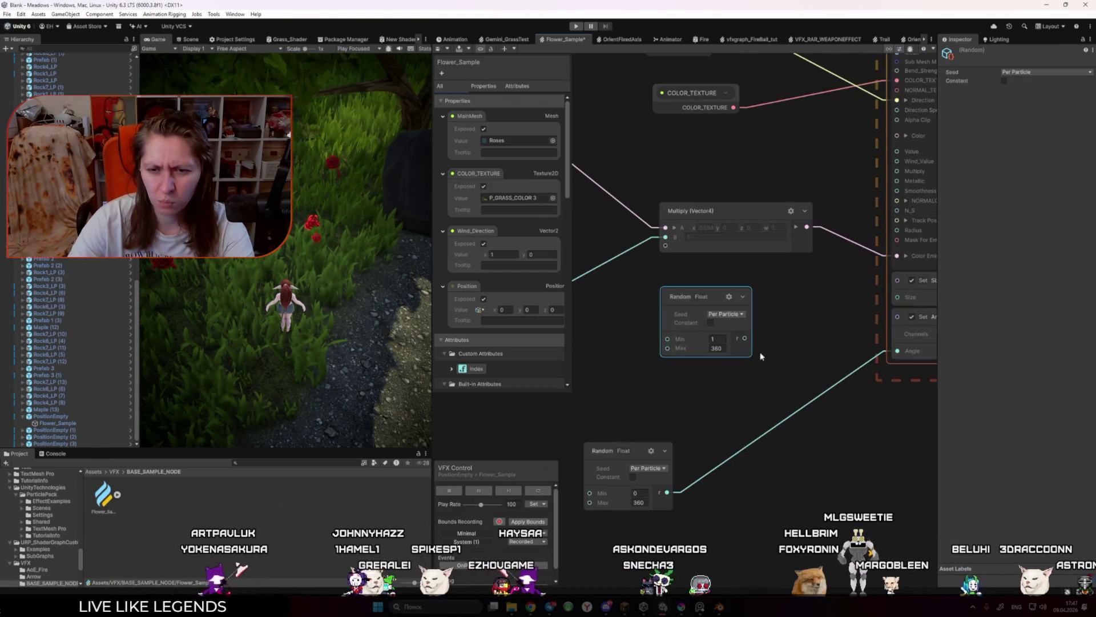
drag(735, 371, 681, 404)
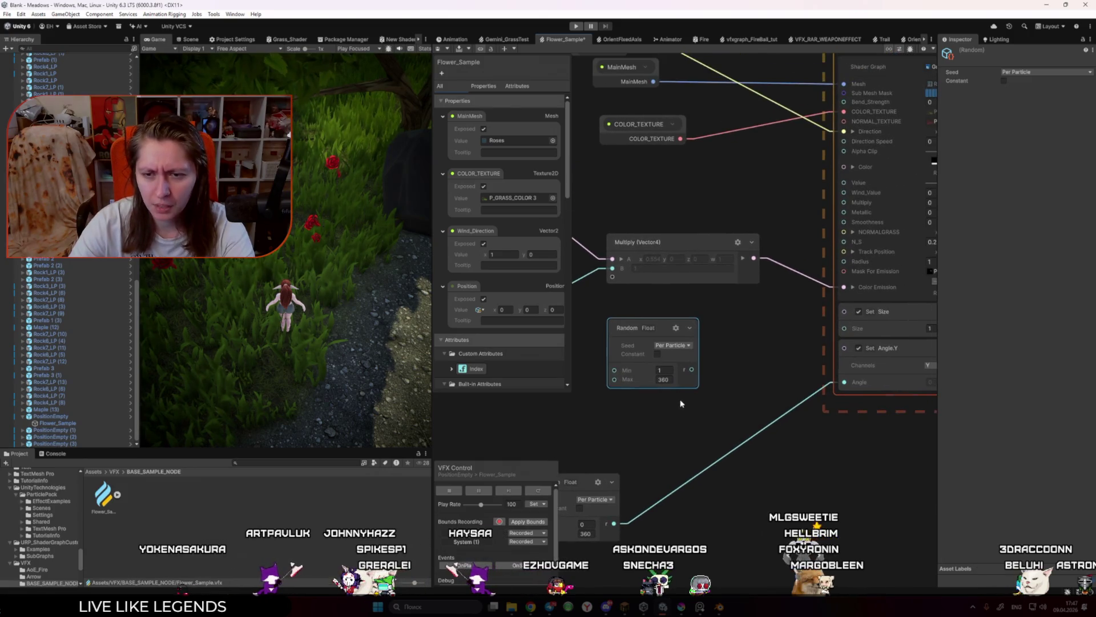
click(190, 39)
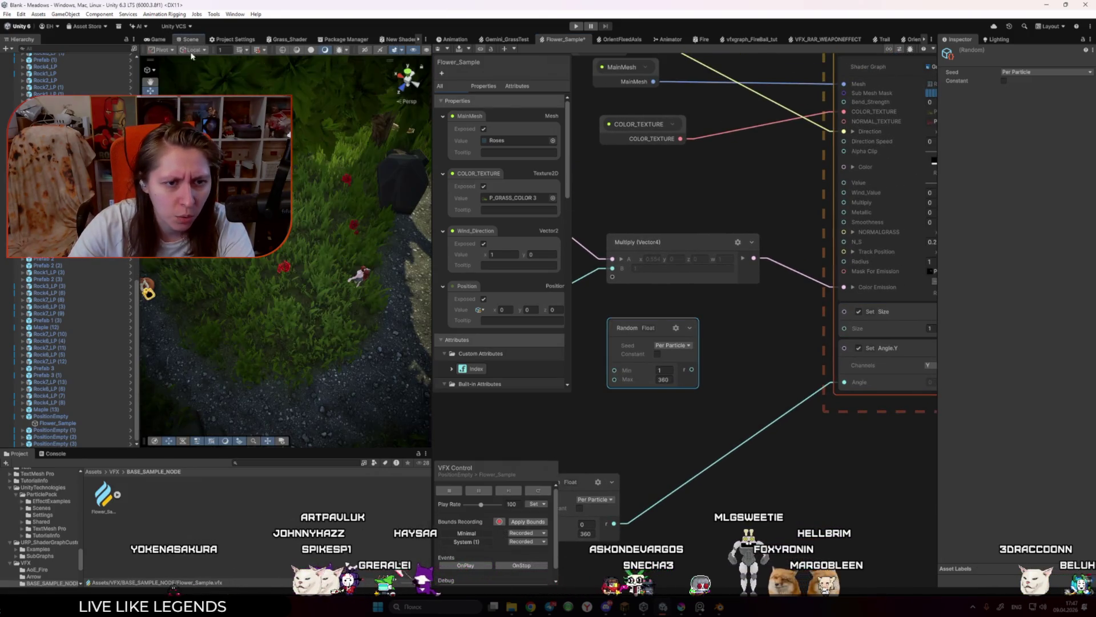
click(160, 40)
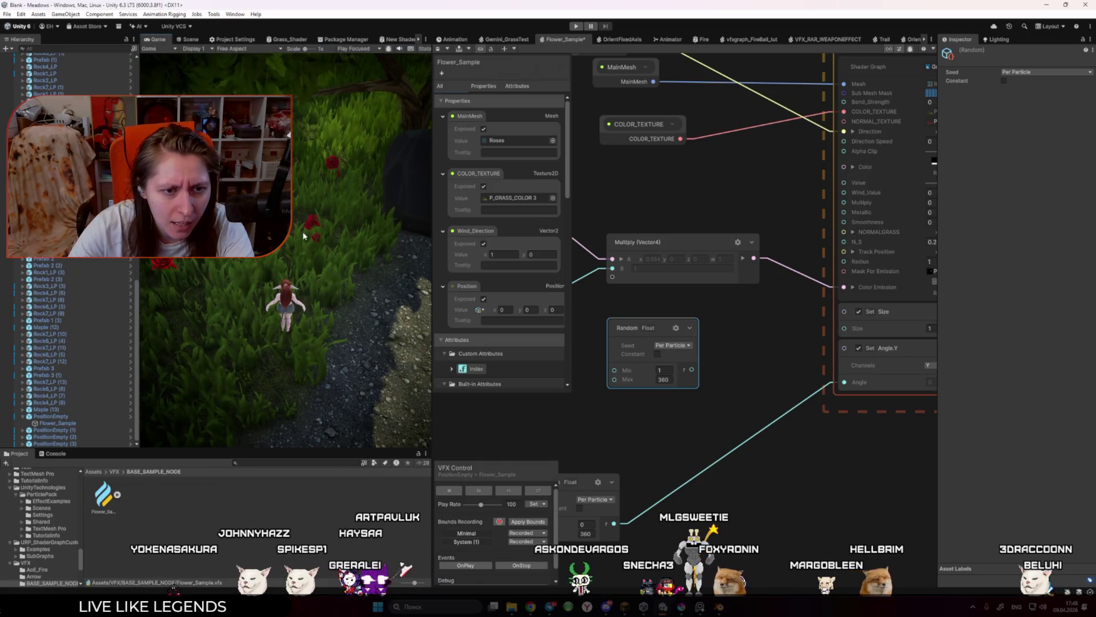
drag(922, 327, 899, 333)
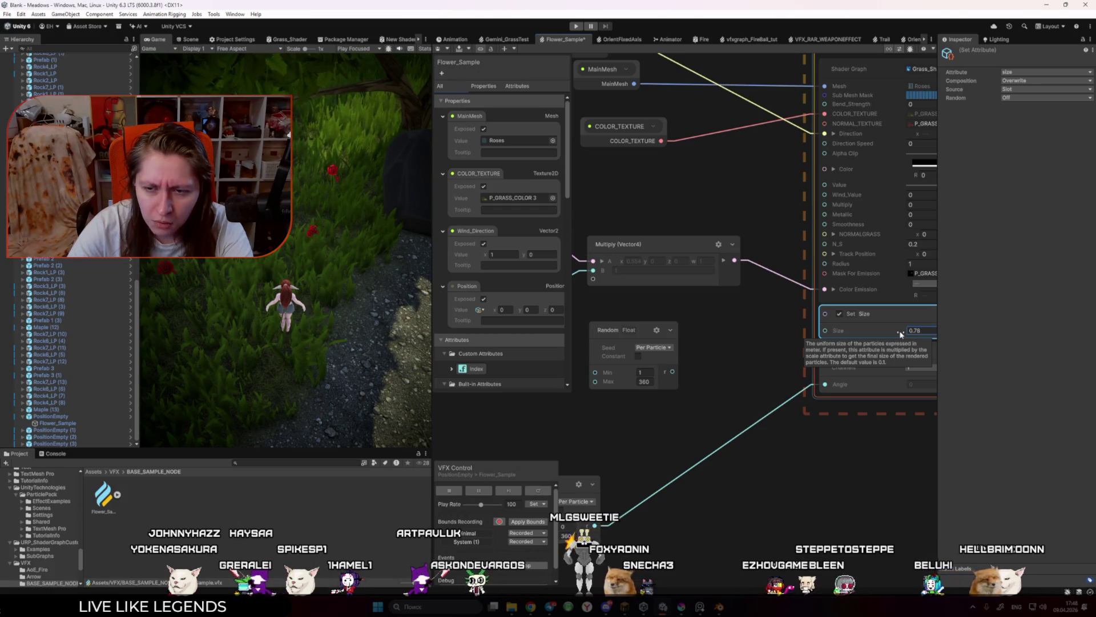
click(900, 334)
click(642, 371)
text(0.78)
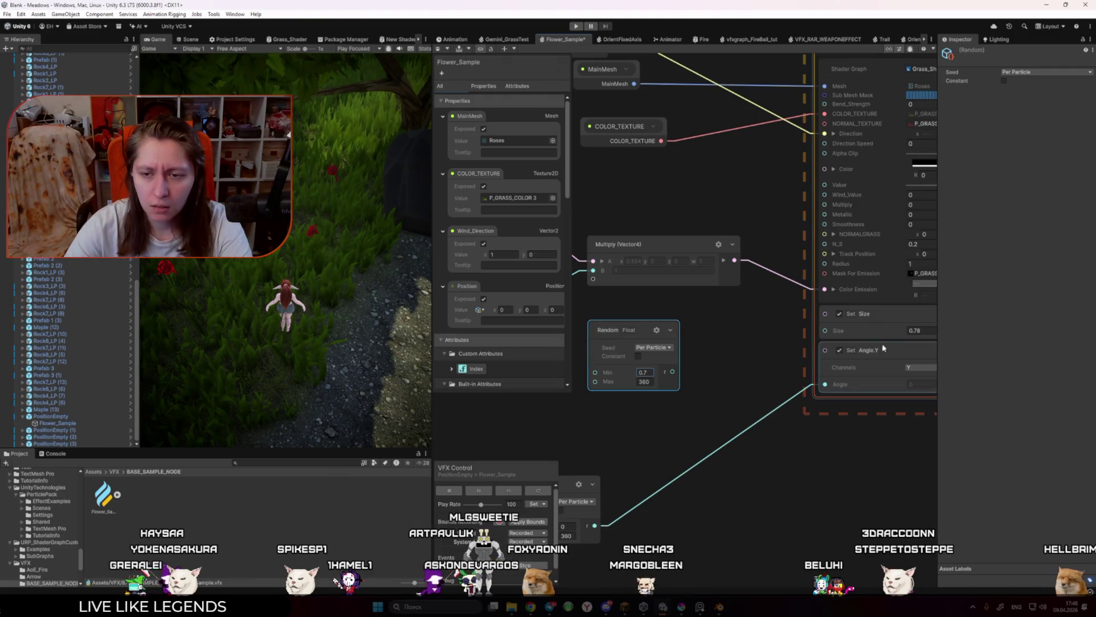
Step: Wire the Random Float into Set Size with Max 1.5, then maximize the Game view
click(902, 333)
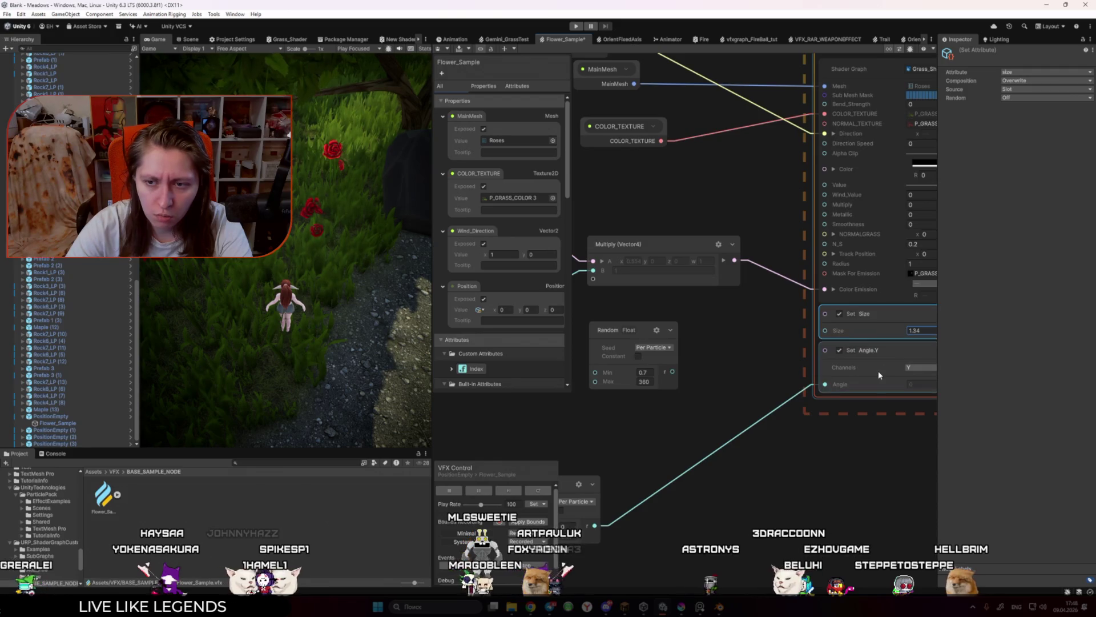
click(650, 381)
text(2)
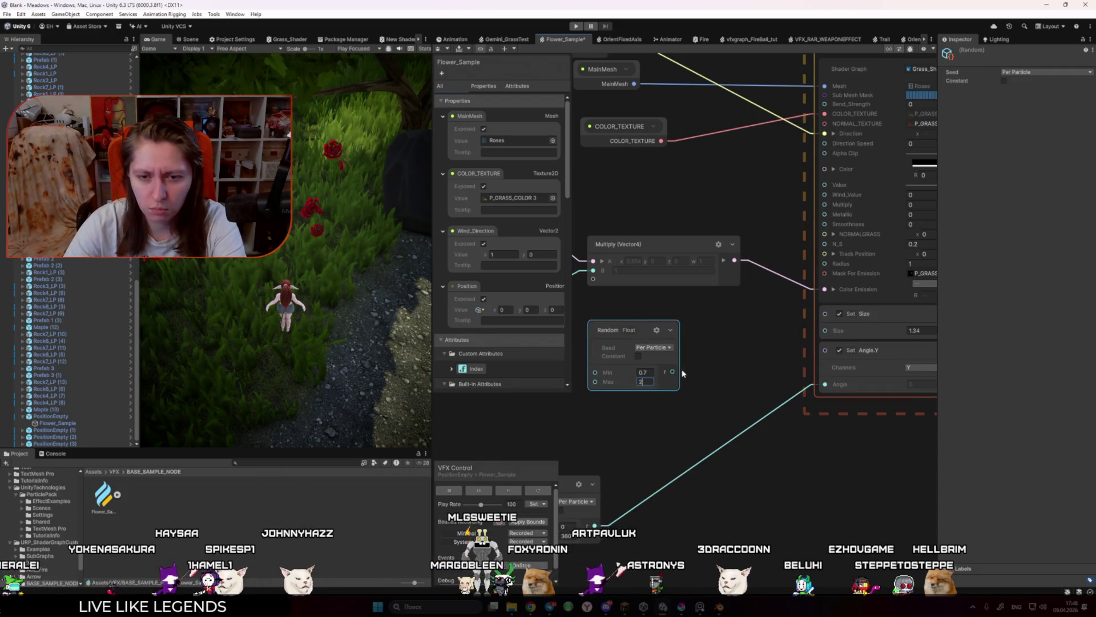
drag(828, 331, 828, 331)
click(589, 319)
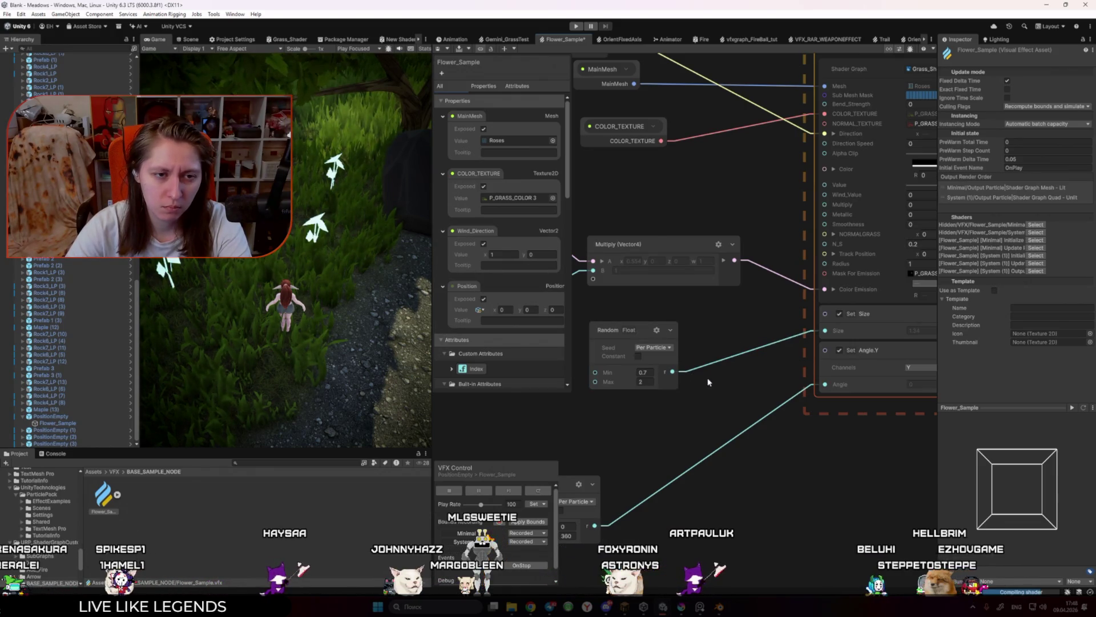
click(648, 382)
text(1.5)
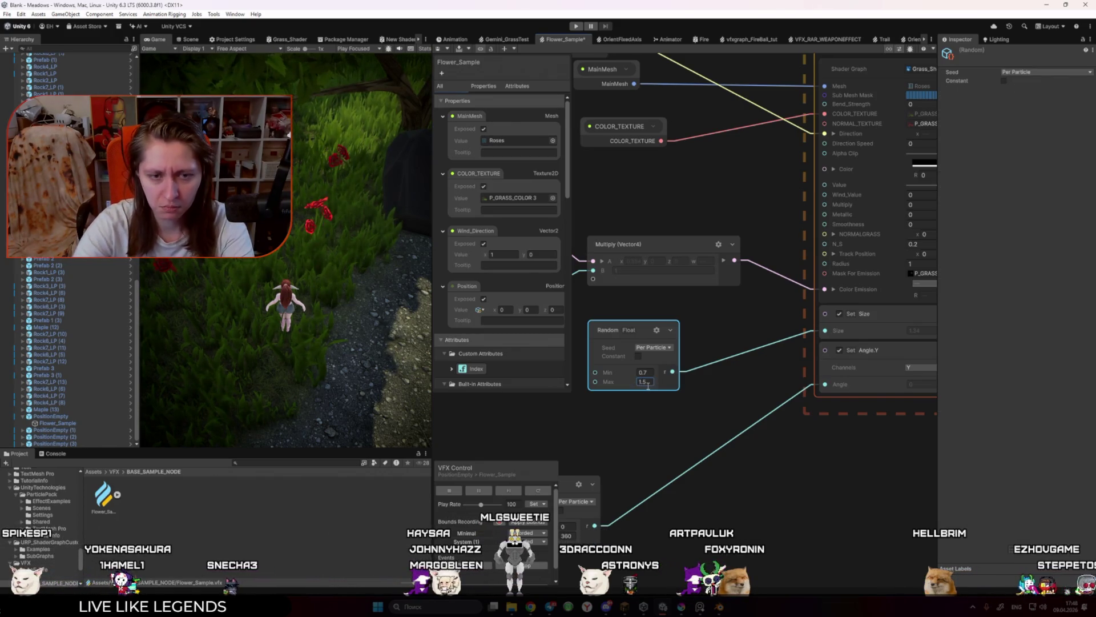
click(636, 427)
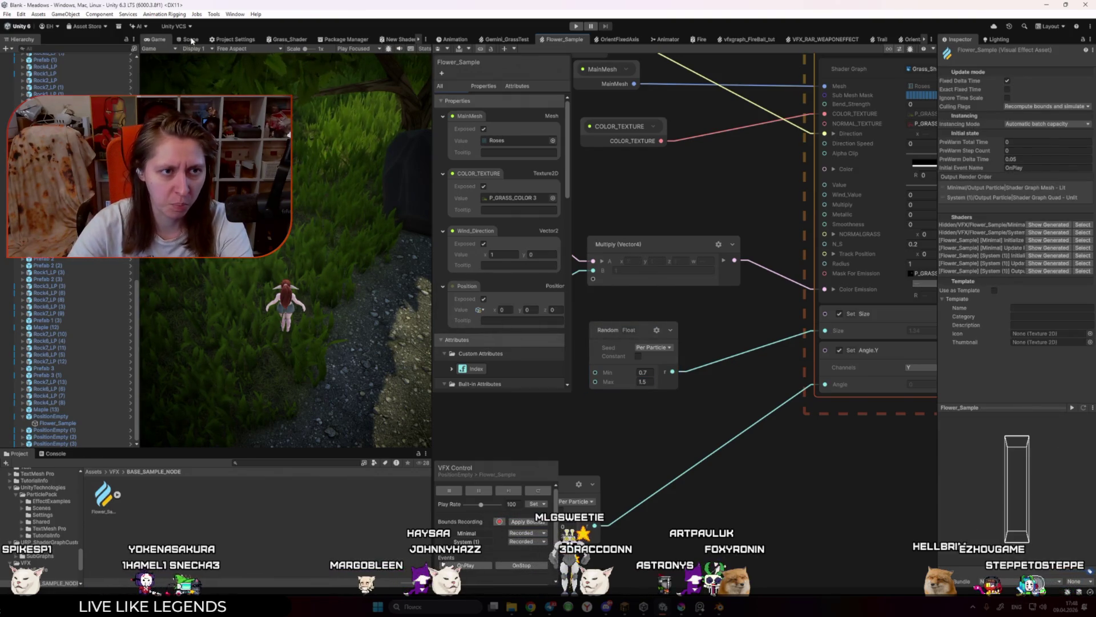
click(427, 43)
click(480, 72)
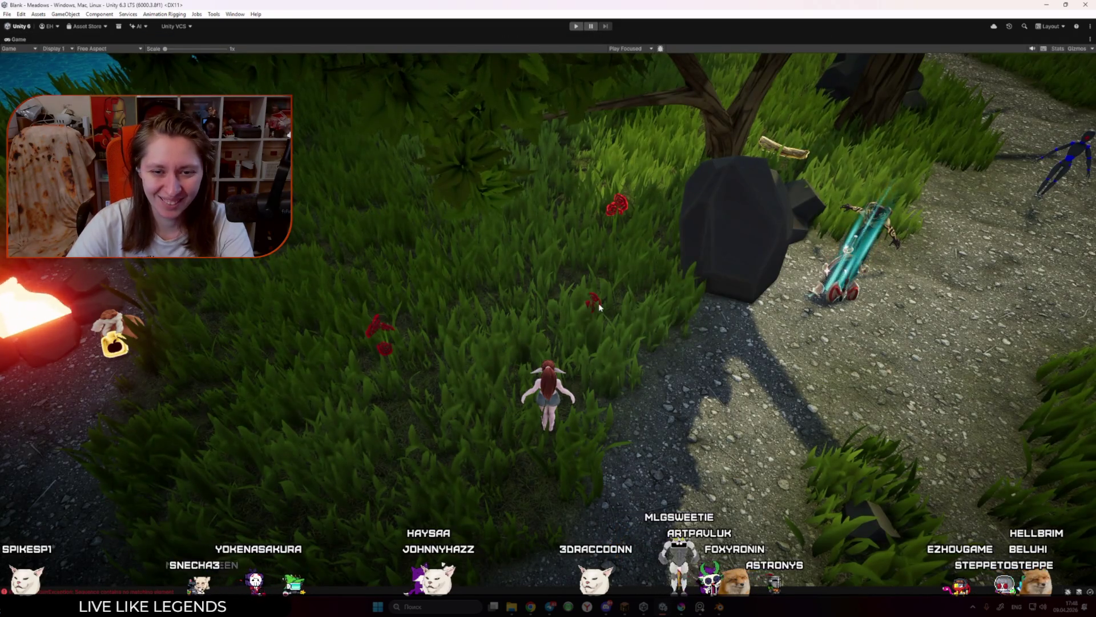
Step: Enter Play mode and swing the camera around the character toward the tree, rock and torch
click(576, 26)
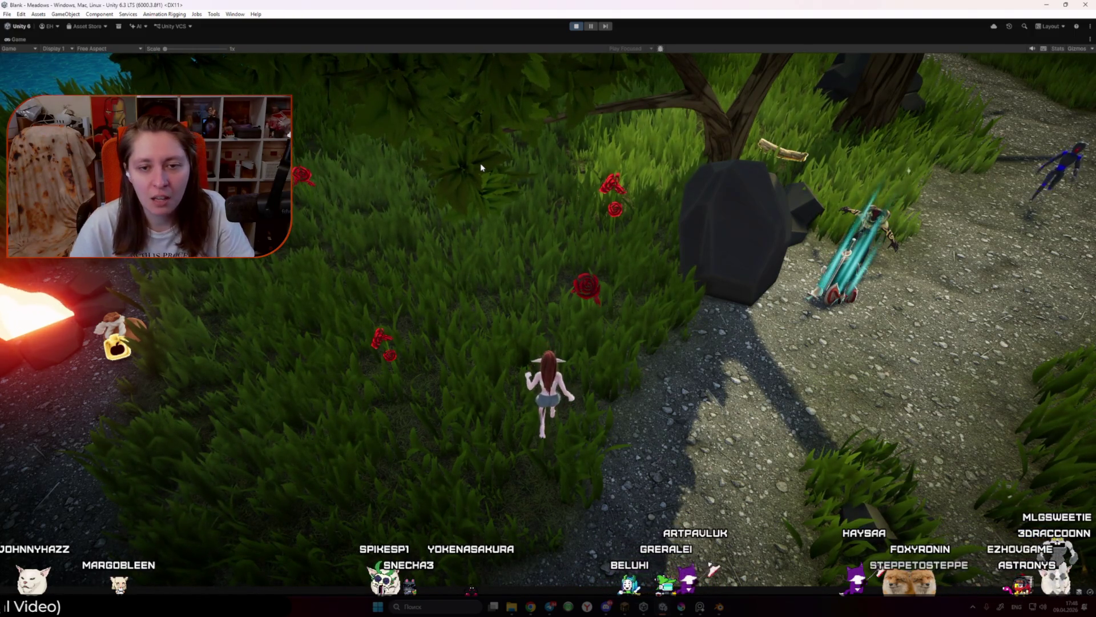
key(a)
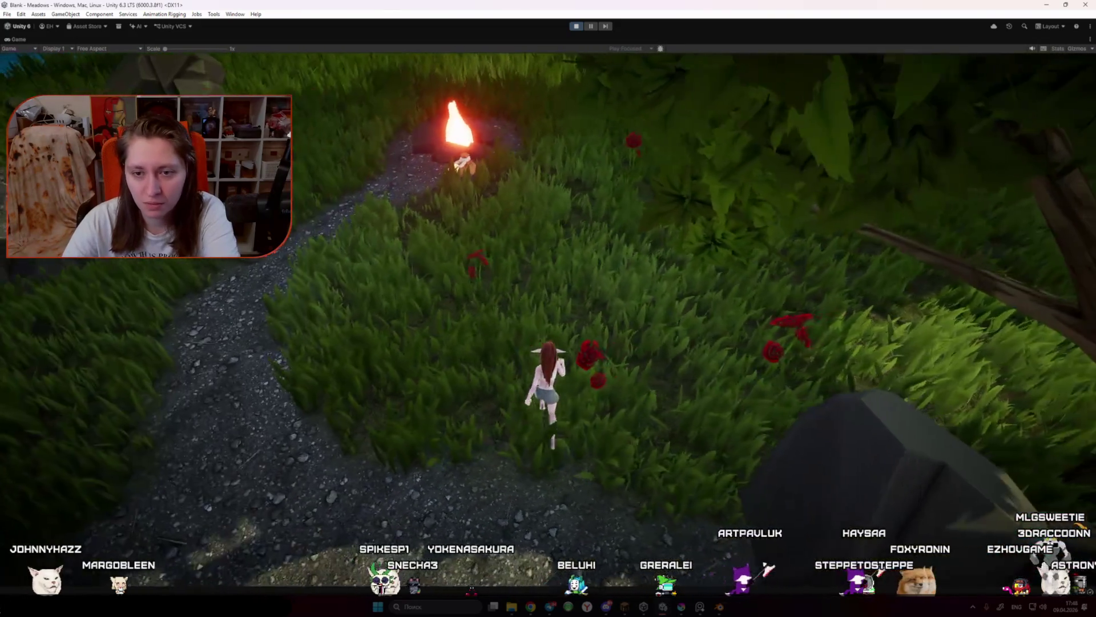
key(d)
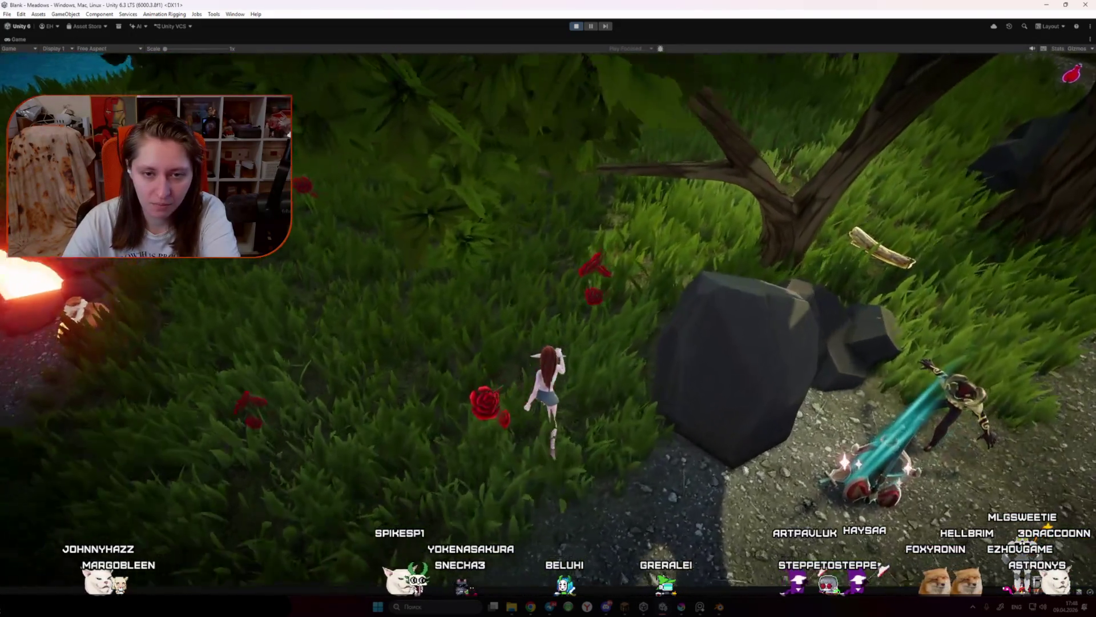
key(a)
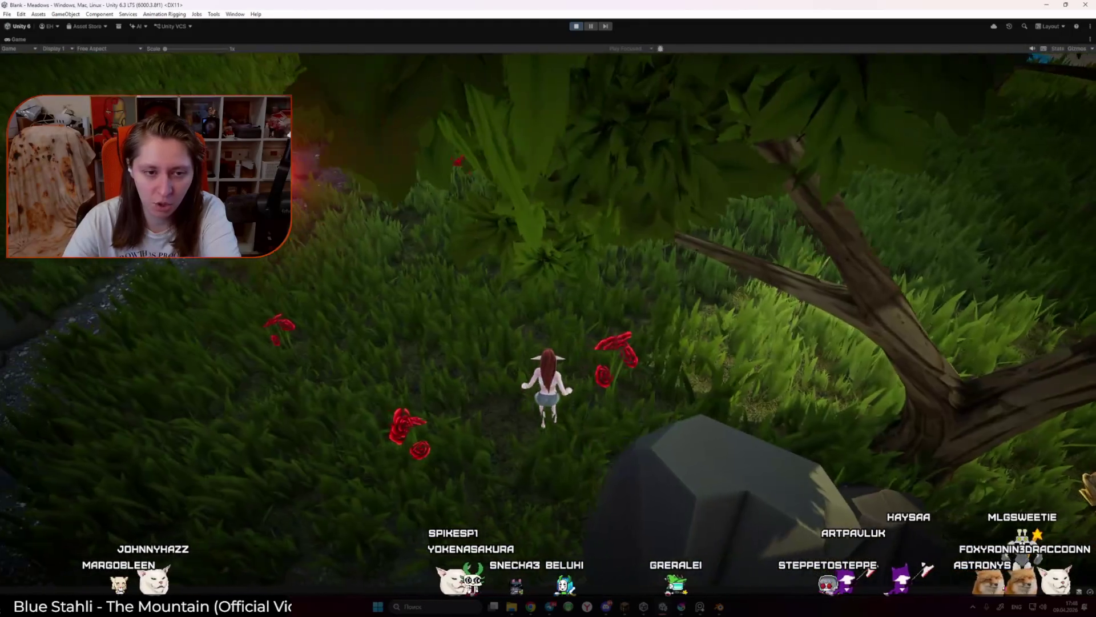
Step: Run the character up the stone path, past the cliffs and campfire, and back into the rose patch
key(w)
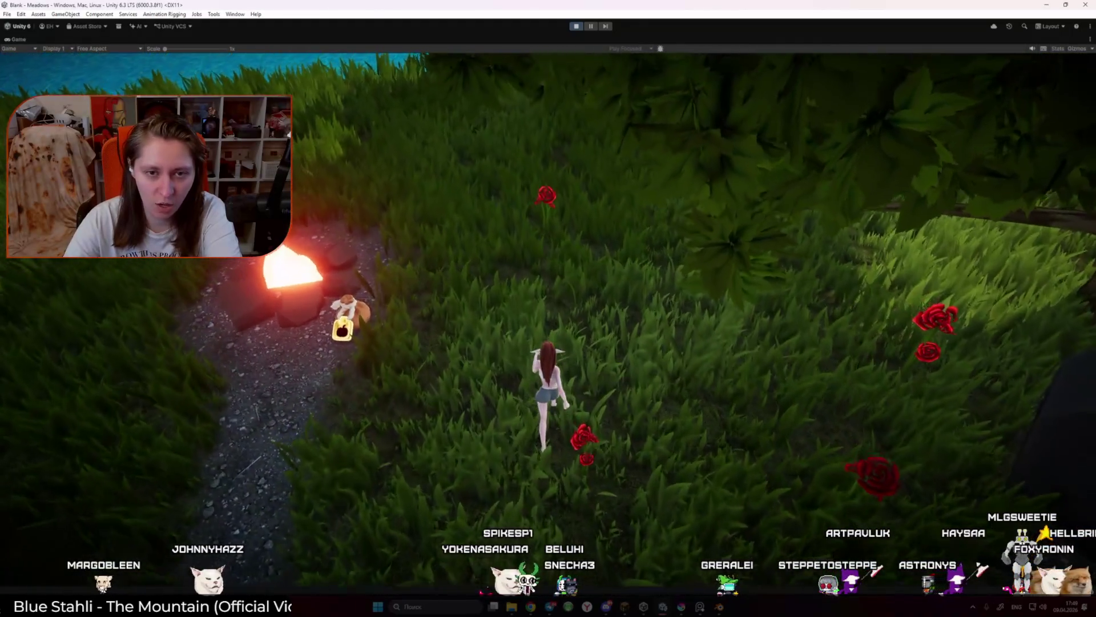
key(w)
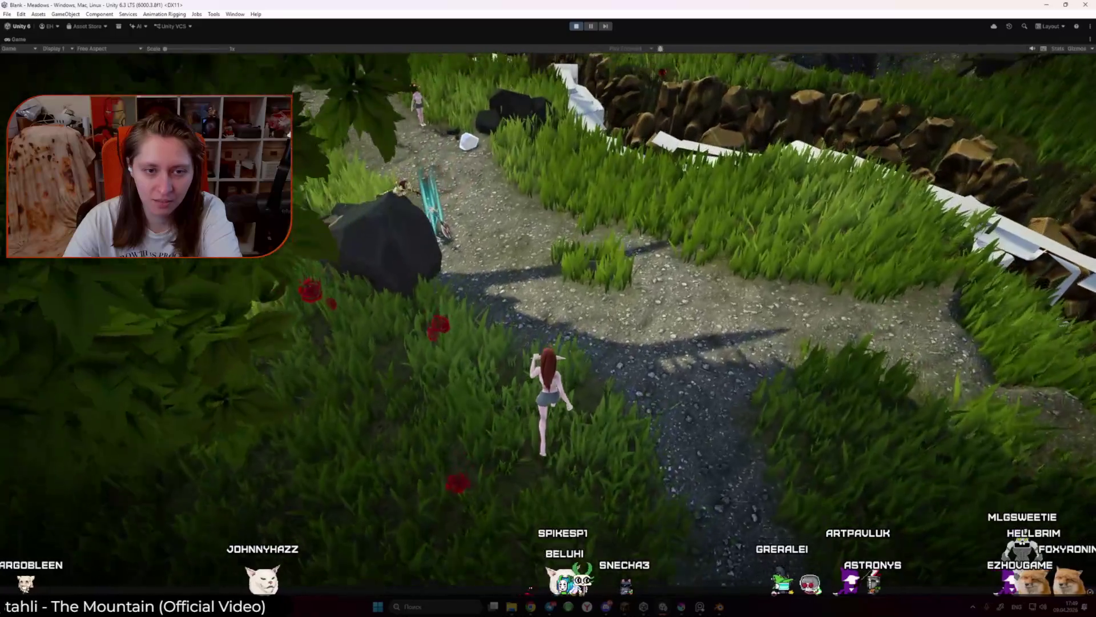
key(w)
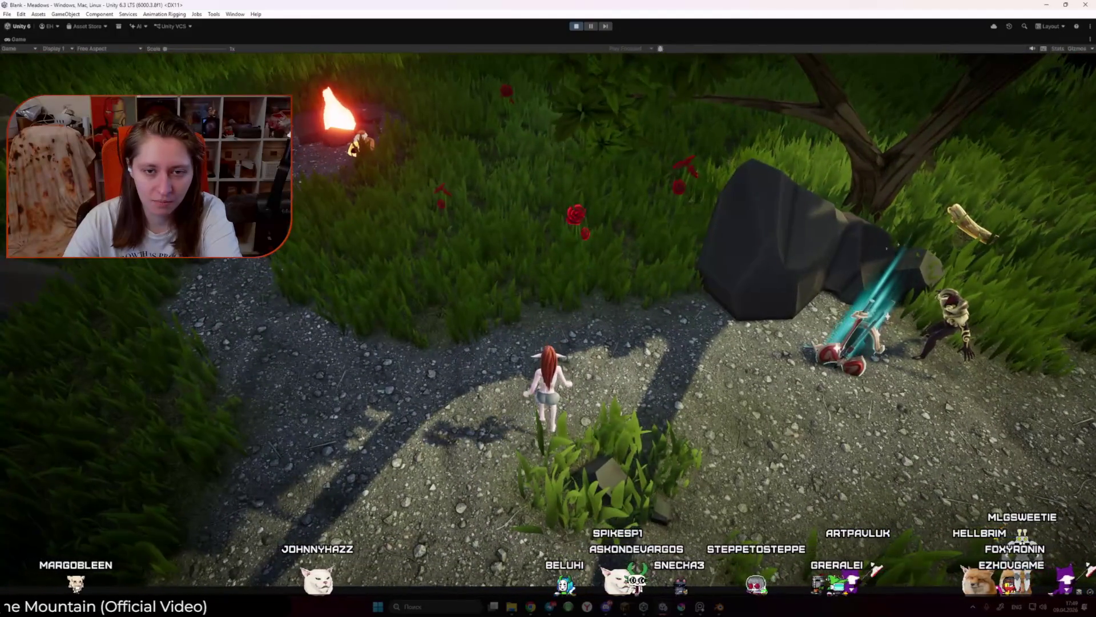
key(w)
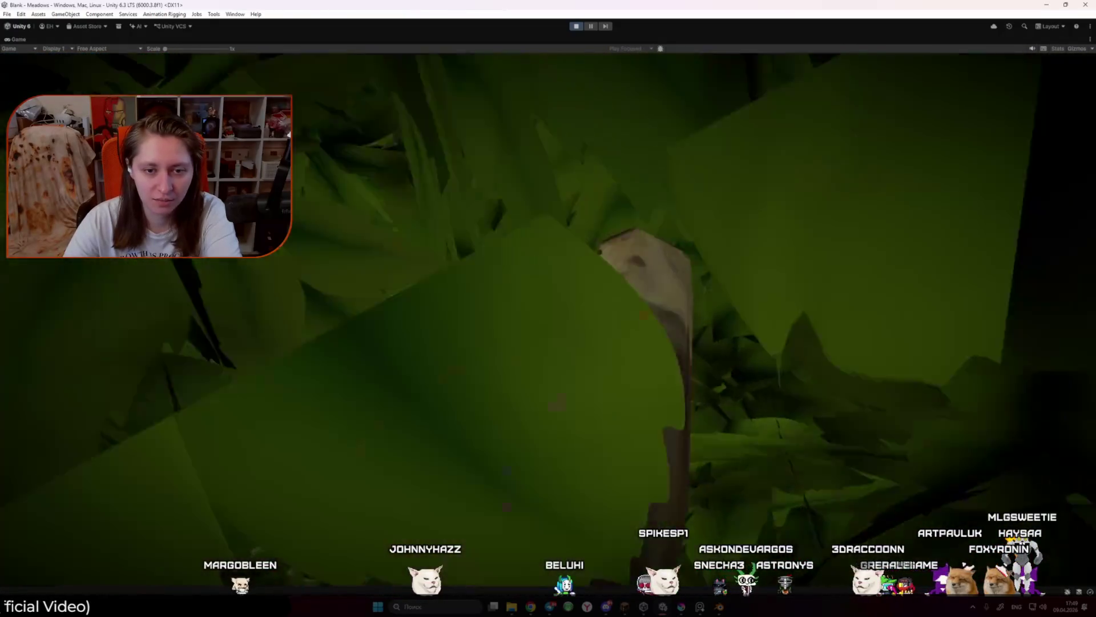
key(w)
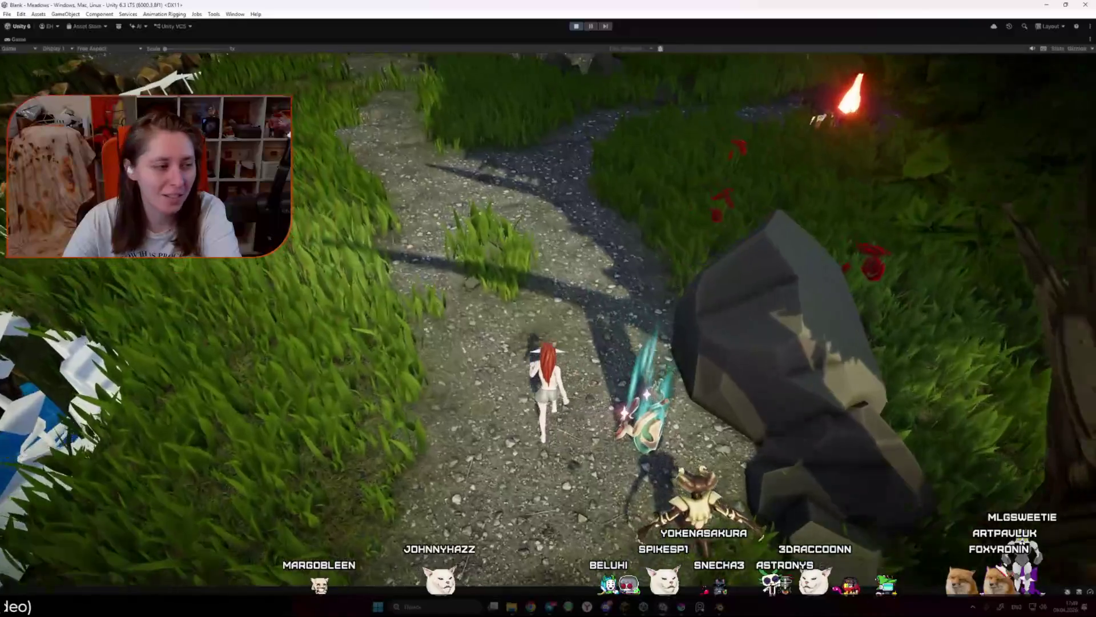
key(w)
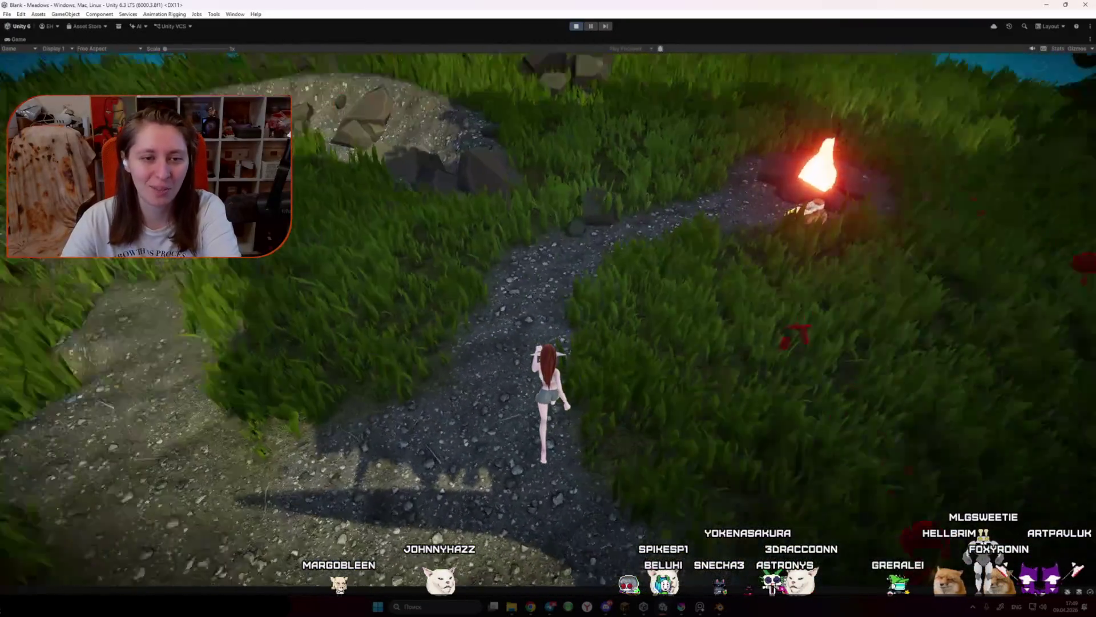
key(w)
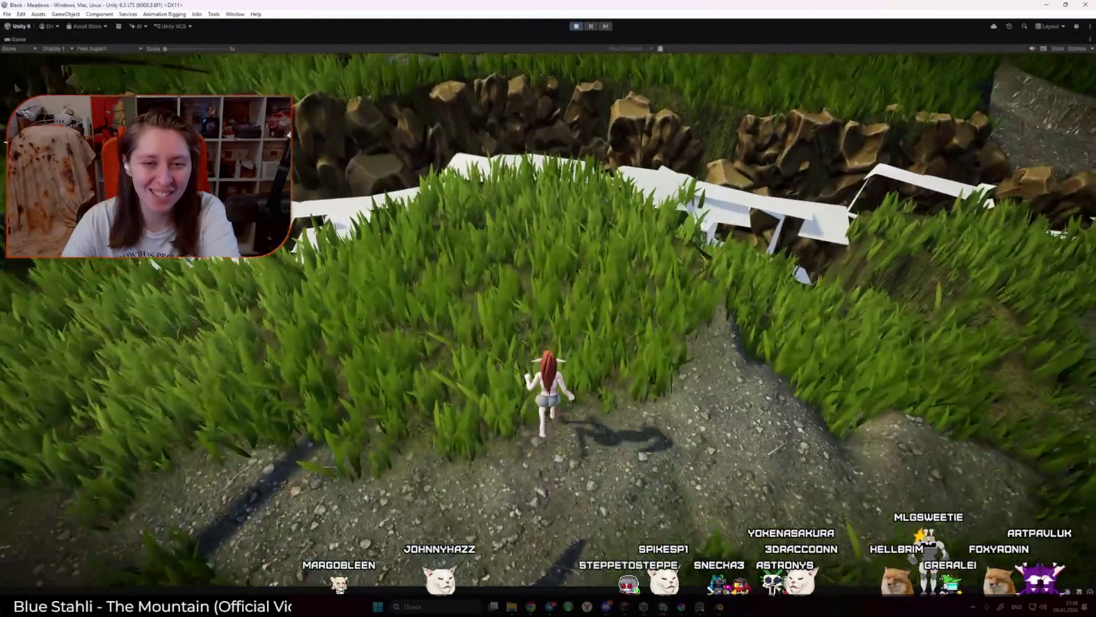
key(w)
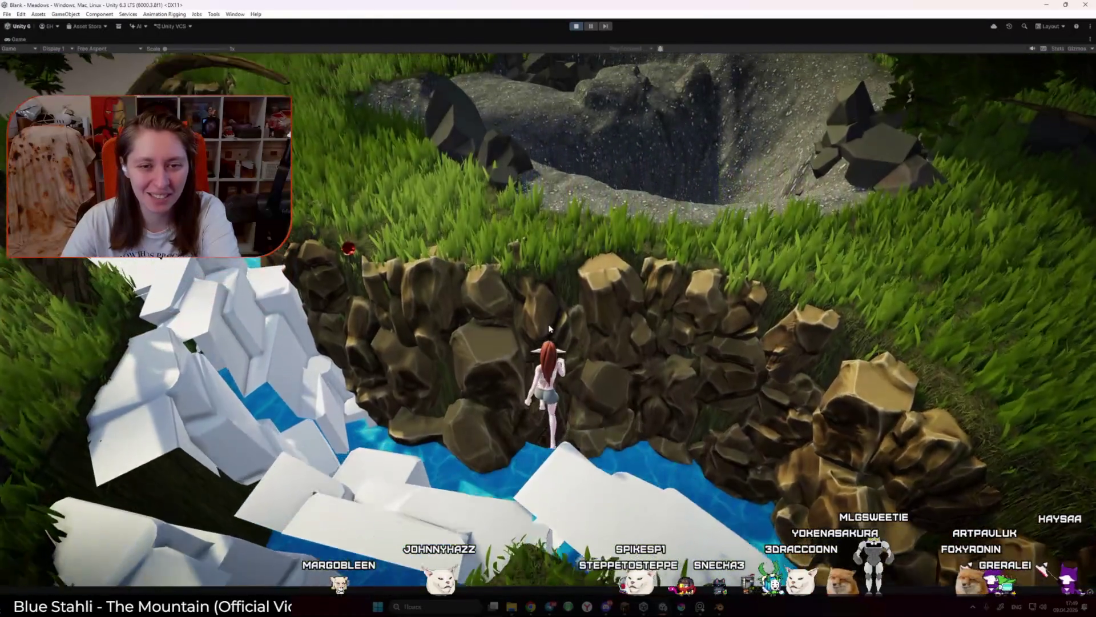
key(w)
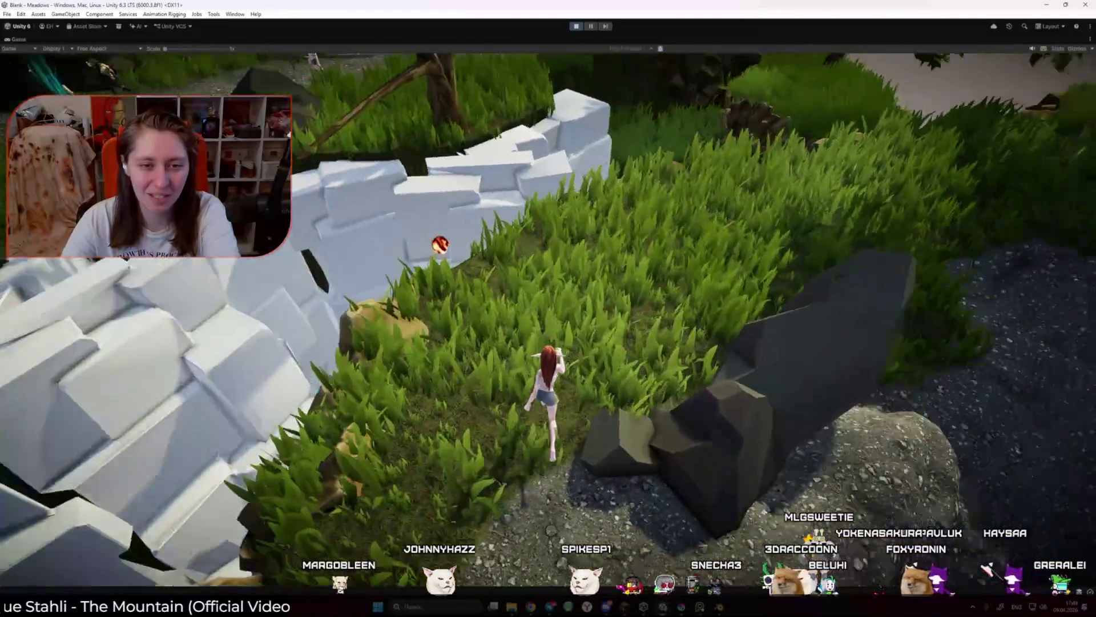
key(w)
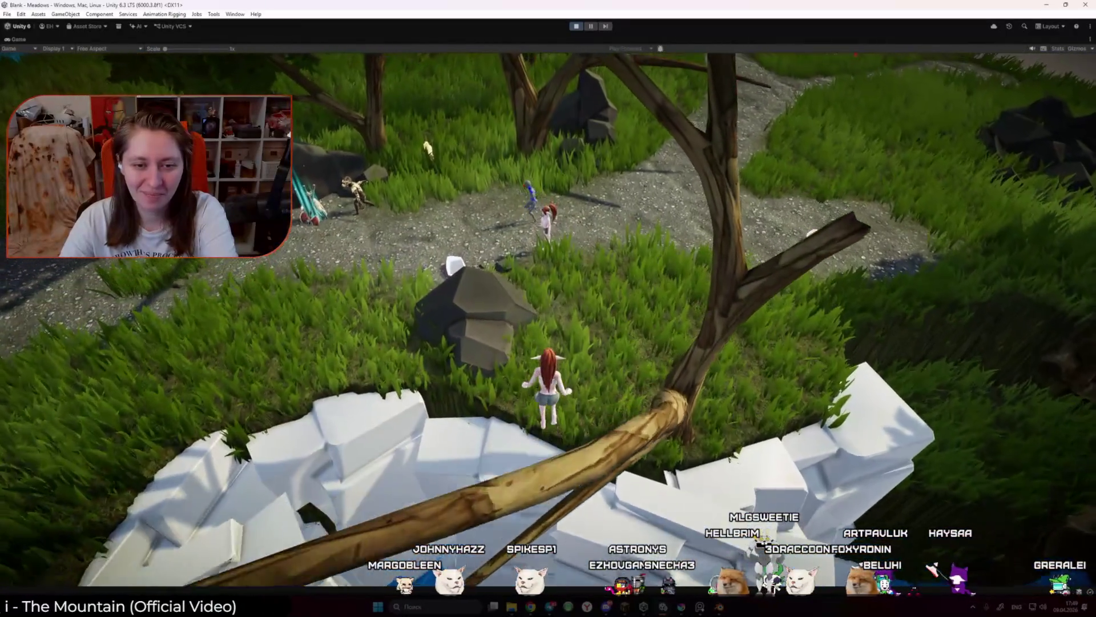
key(w)
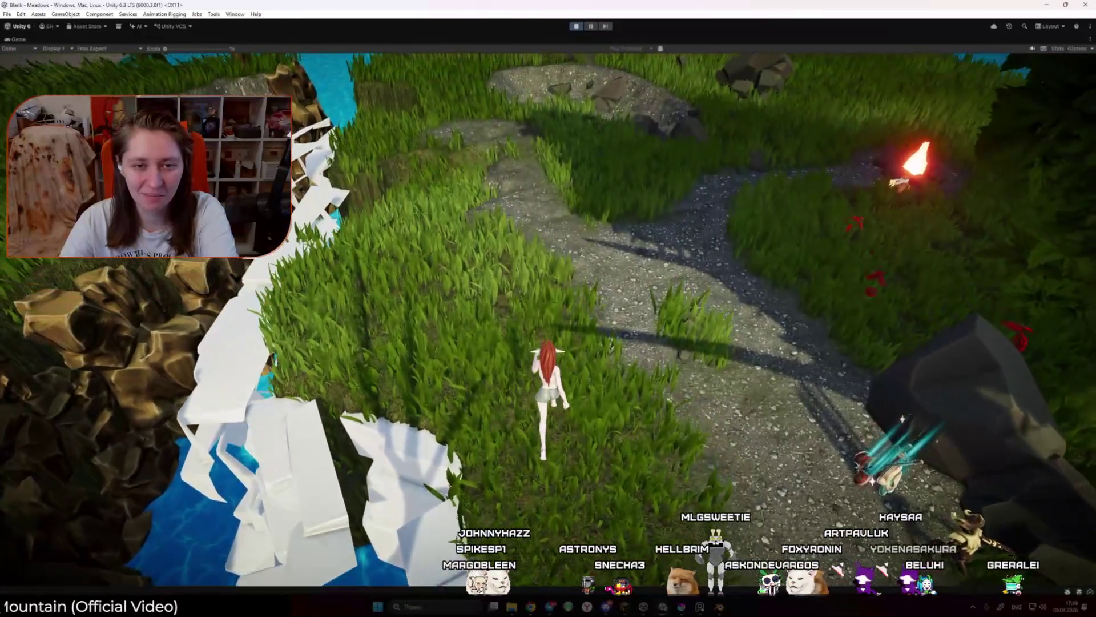
key(w)
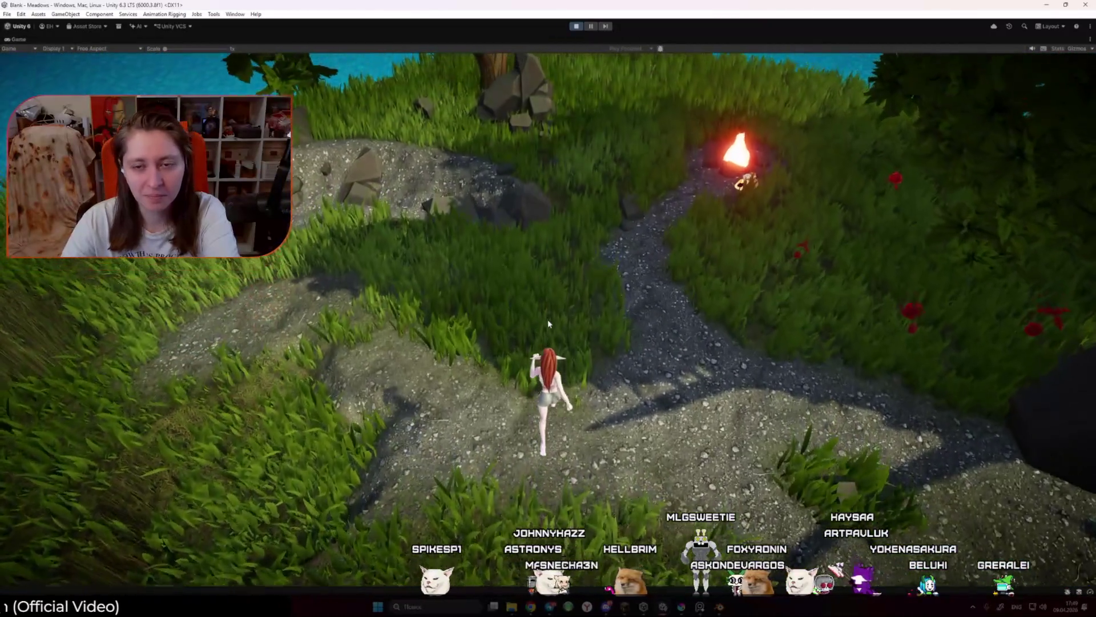
key(w)
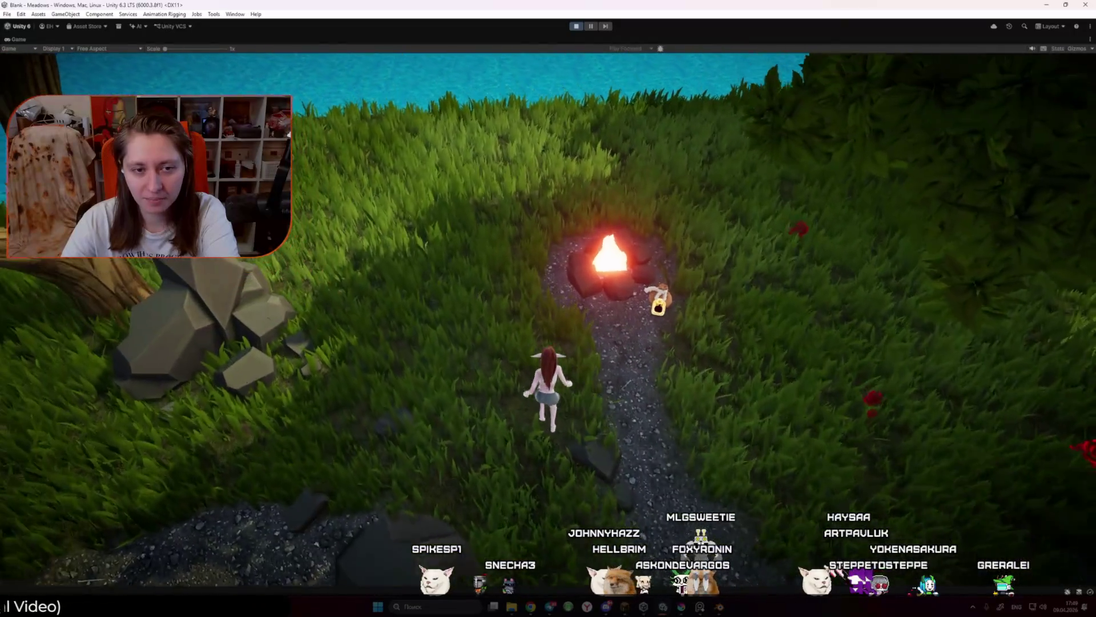
key(w)
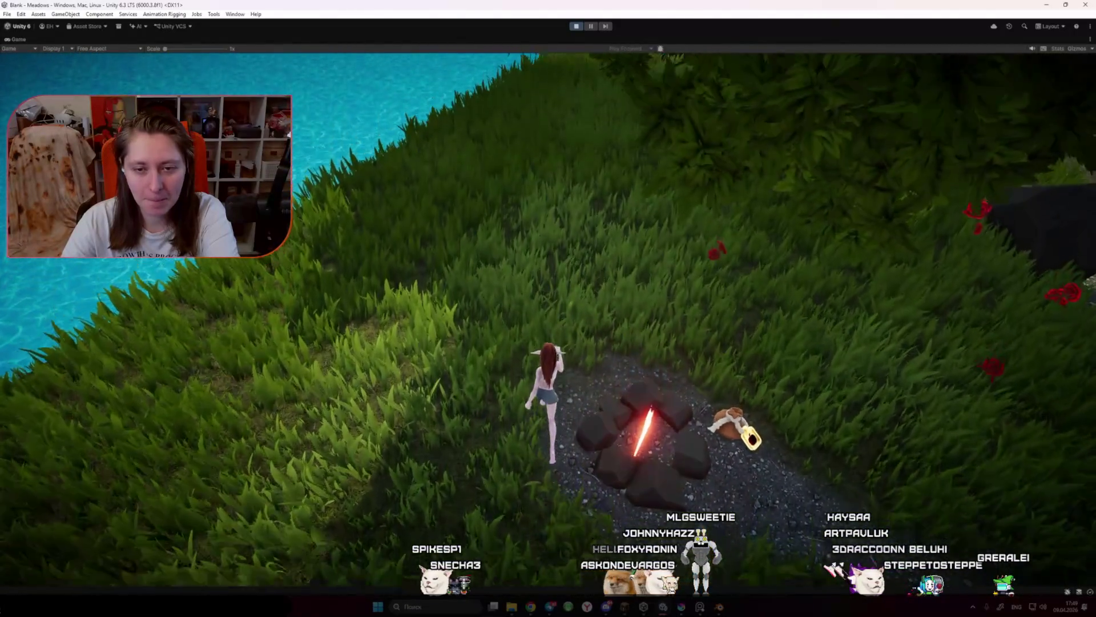
key(w)
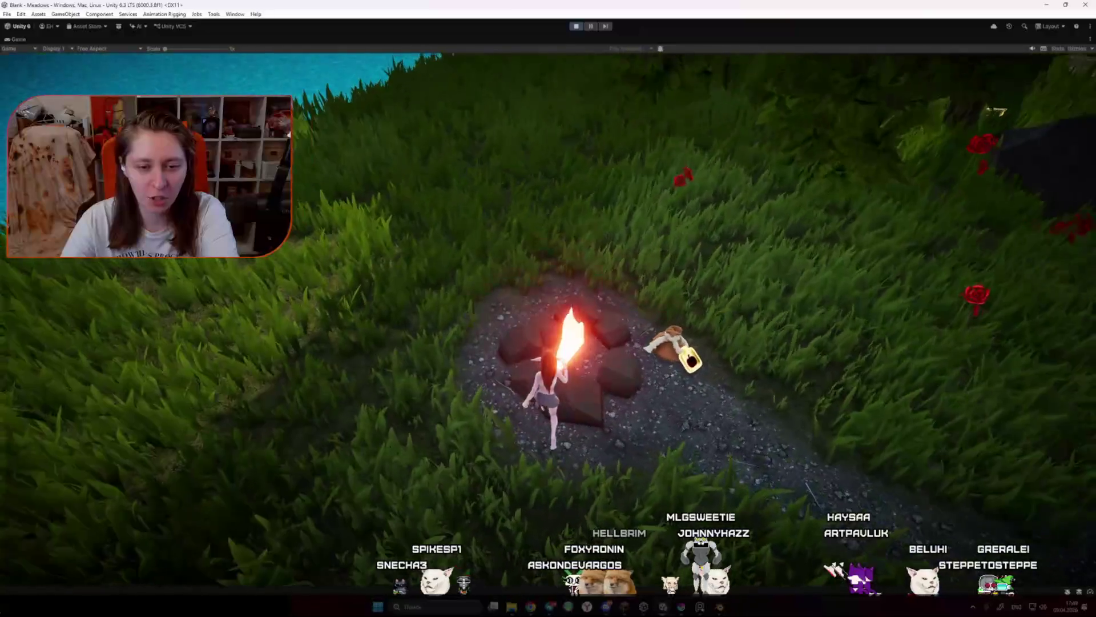
key(w)
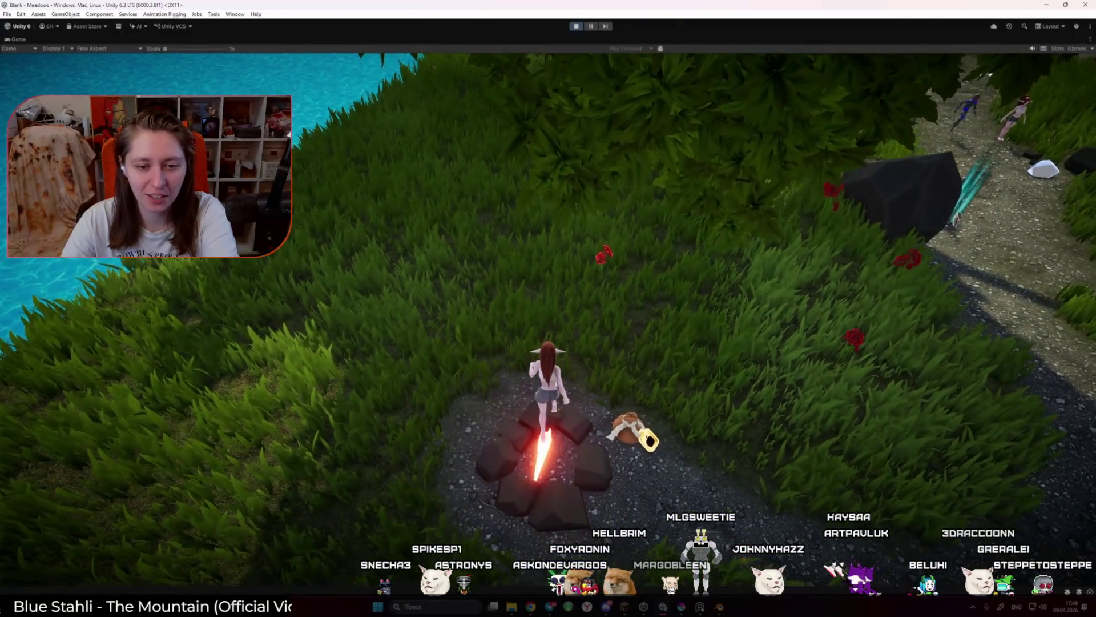
key(w)
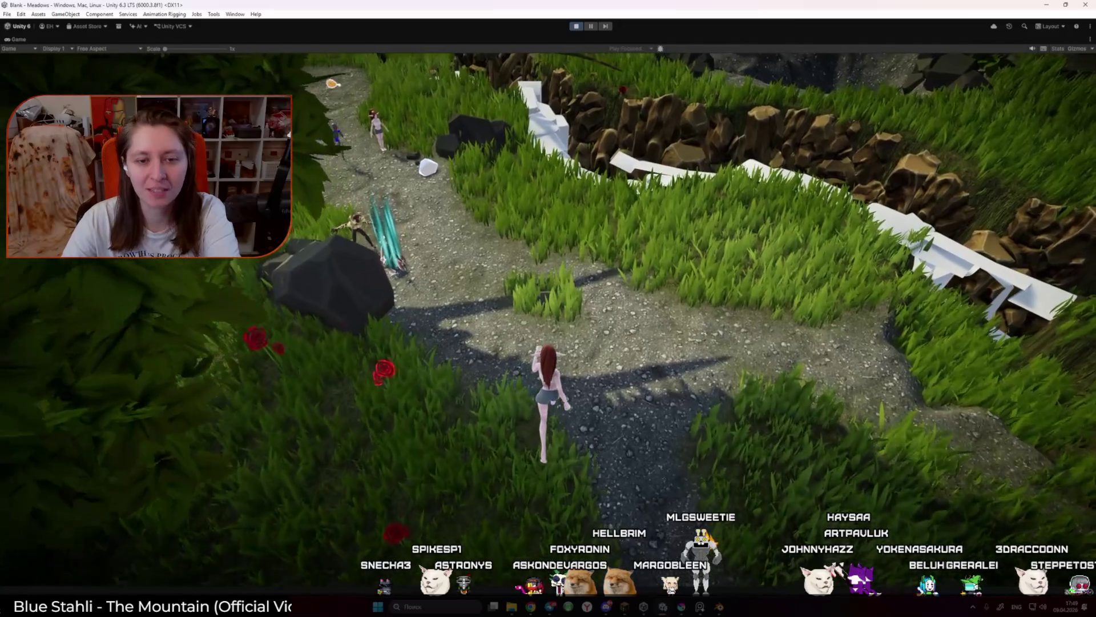
key(w)
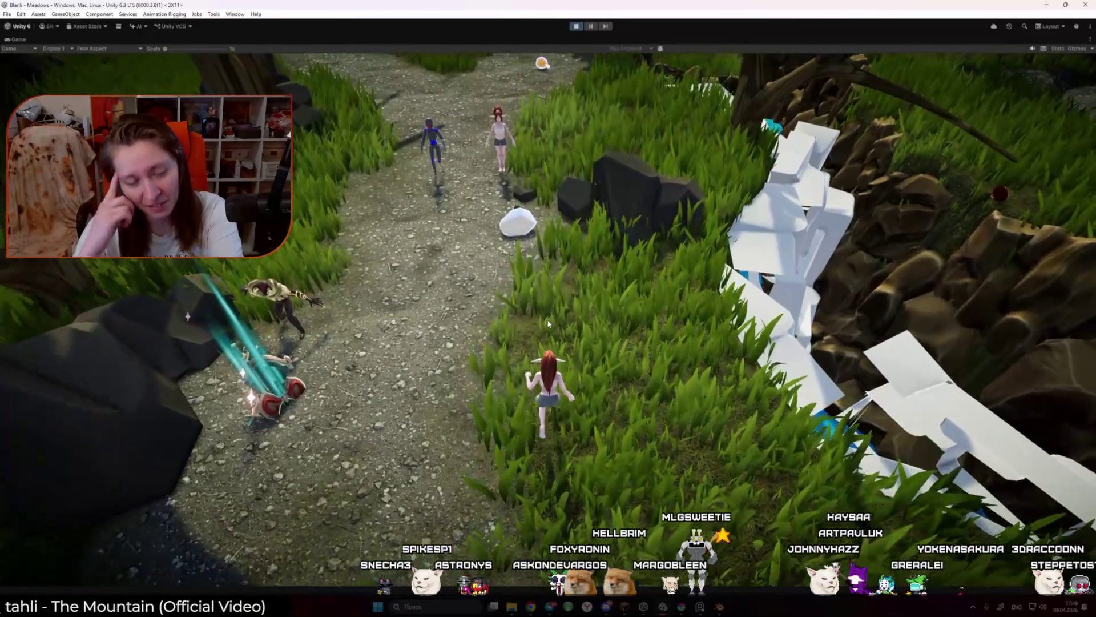
key(w)
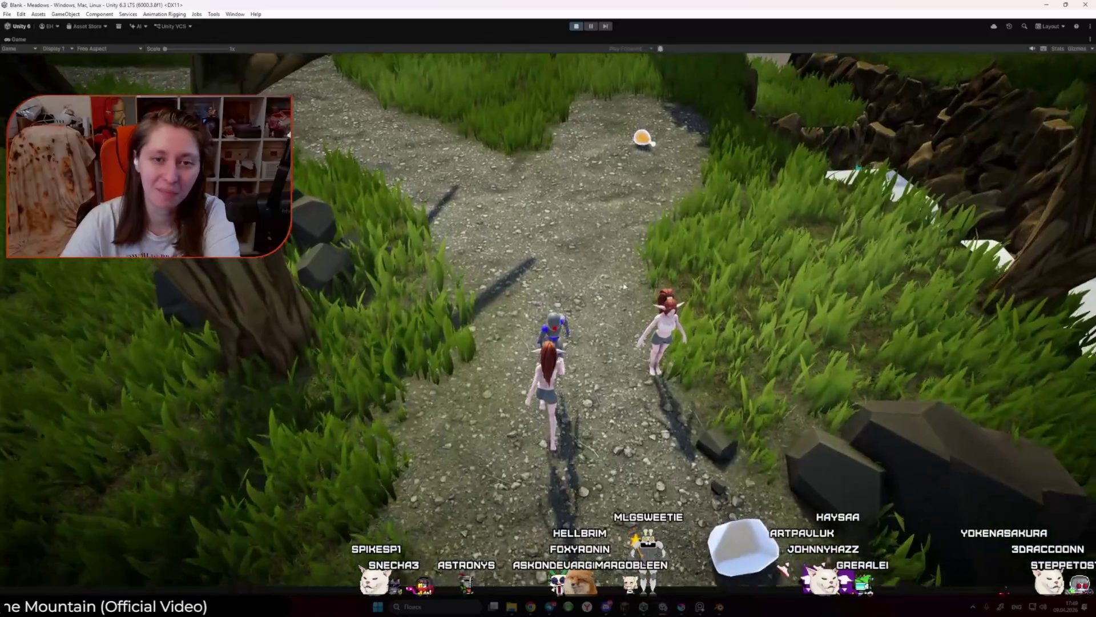
key(w)
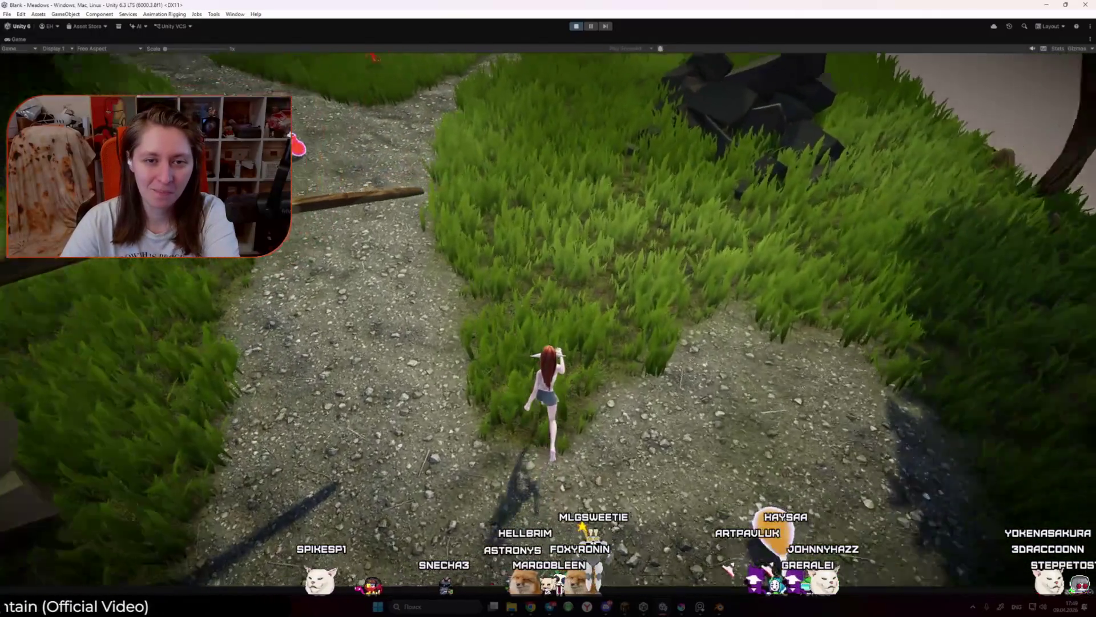
key(w)
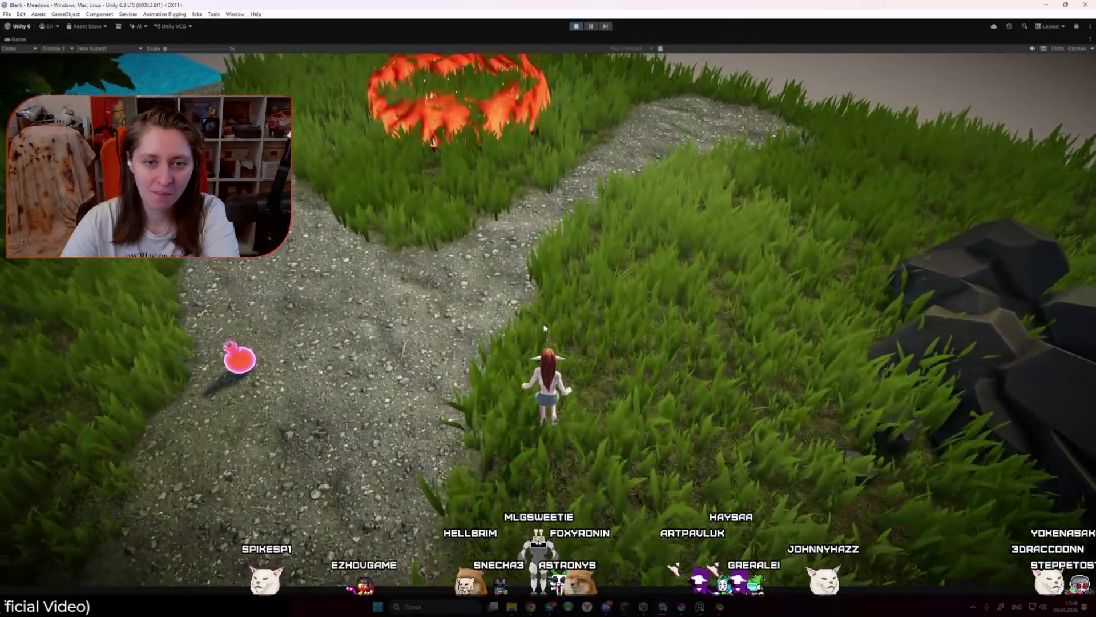
key(w)
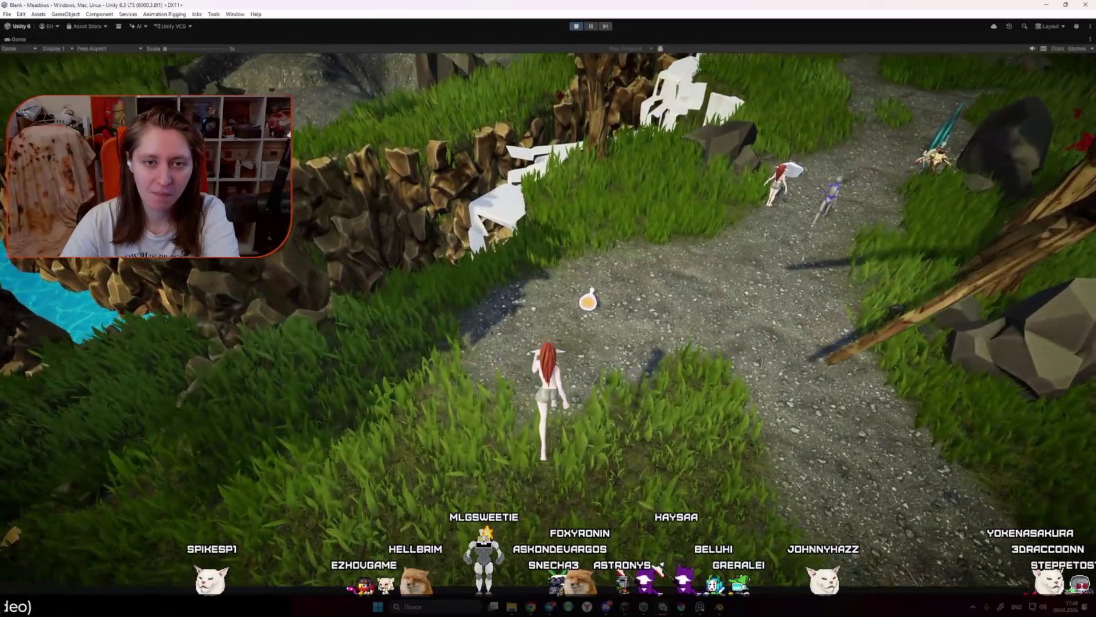
key(w)
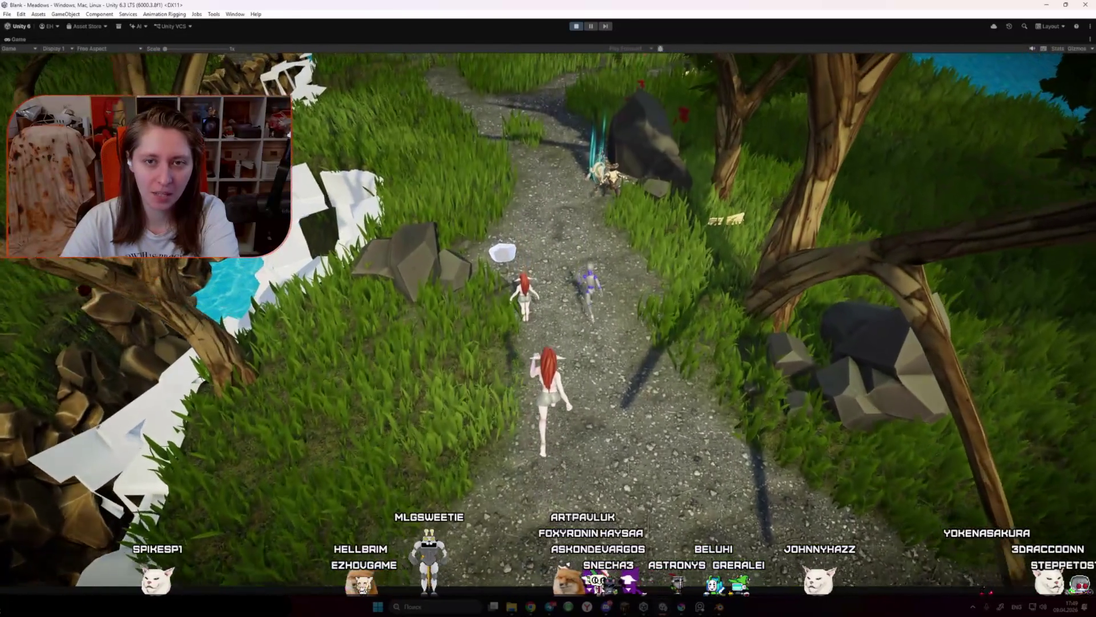
key(w)
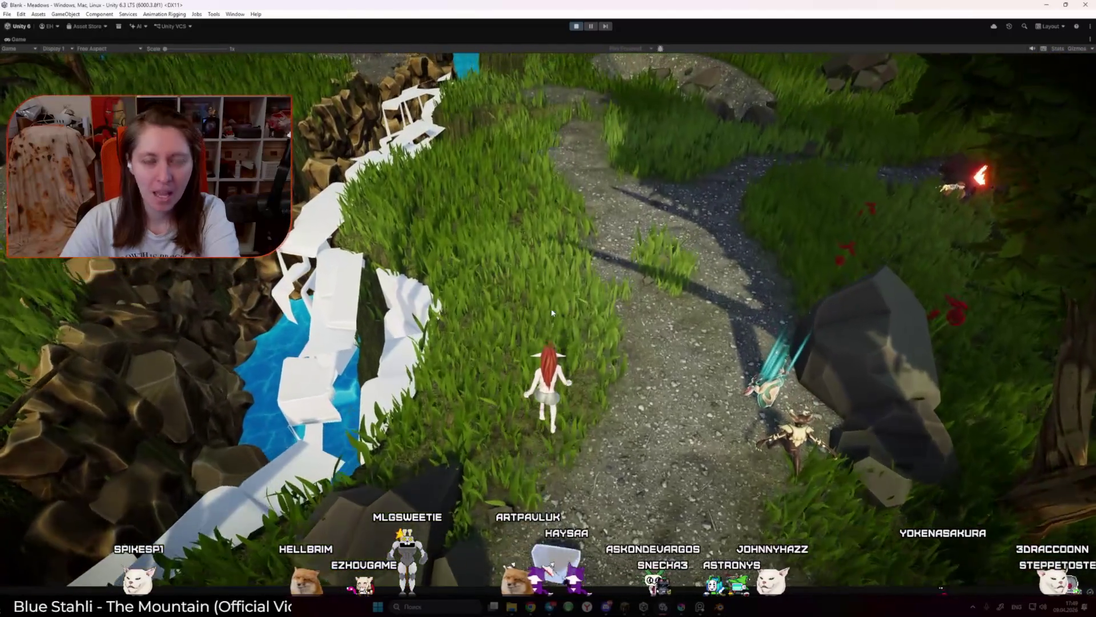
key(w)
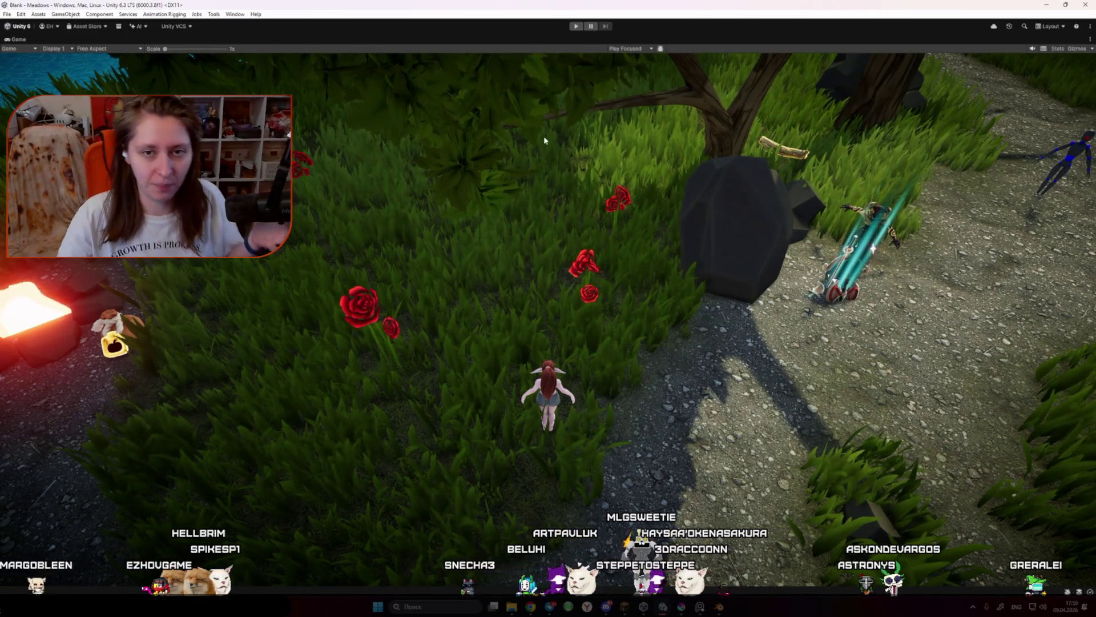
Step: Restore the full editor layout and orbit the Scene view toward the roses
click(1091, 38)
click(1005, 103)
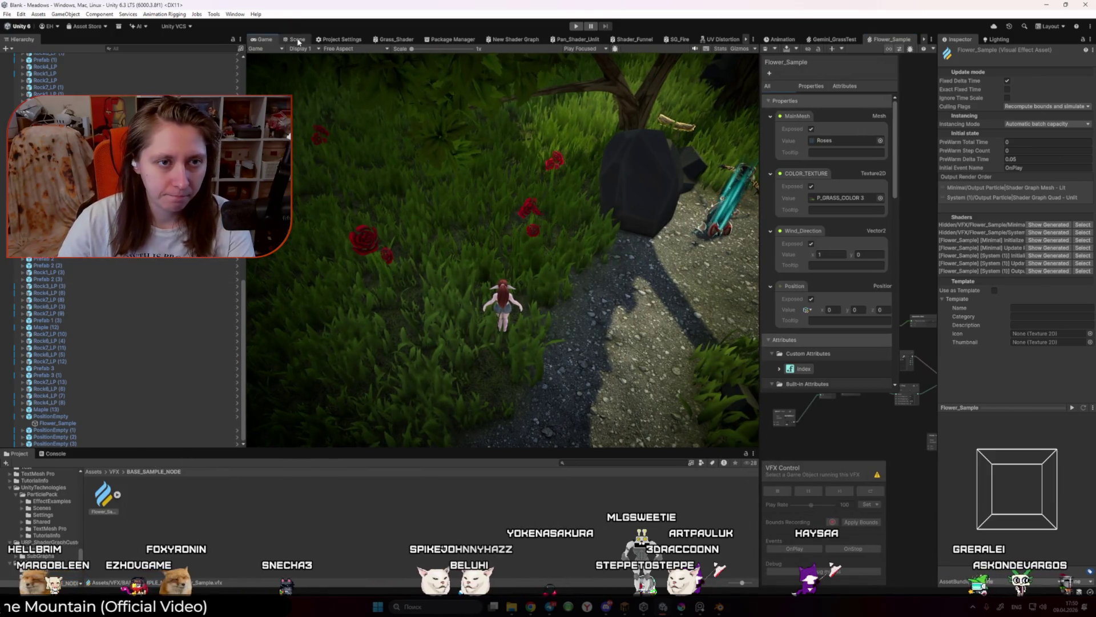
key(ctrl+1)
mouse_move(400, 256)
alt+mouse_down()
mouse_move(454, 229)
mouse_move(343, 320)
alt+mouse_up()
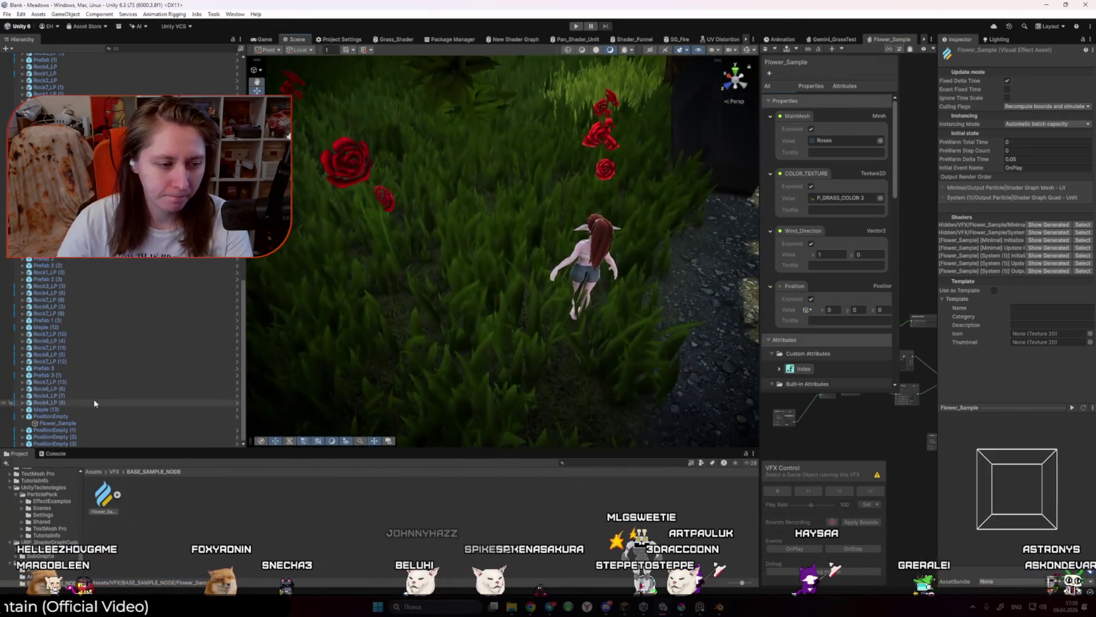
Step: Drag the rose prefab from GR_ROSES into the grass beside the existing roses
click(146, 430)
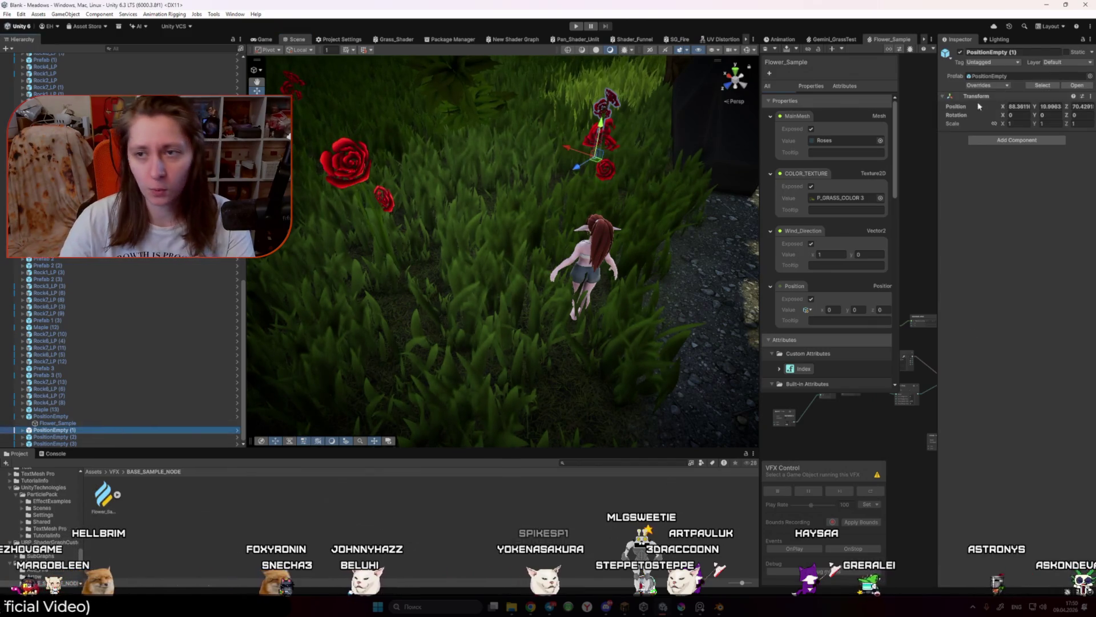
click(1043, 85)
click(192, 499)
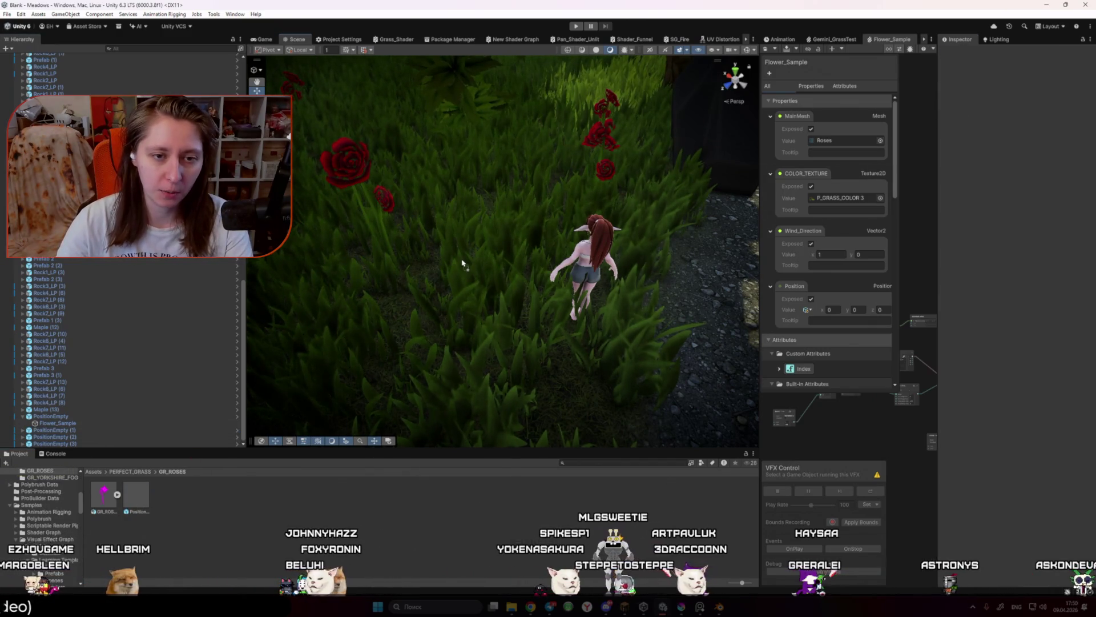
drag(463, 261, 454, 258)
mouse_move(455, 318)
mouse_down()
mouse_move(416, 337)
mouse_move(451, 282)
mouse_up()
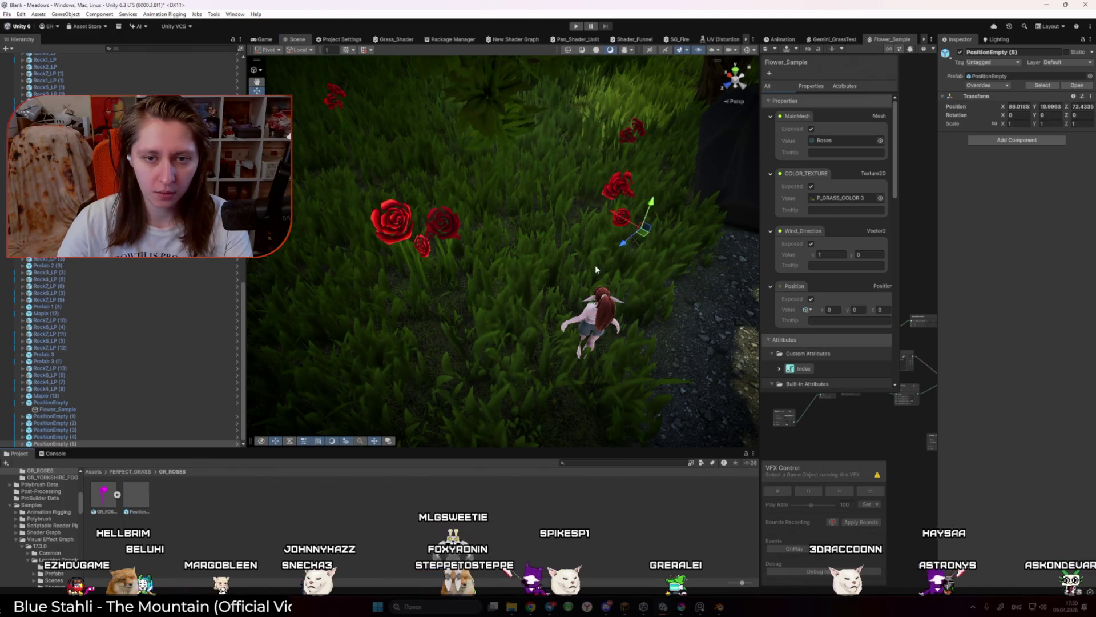
Step: Place three more roses in the grass near the others, then enter Play mode
click(647, 231)
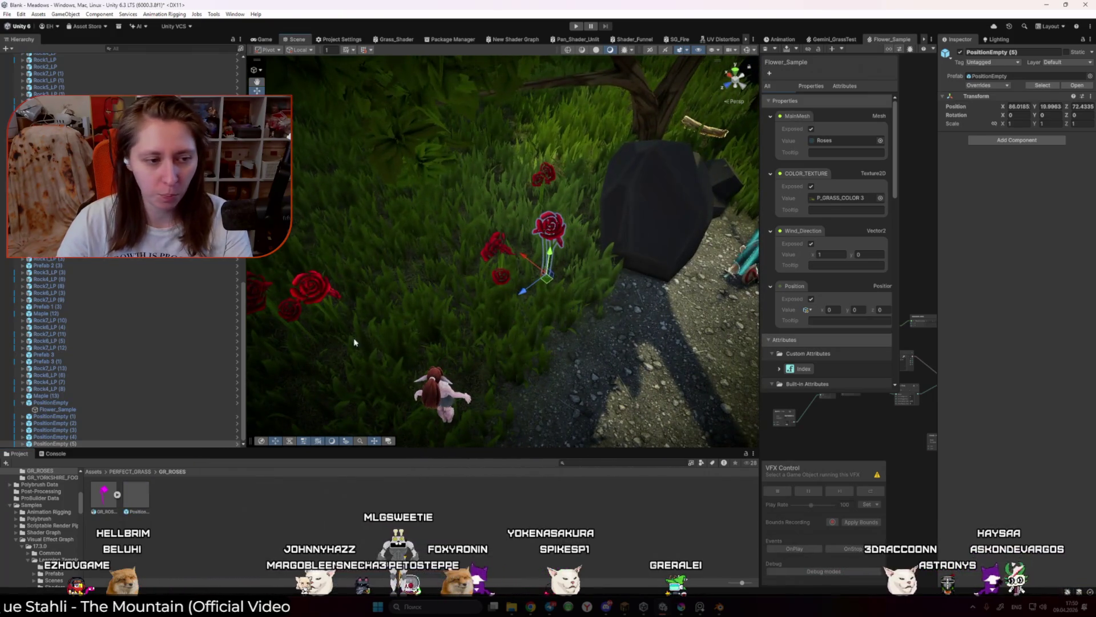
mouse_move(547, 286)
mouse_down()
mouse_move(471, 251)
mouse_move(537, 247)
mouse_up()
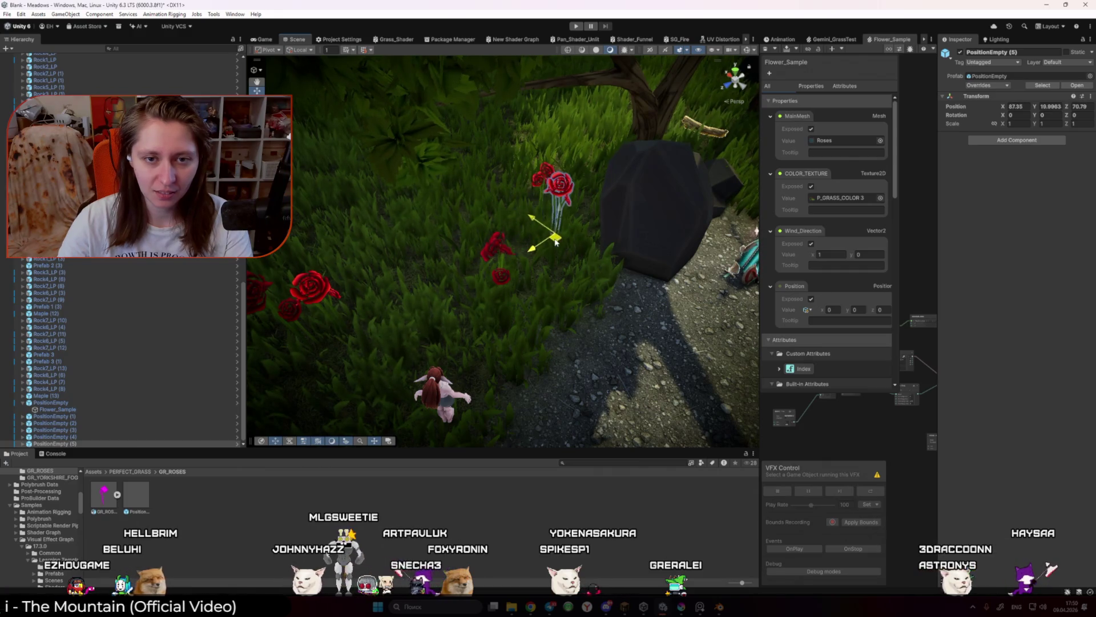
click(516, 240)
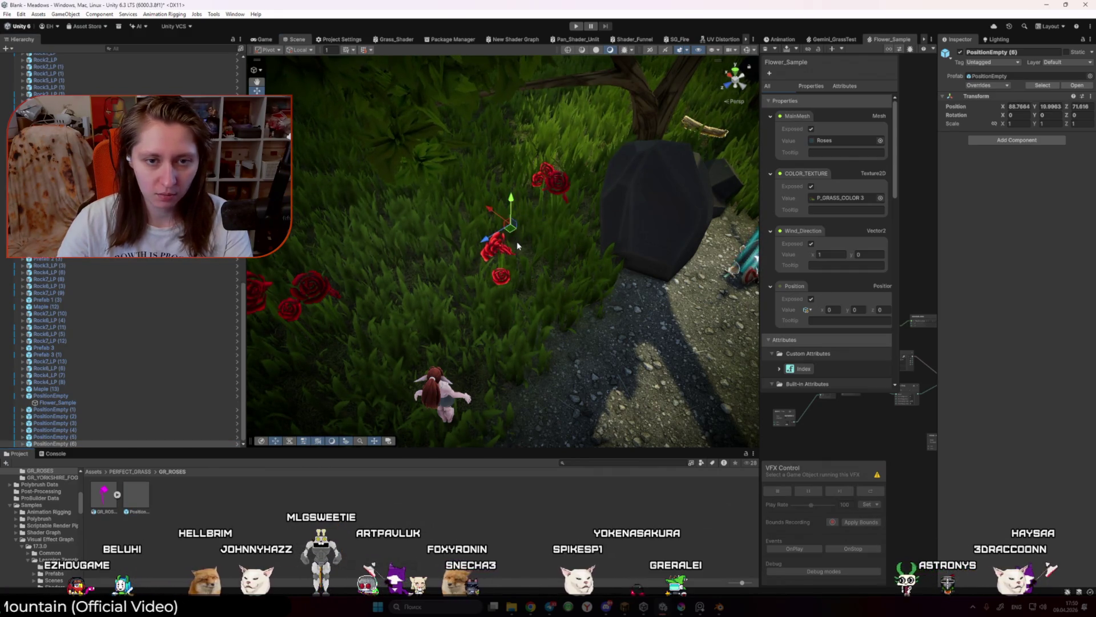
mouse_move(518, 250)
mouse_down()
mouse_move(503, 241)
mouse_move(498, 268)
mouse_up()
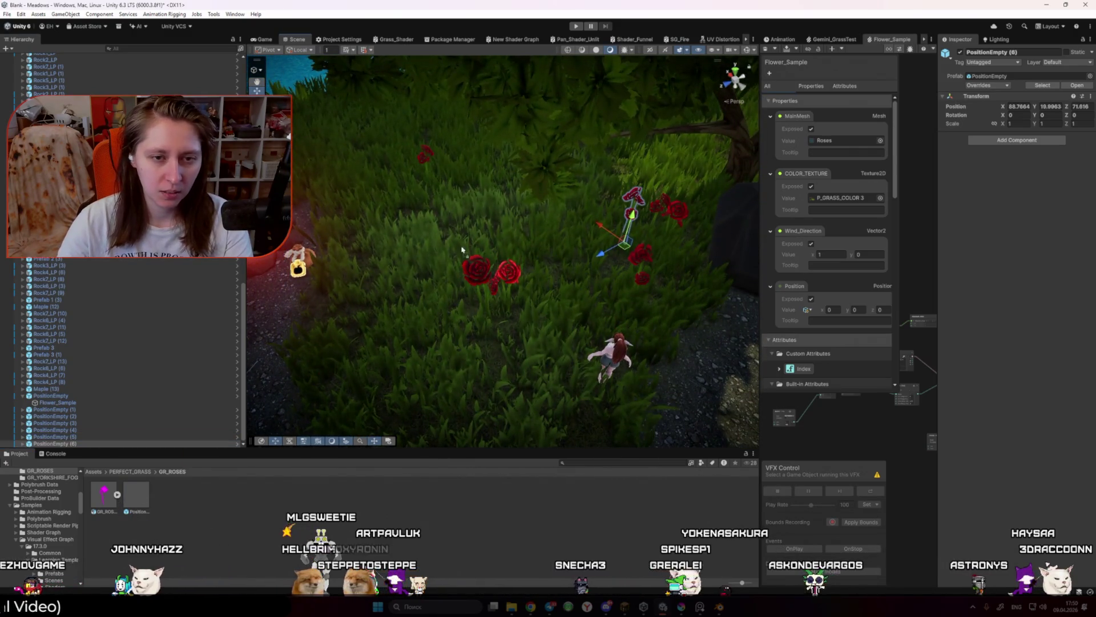
click(424, 212)
click(575, 26)
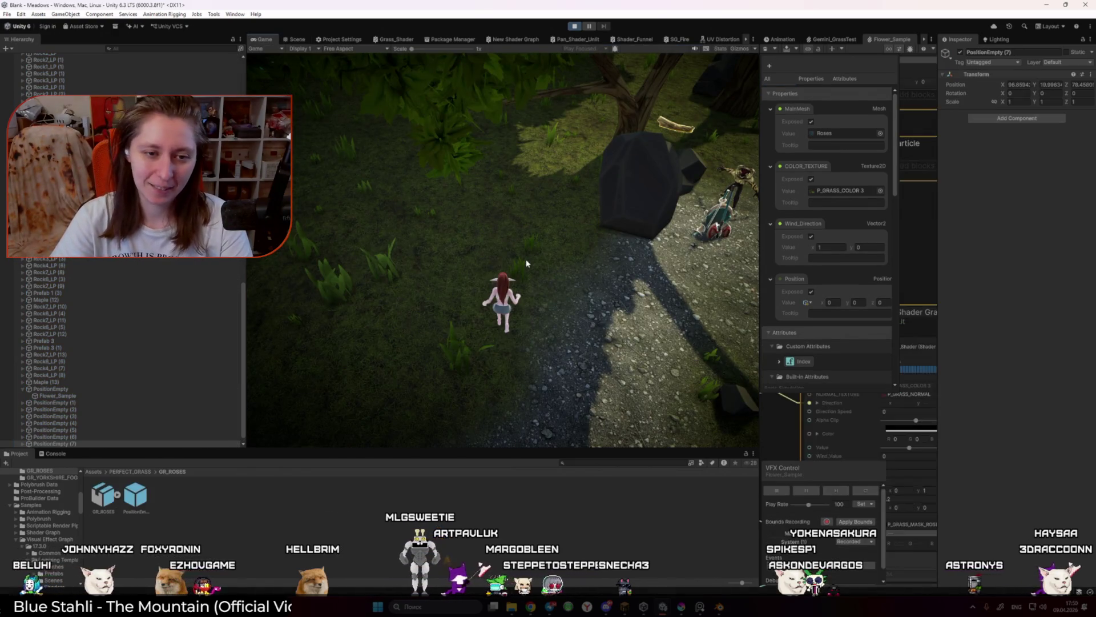
Step: Run the character through the new rose clusters and across to the lantern and campfire path
key(w)
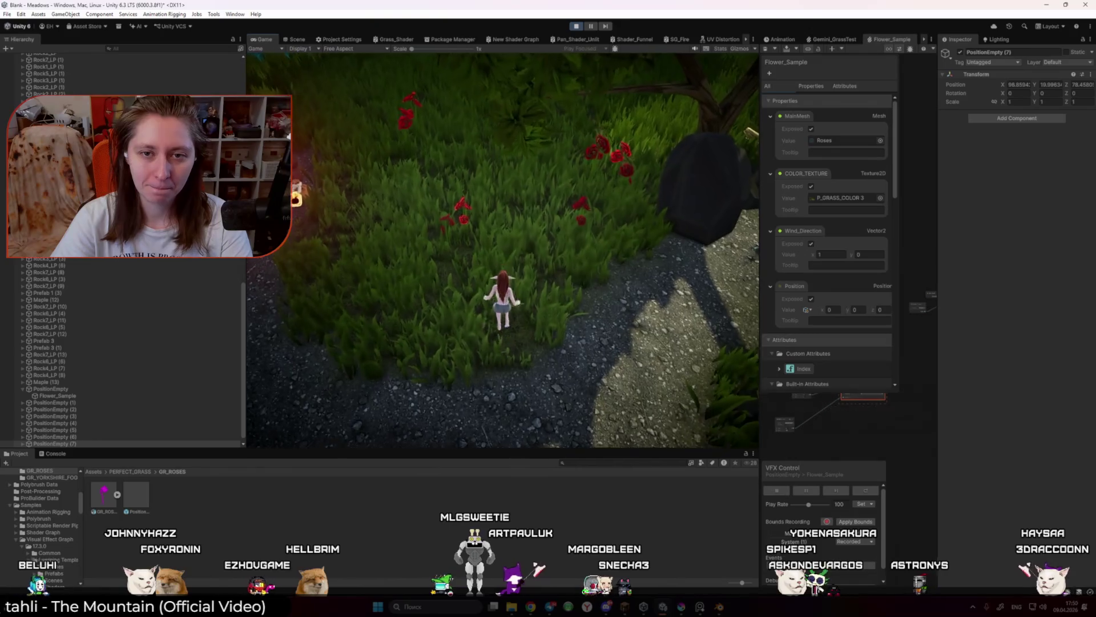
key(w)
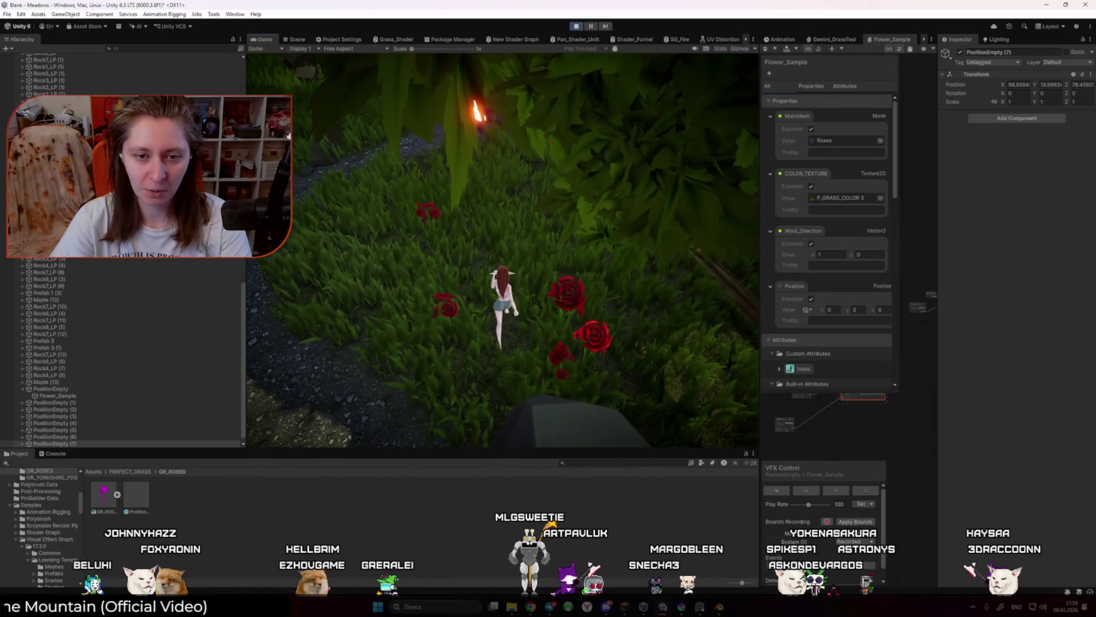
key(w)
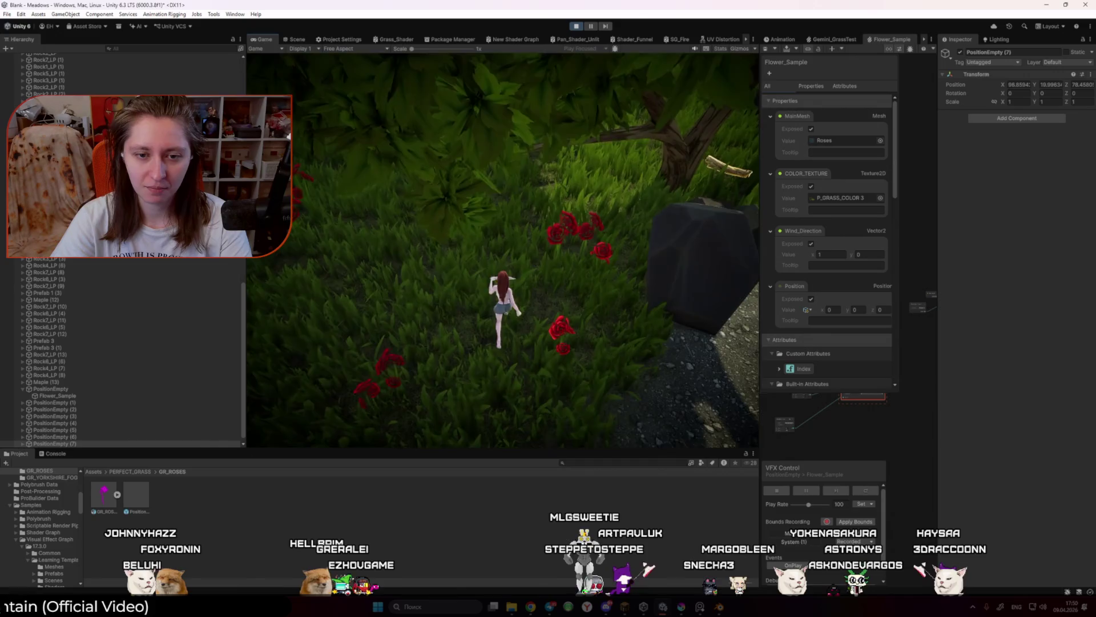
key(w)
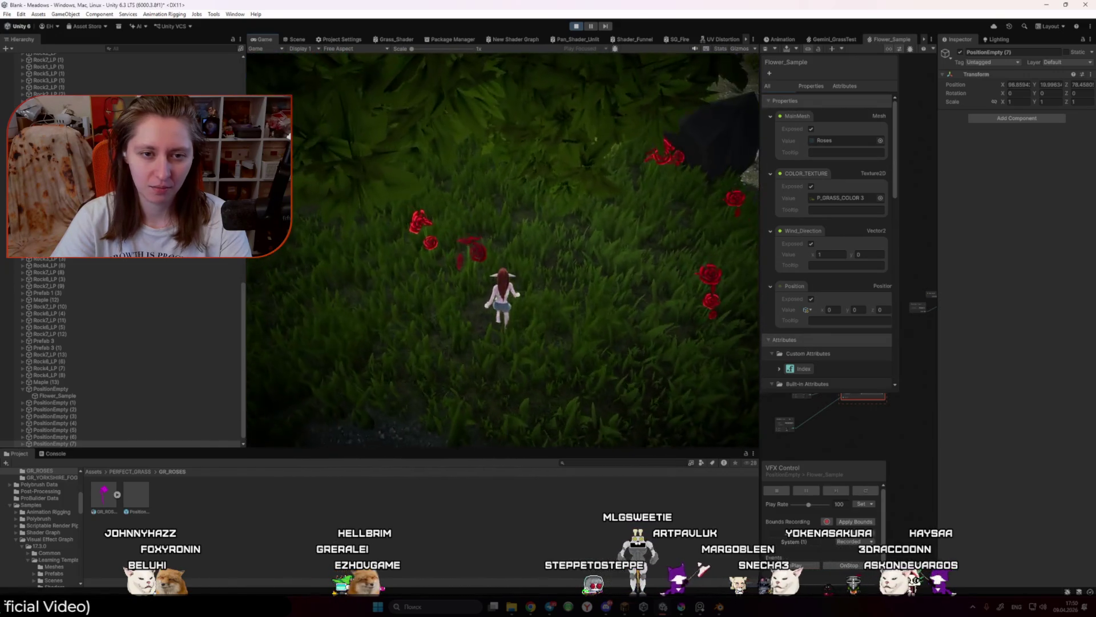
key(w)
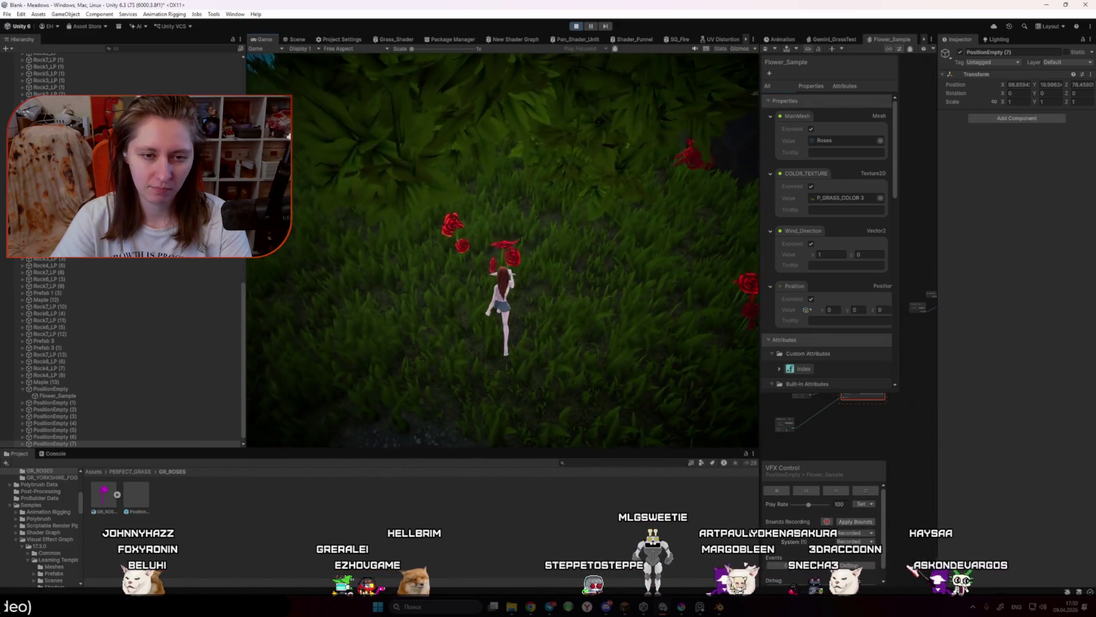
key(w)
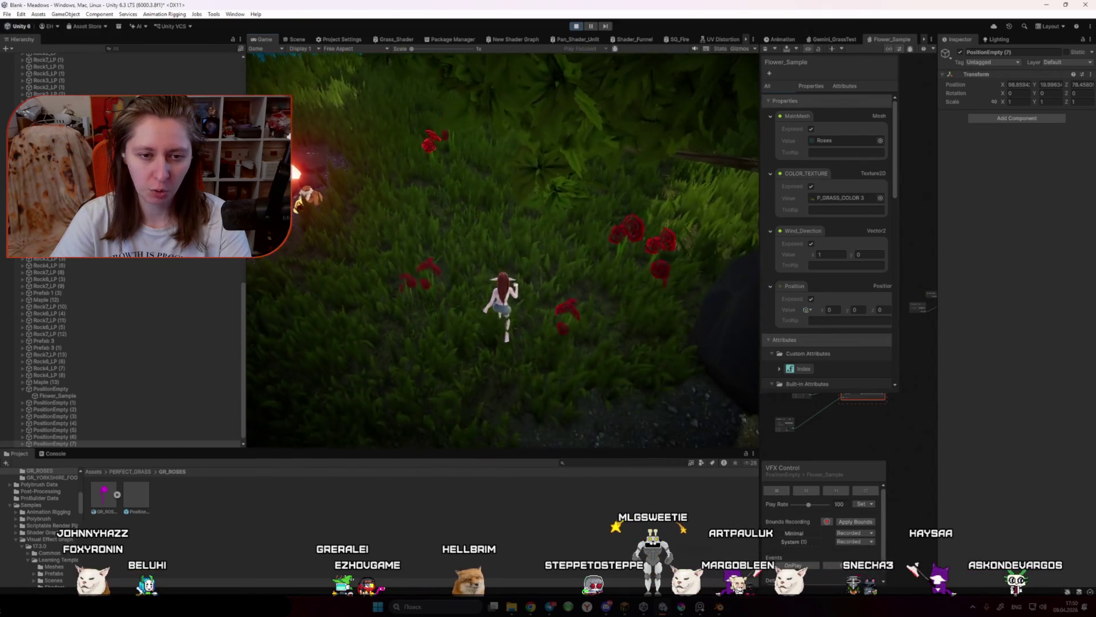
key(w)
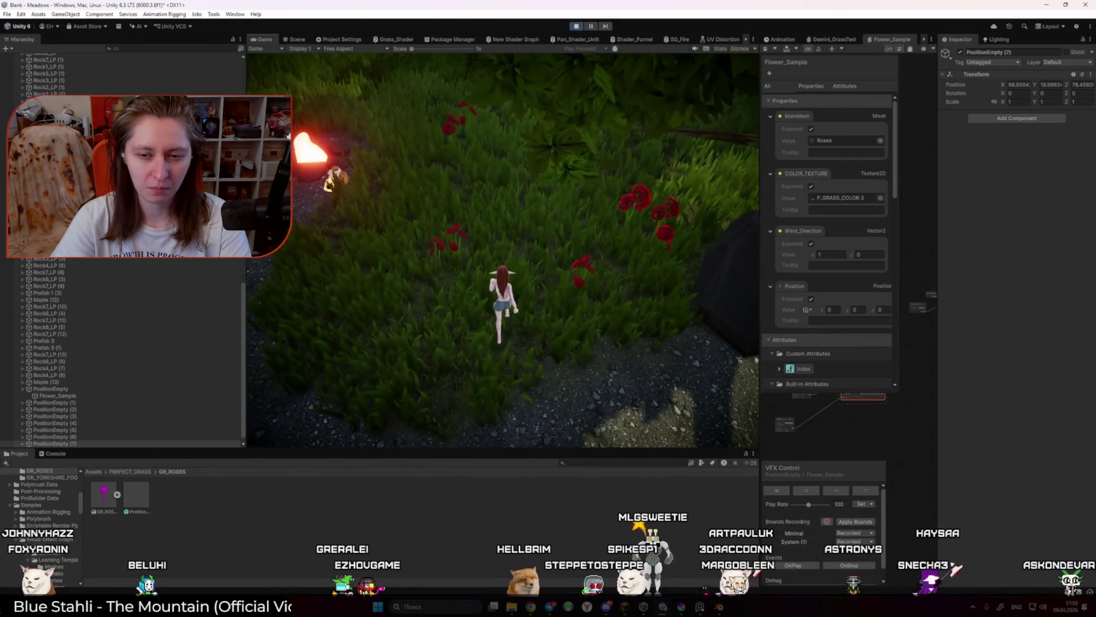
key(w)
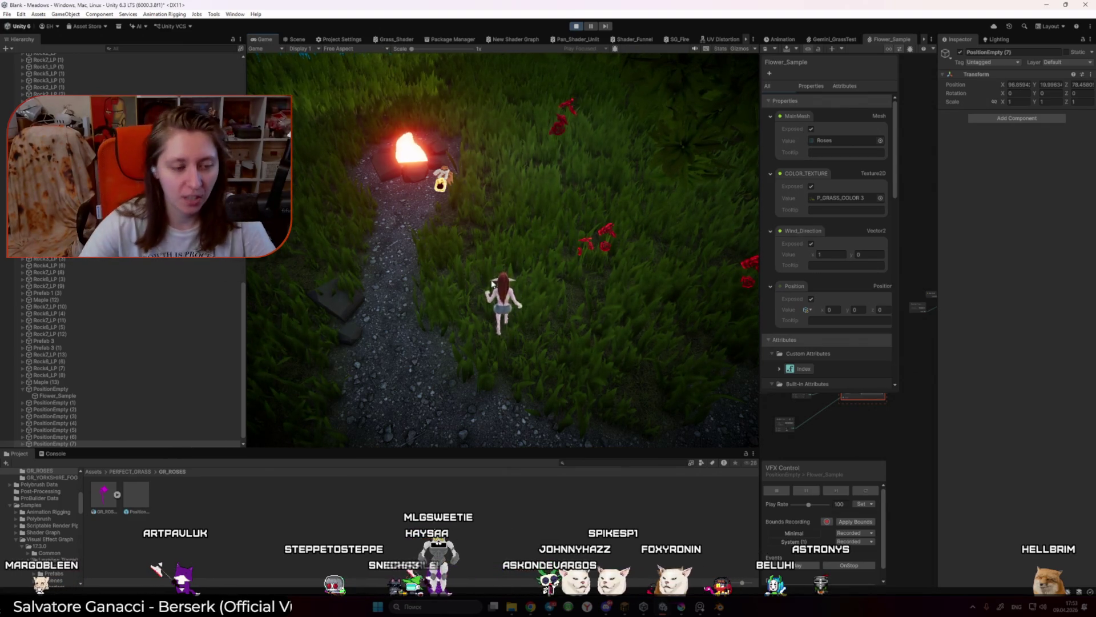
Step: Exit Play mode, clear the selection, and fly the Scene view over to the grassy hill
click(575, 26)
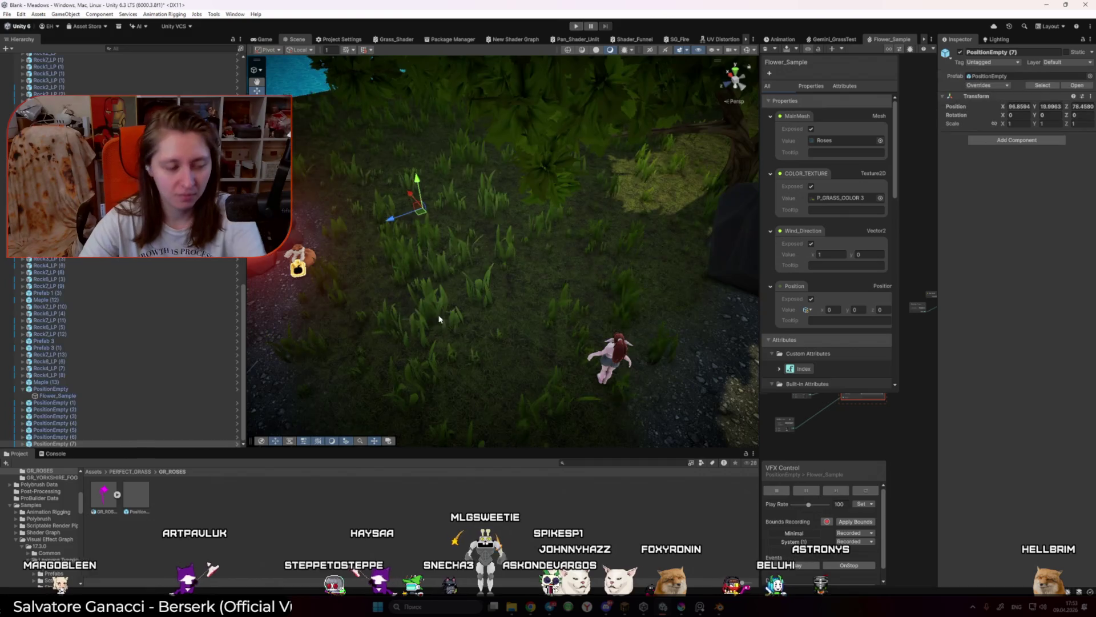
click(434, 369)
mouse_move(399, 368)
mouse_down()
mouse_move(468, 344)
mouse_move(438, 342)
mouse_up()
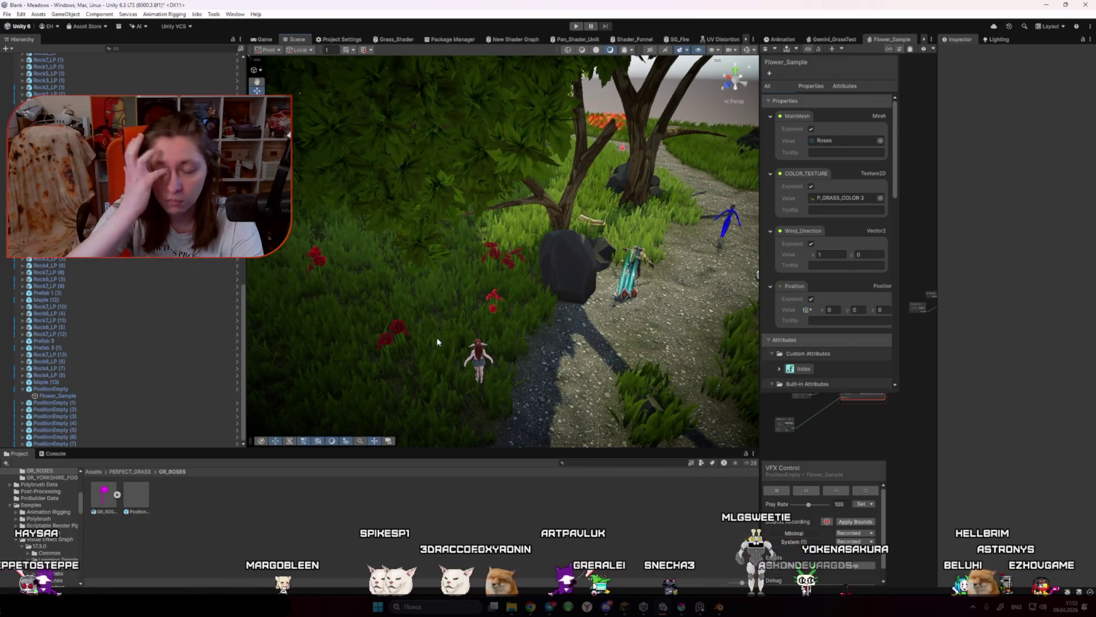
mouse_move(467, 320)
mouse_down()
mouse_move(646, 347)
mouse_move(713, 280)
mouse_move(456, 424)
mouse_up()
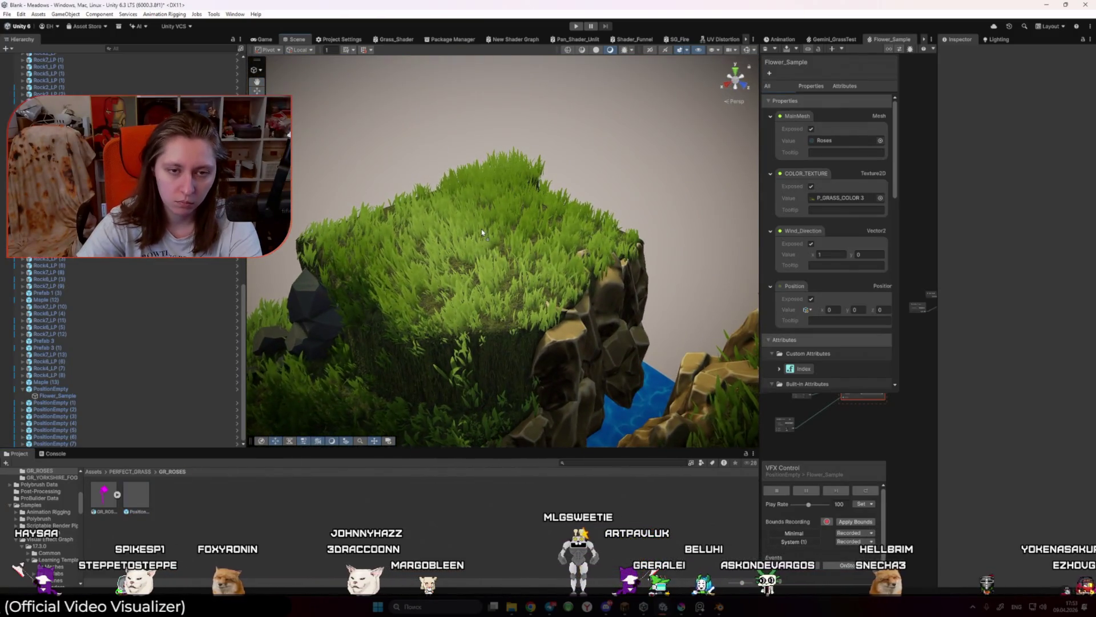
Step: Place a rose on the hilltop grass and slide it along the ground with the Move tool
drag(482, 233, 479, 228)
key(f)
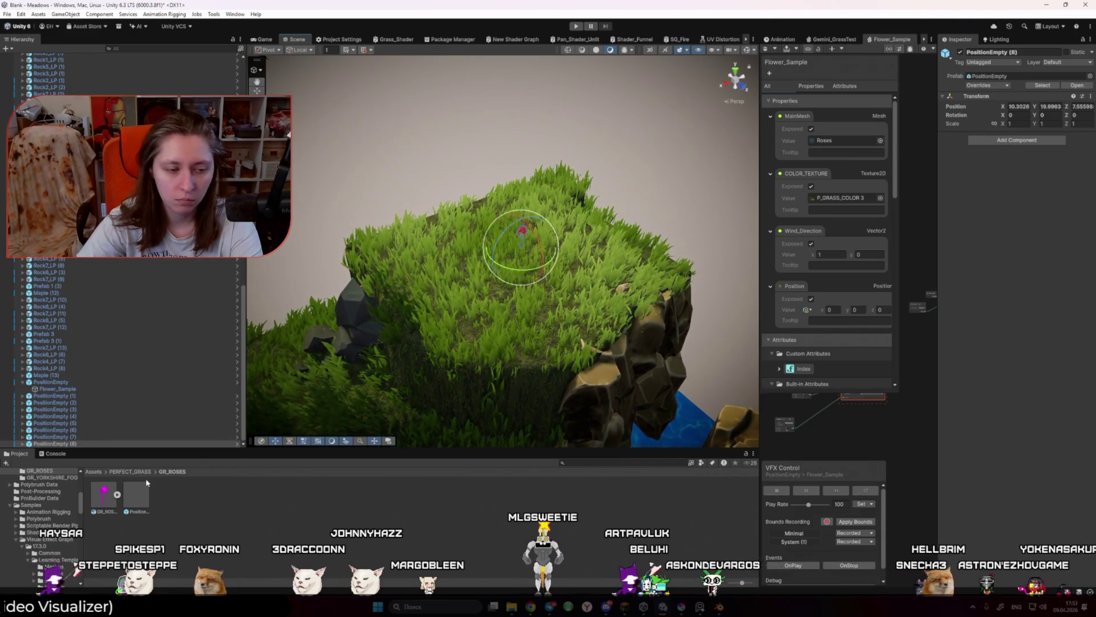
mouse_move(403, 382)
mouse_down()
mouse_move(521, 293)
mouse_move(521, 330)
mouse_move(525, 273)
mouse_move(351, 277)
mouse_up()
mouse_move(485, 239)
mouse_down()
mouse_move(473, 217)
mouse_move(464, 244)
mouse_up()
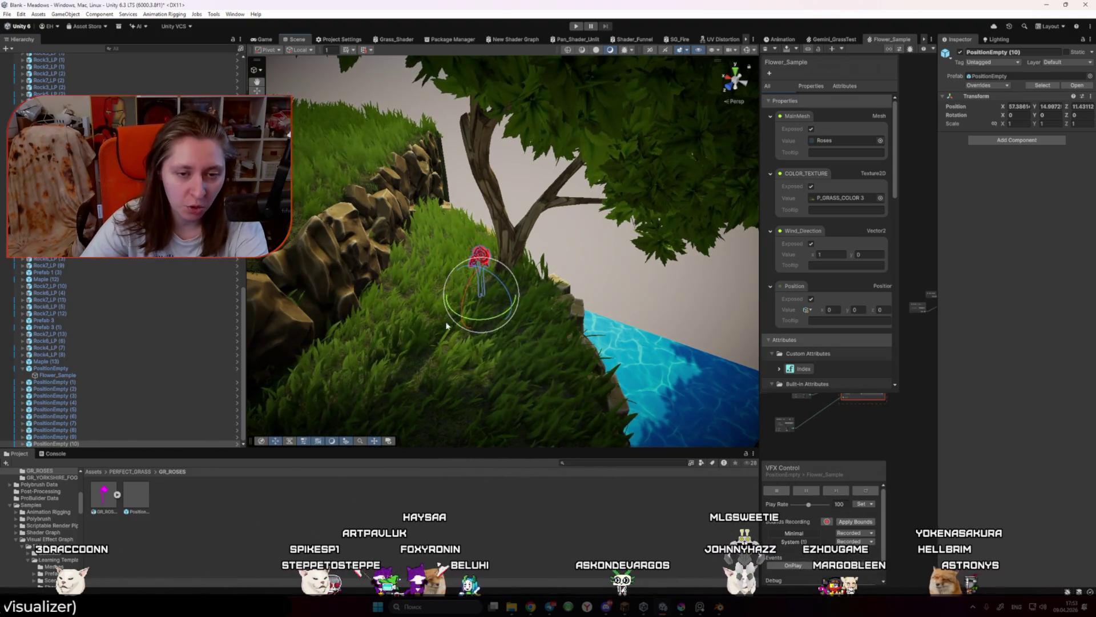
key(w)
mouse_move(484, 298)
mouse_down()
mouse_move(633, 309)
mouse_move(288, 329)
mouse_move(434, 340)
mouse_move(243, 331)
mouse_up()
key(f)
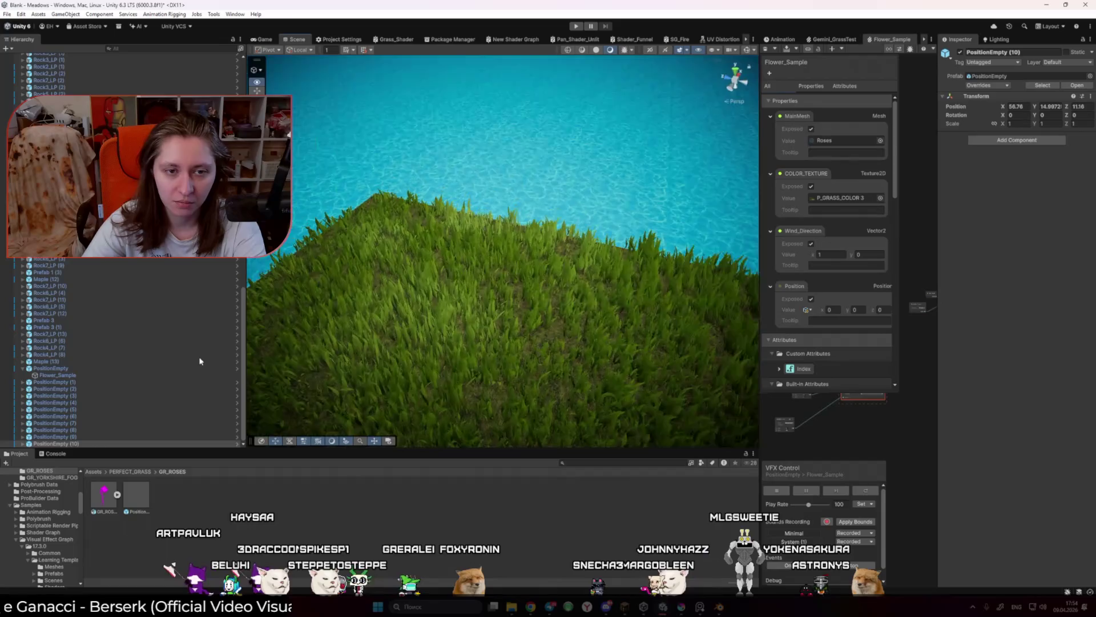
Step: Add roses on the grass mound and around the pond, up to PositionEmpty (15), then start the game
click(413, 272)
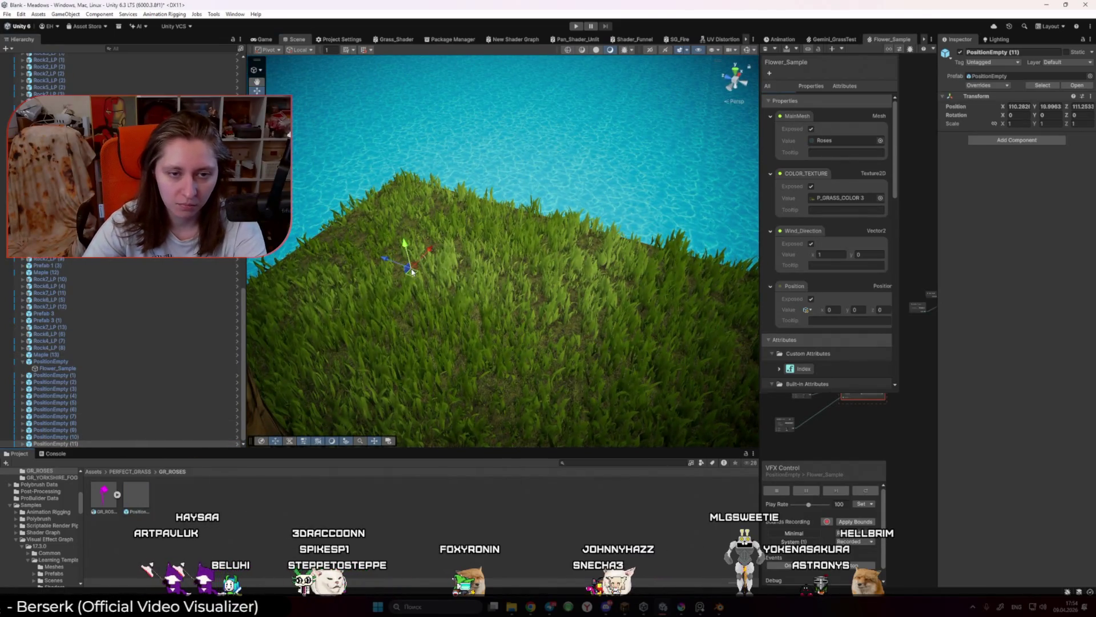
mouse_move(398, 289)
mouse_down()
mouse_move(638, 286)
mouse_move(587, 281)
mouse_up()
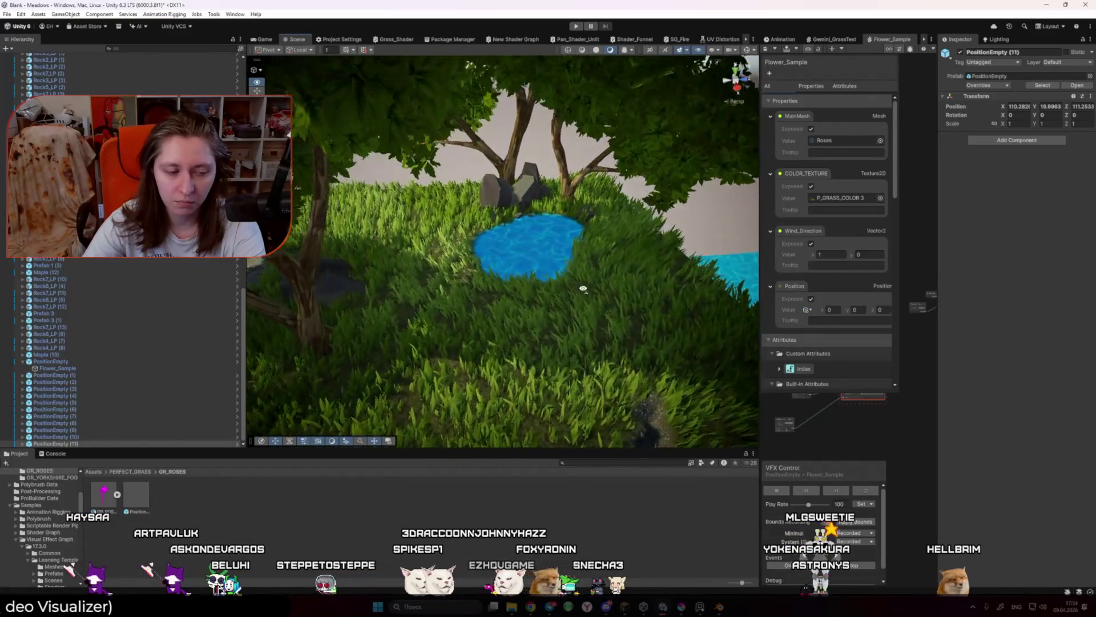
click(431, 256)
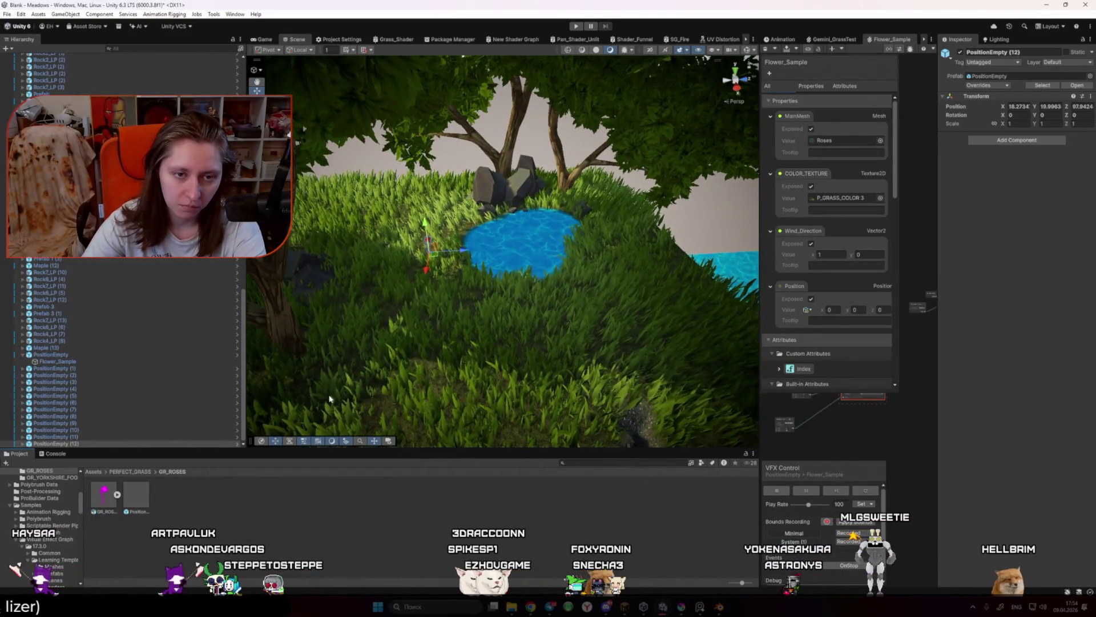
click(603, 257)
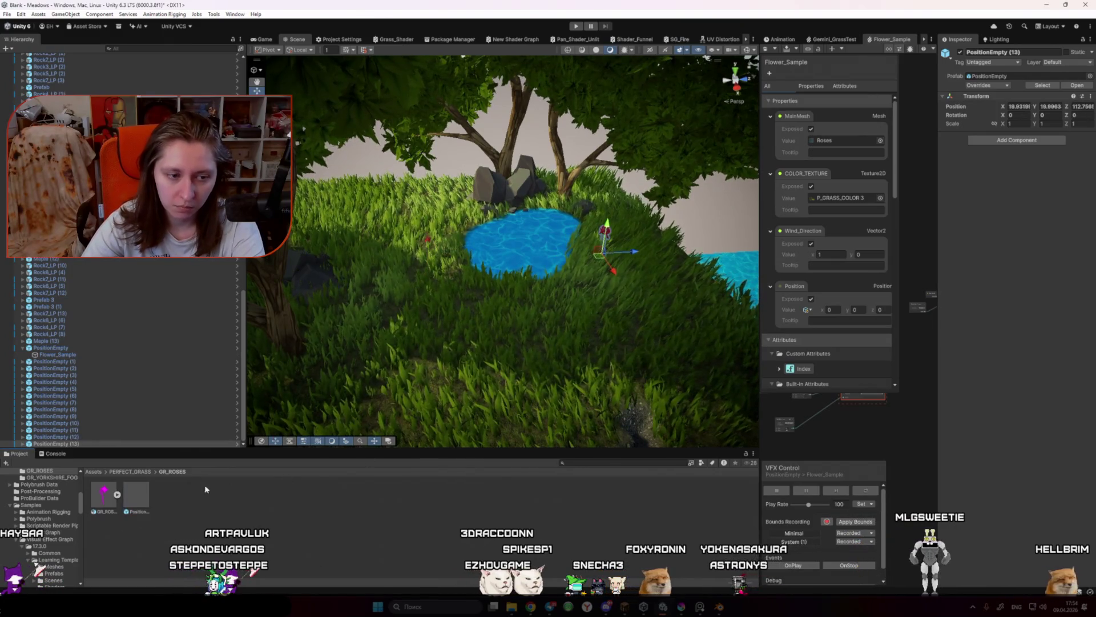
click(597, 285)
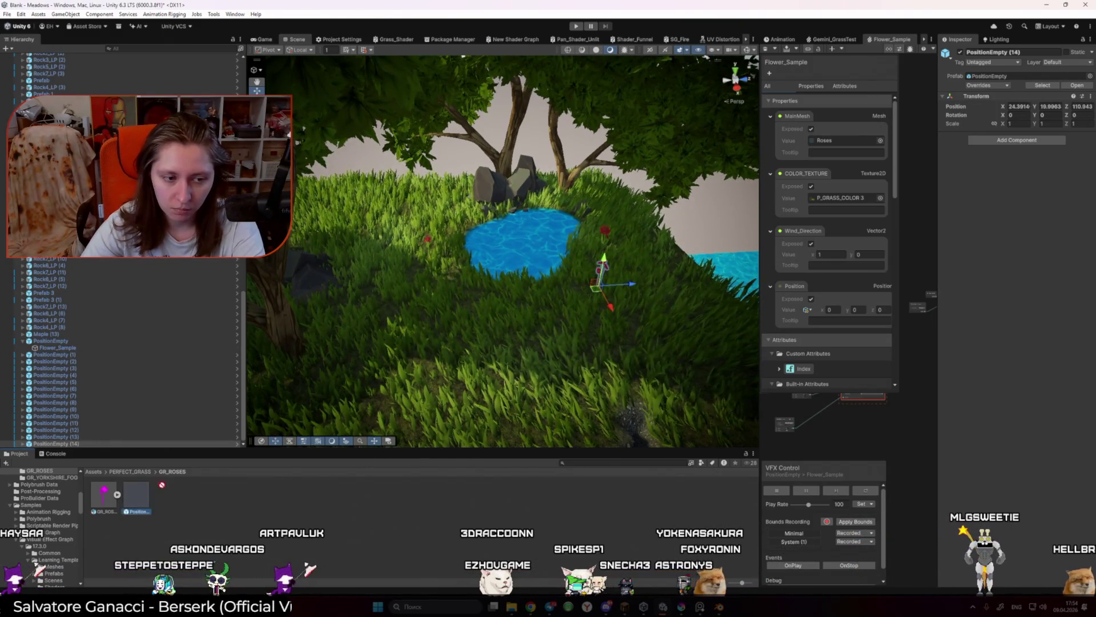
click(619, 259)
mouse_move(620, 260)
mouse_down()
mouse_move(551, 305)
mouse_move(557, 317)
mouse_up()
click(575, 26)
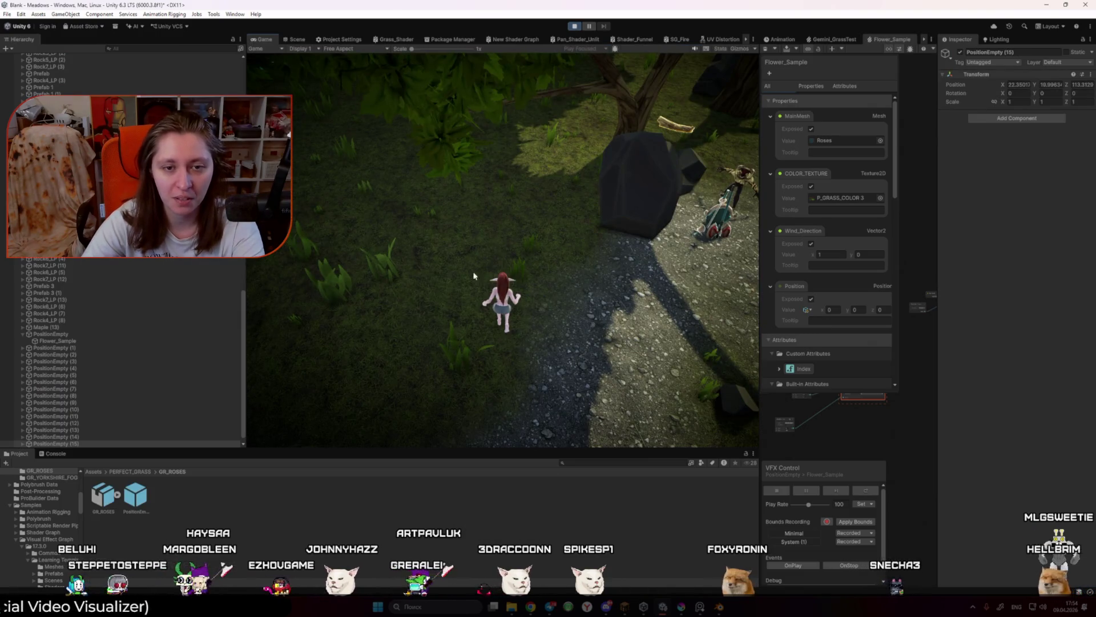
Step: Widen the Game view and run the character past the fire, cliffs and water to the pond
drag(765, 285, 846, 284)
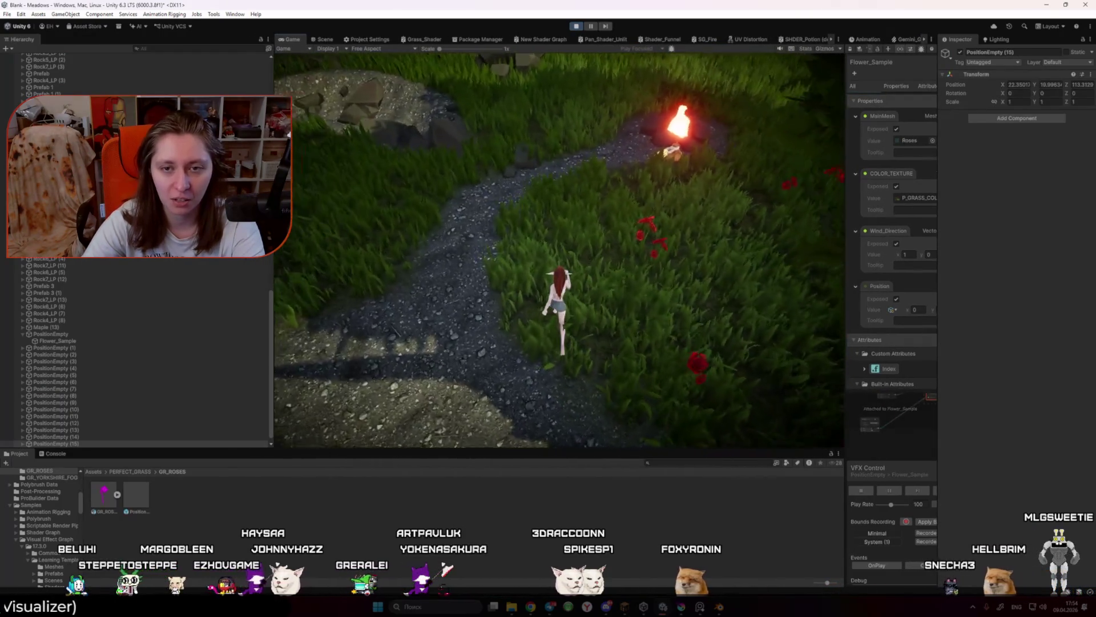
key(w)
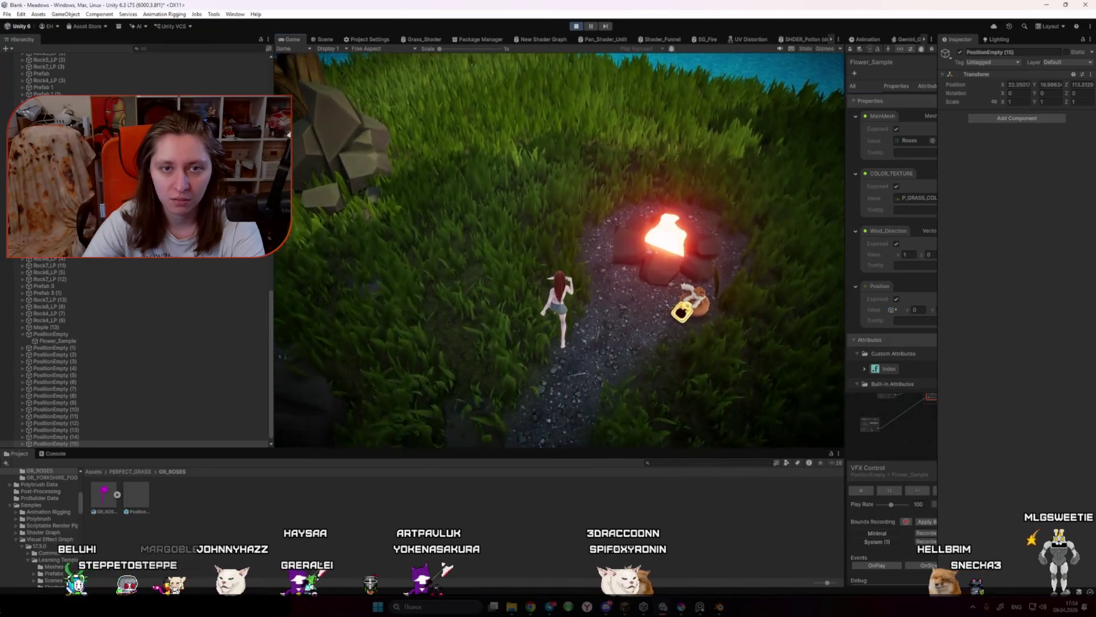
key(w)
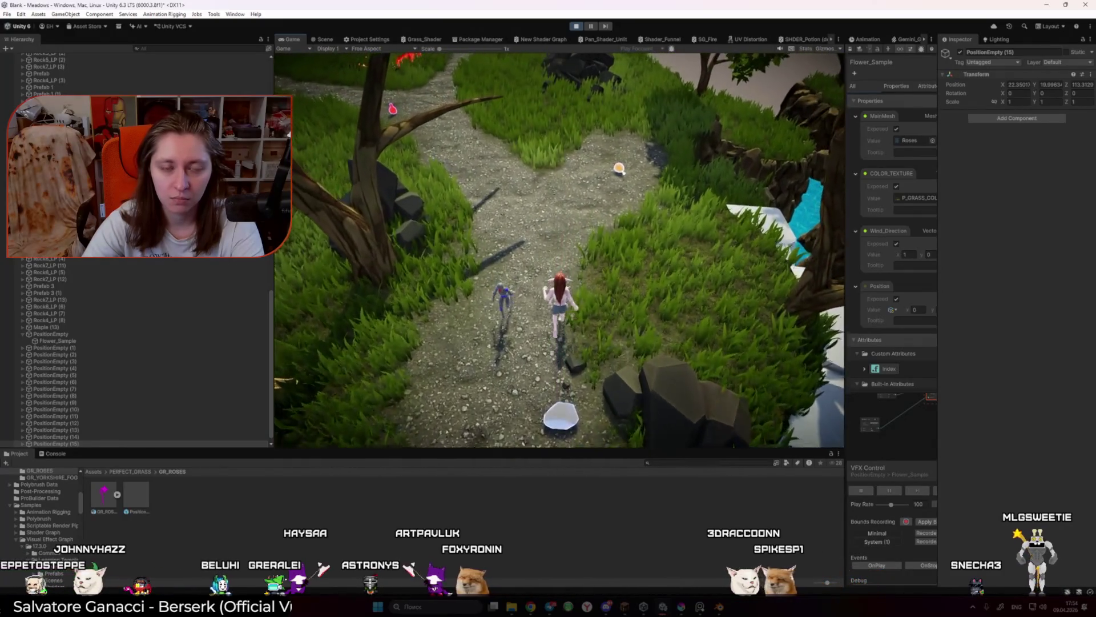
key(w)
key(w)
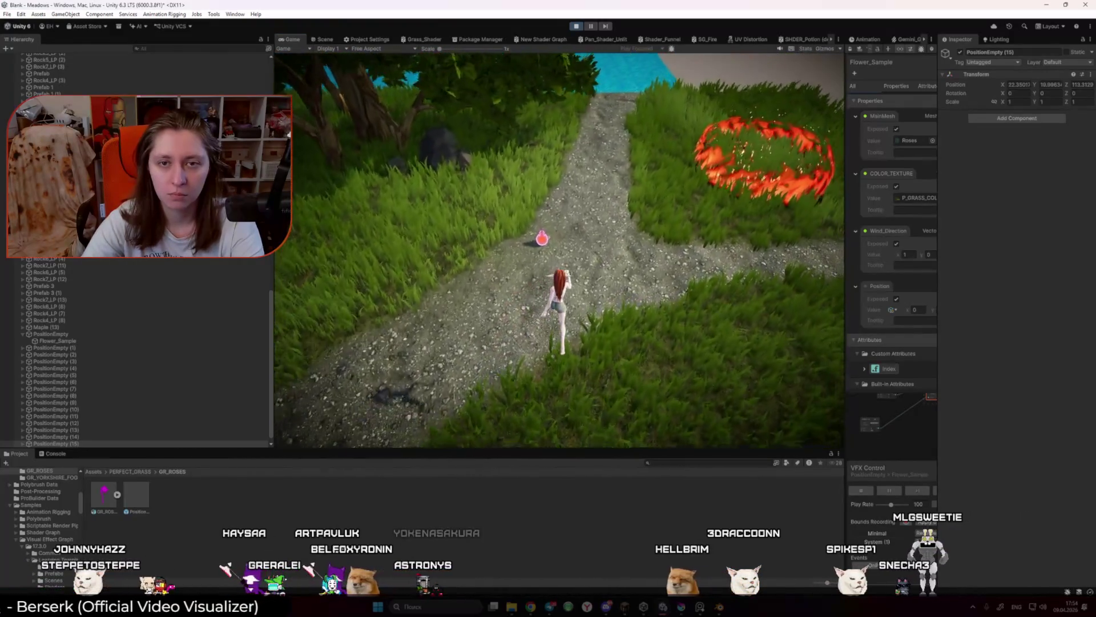
key(w)
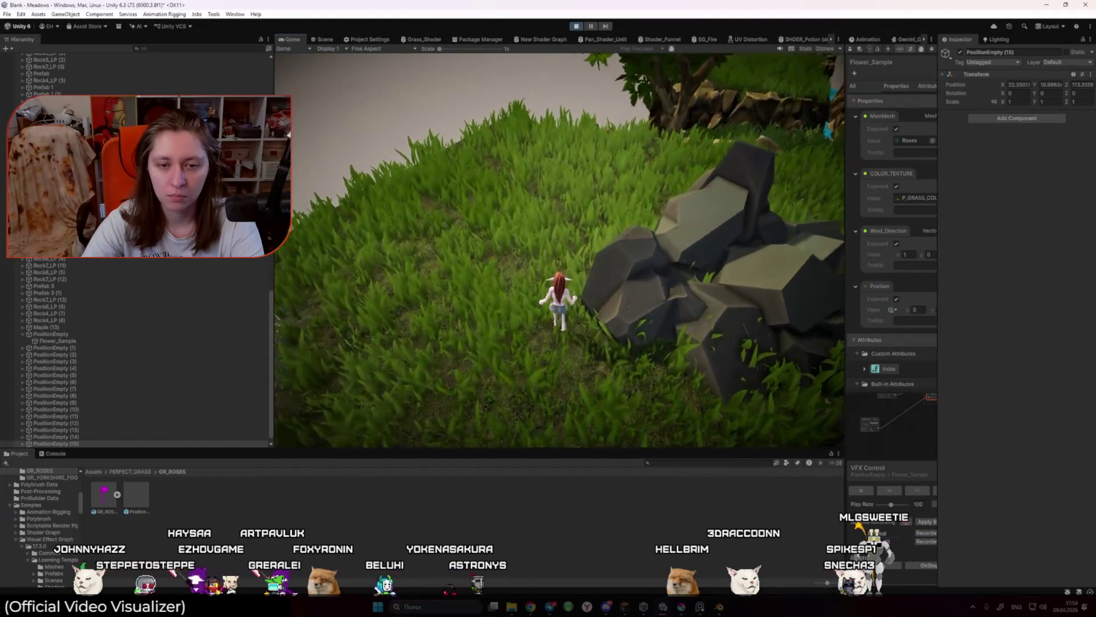
key(w)
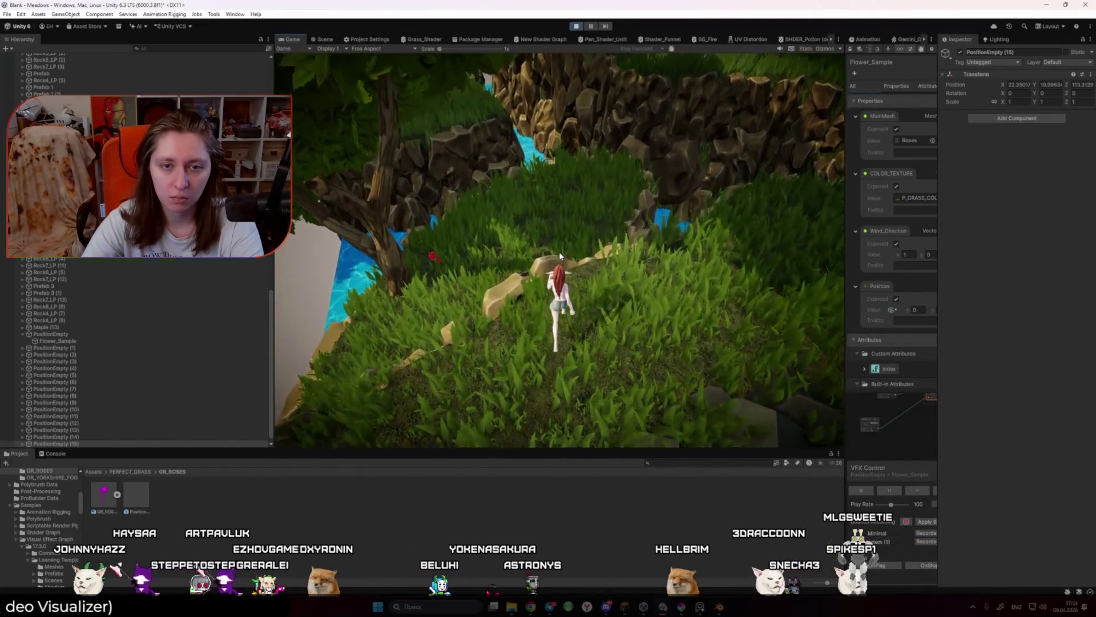
key(w)
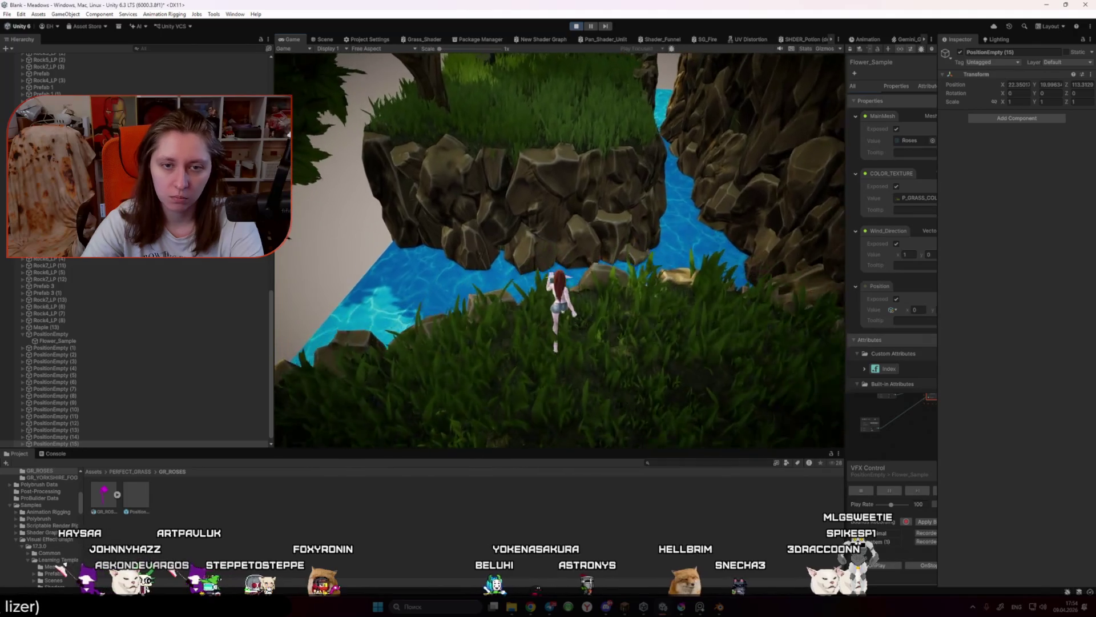
key(w)
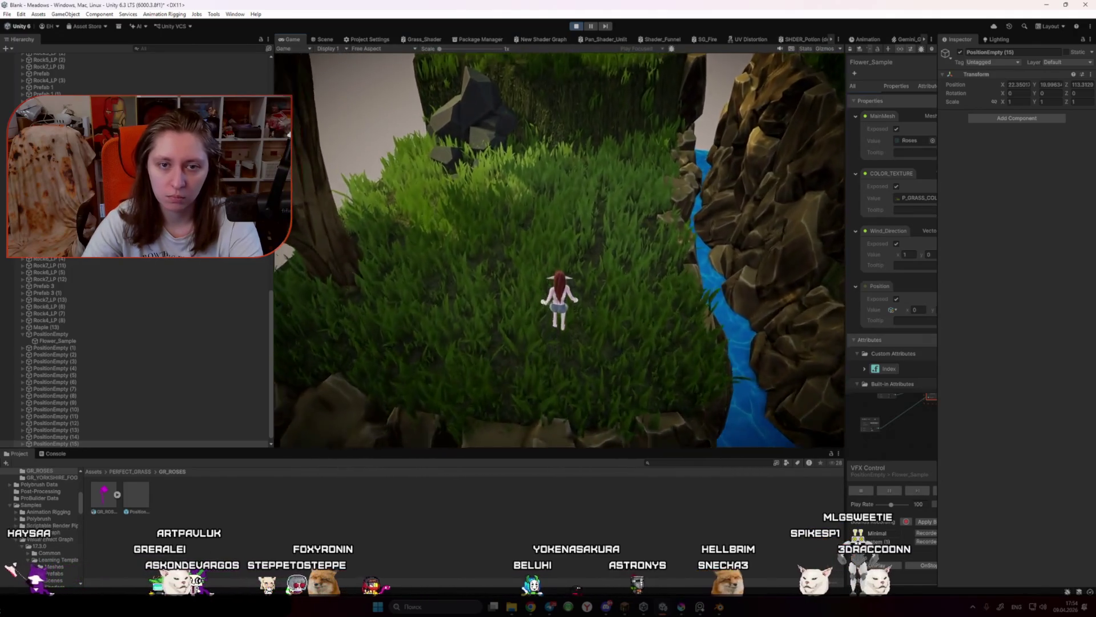
key(w)
key(w)
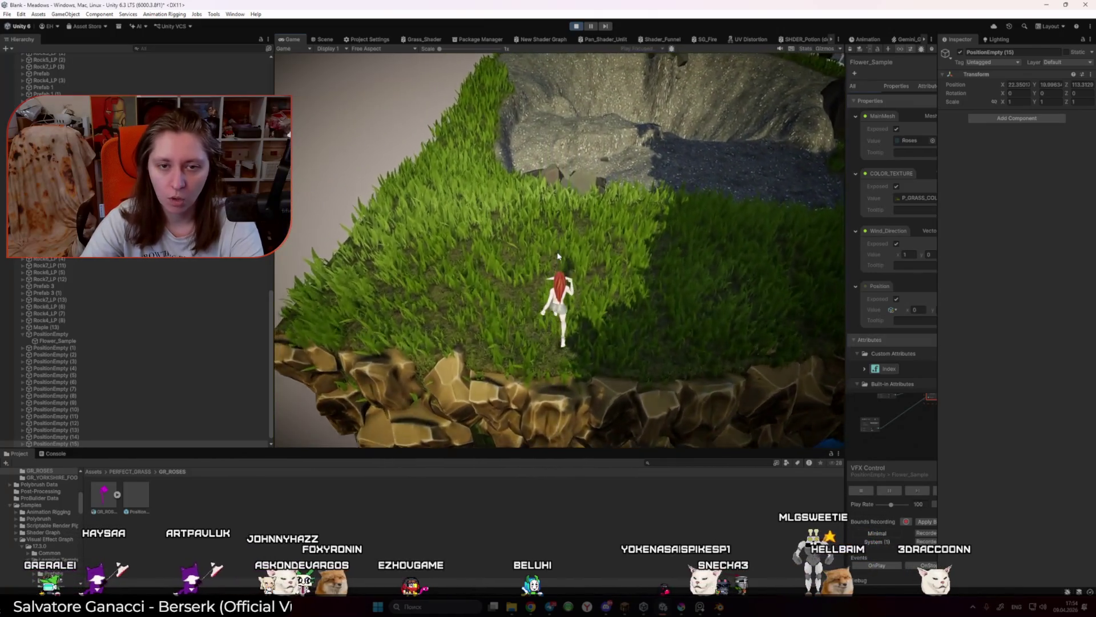
key(w)
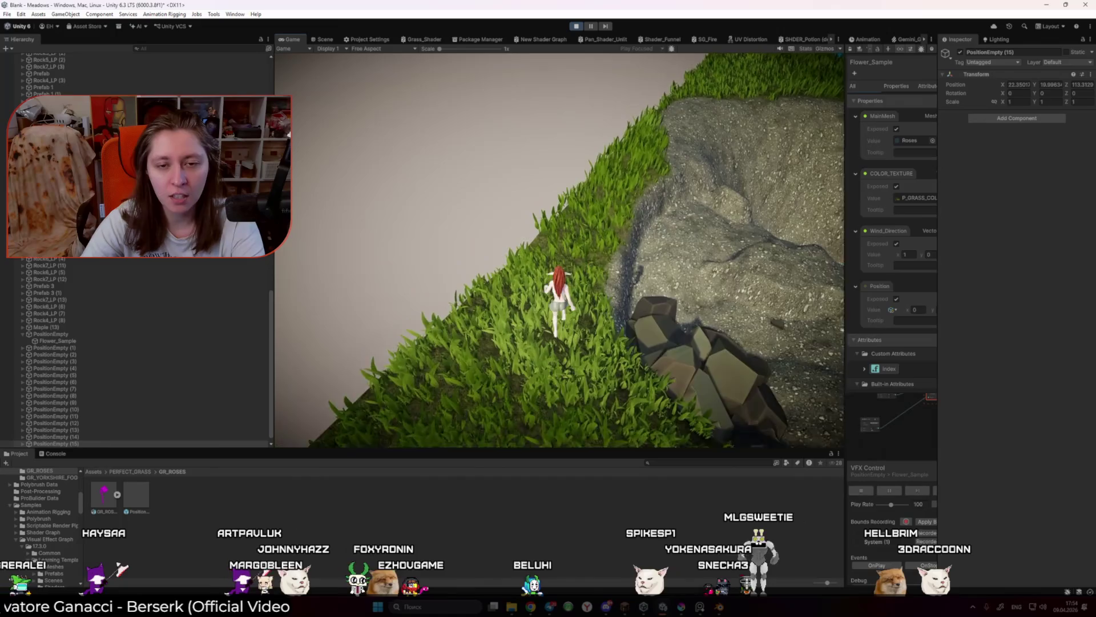
key(w)
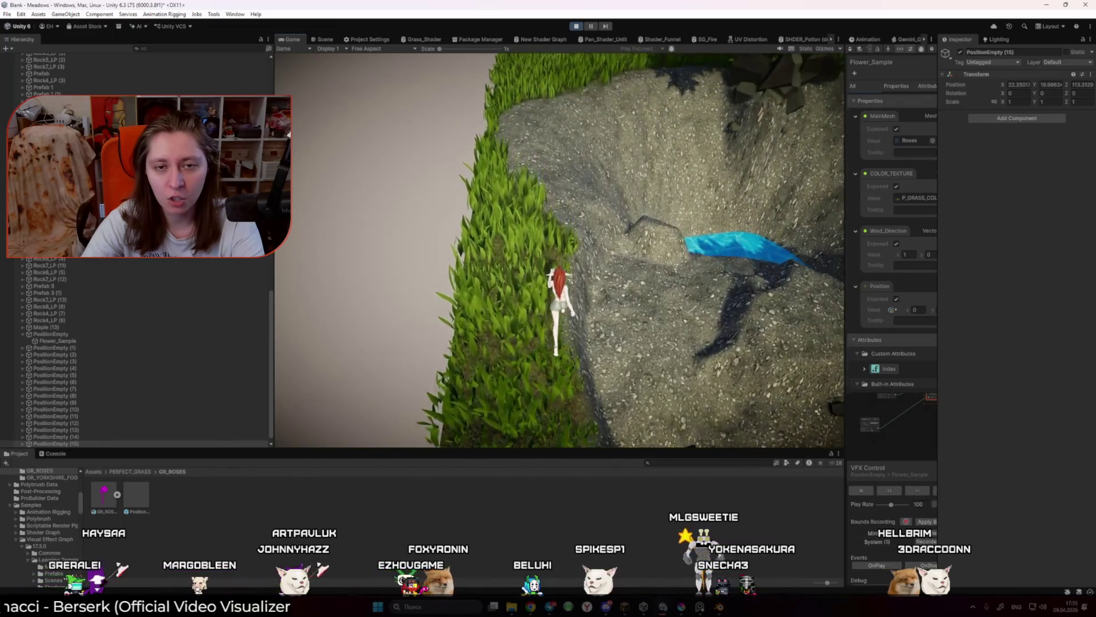
key(w)
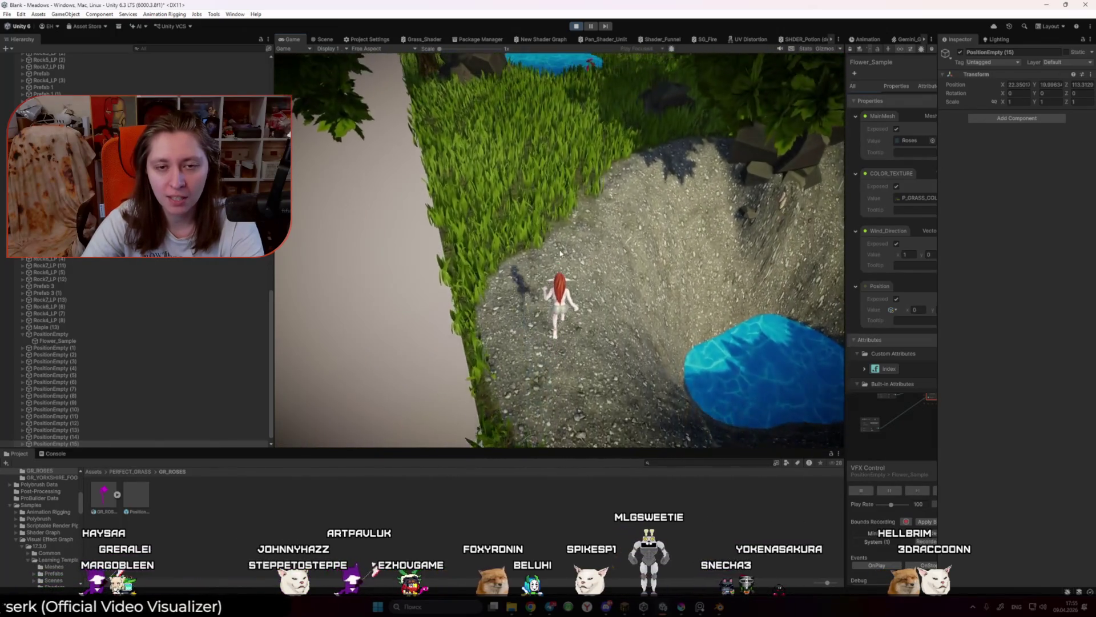
key(w)
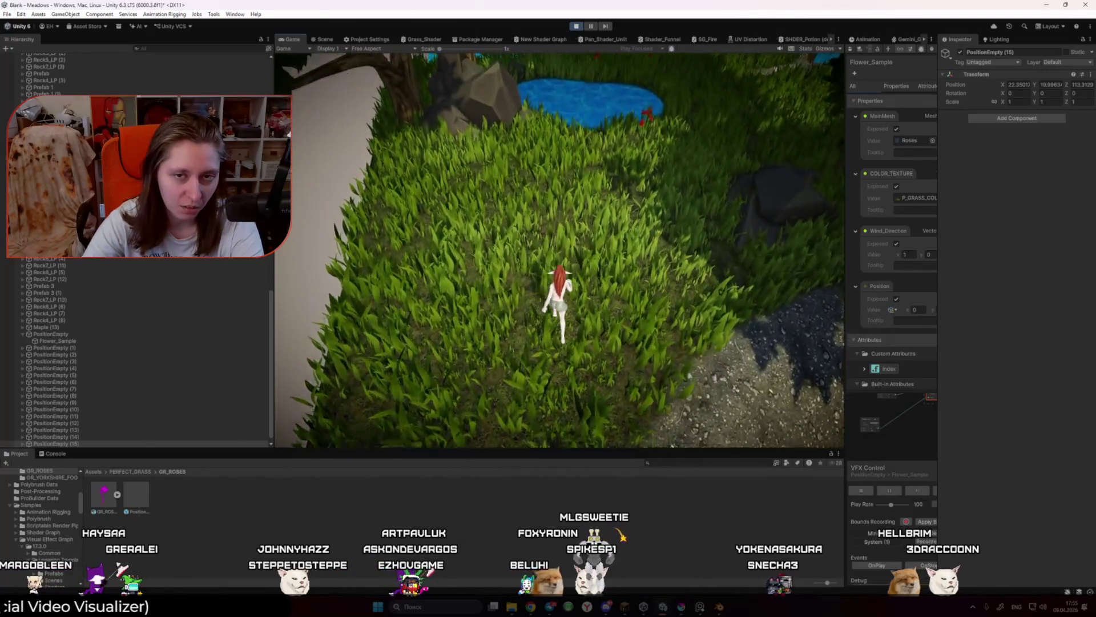
key(w)
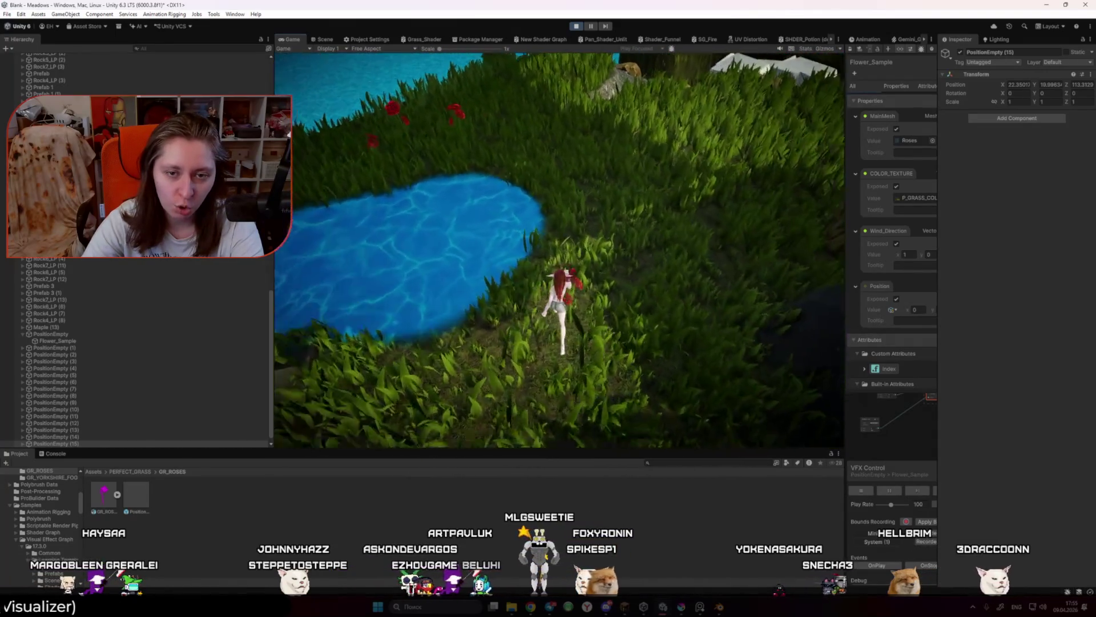
Step: Run back up the slope past the torch into the tall grass, then stop the game
key(w)
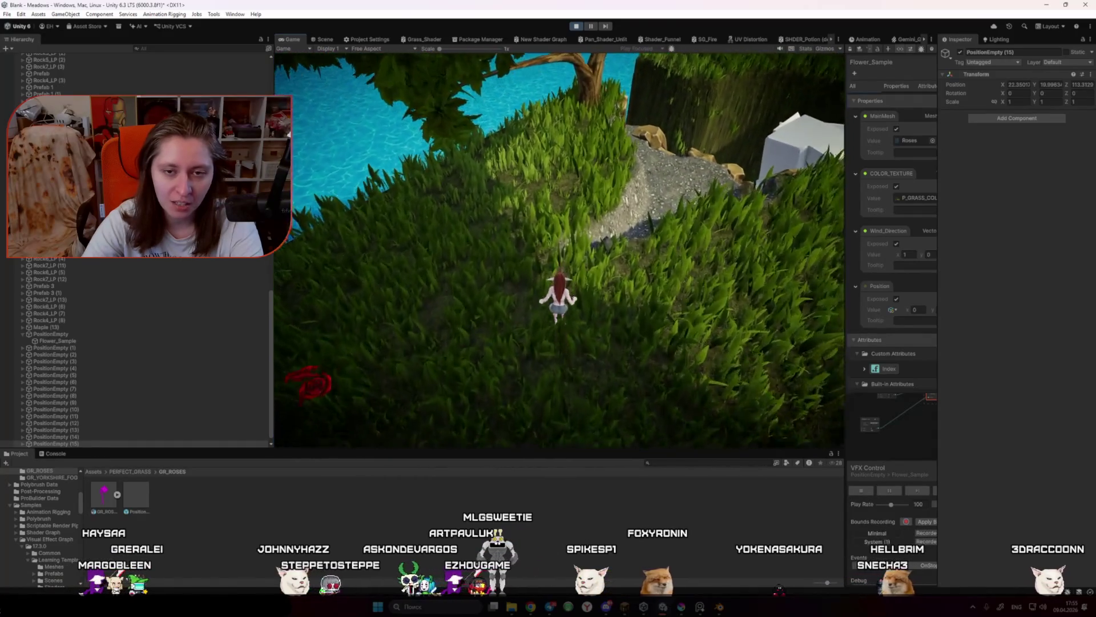
key(w)
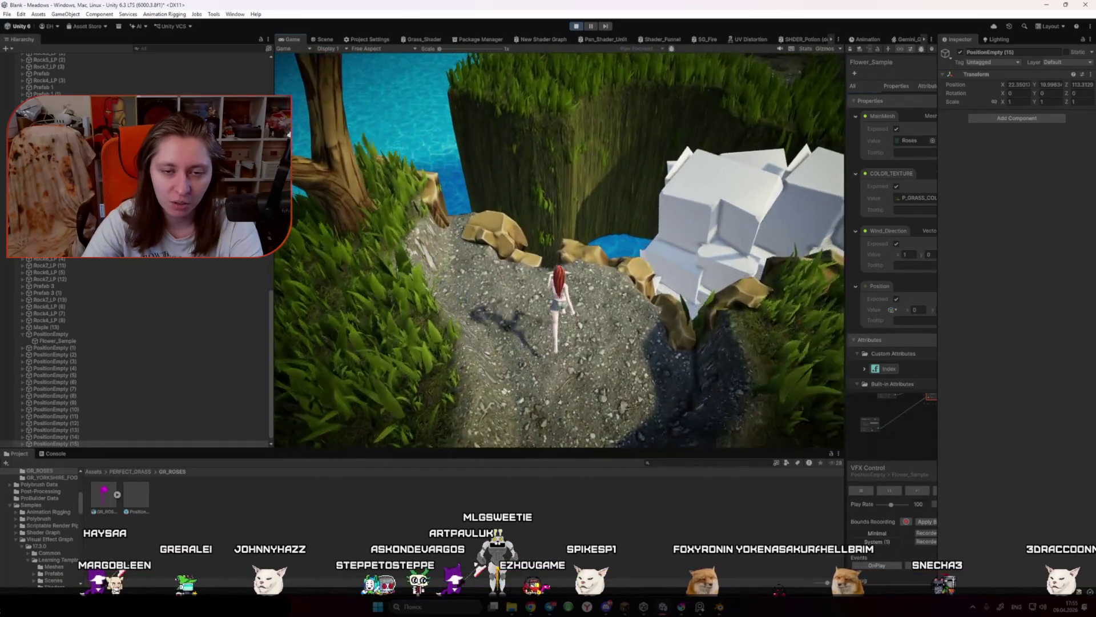
key(w)
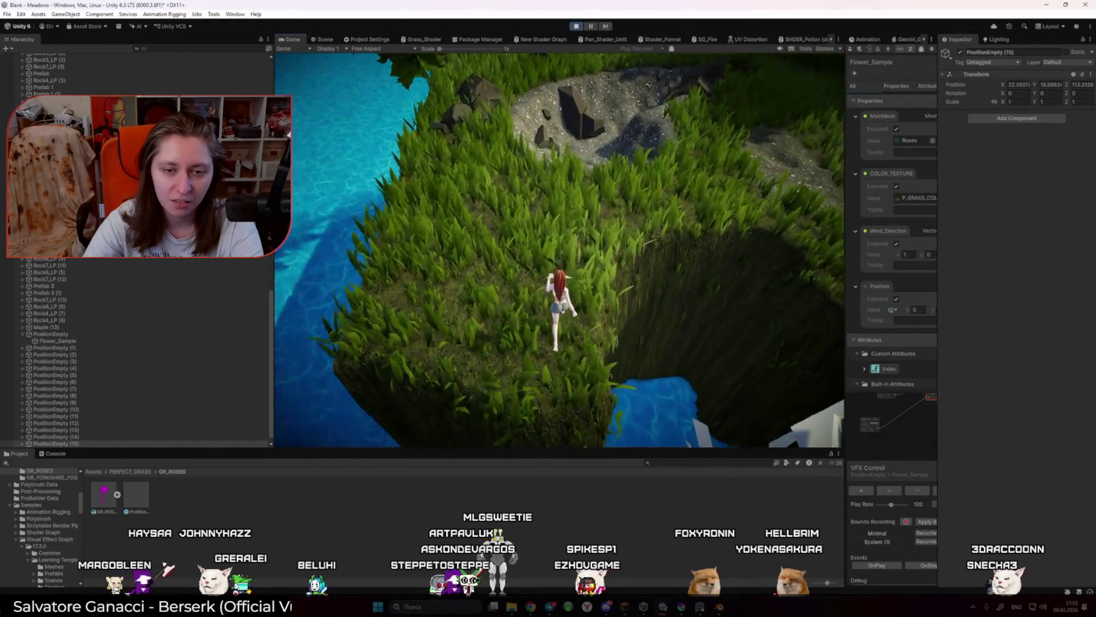
key(w)
key(w)
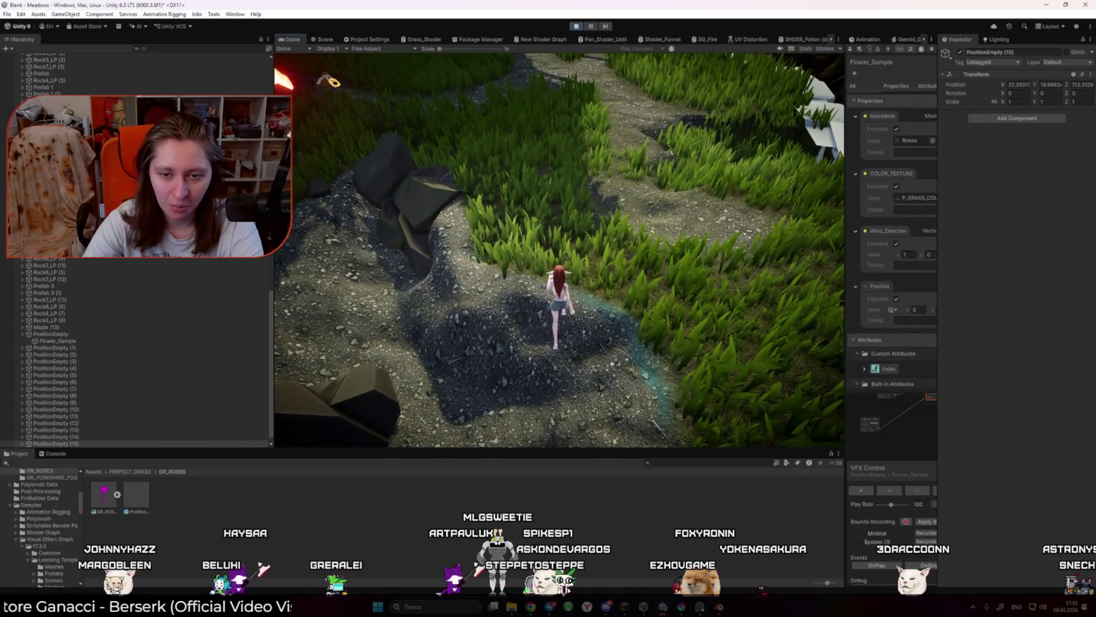
key(w)
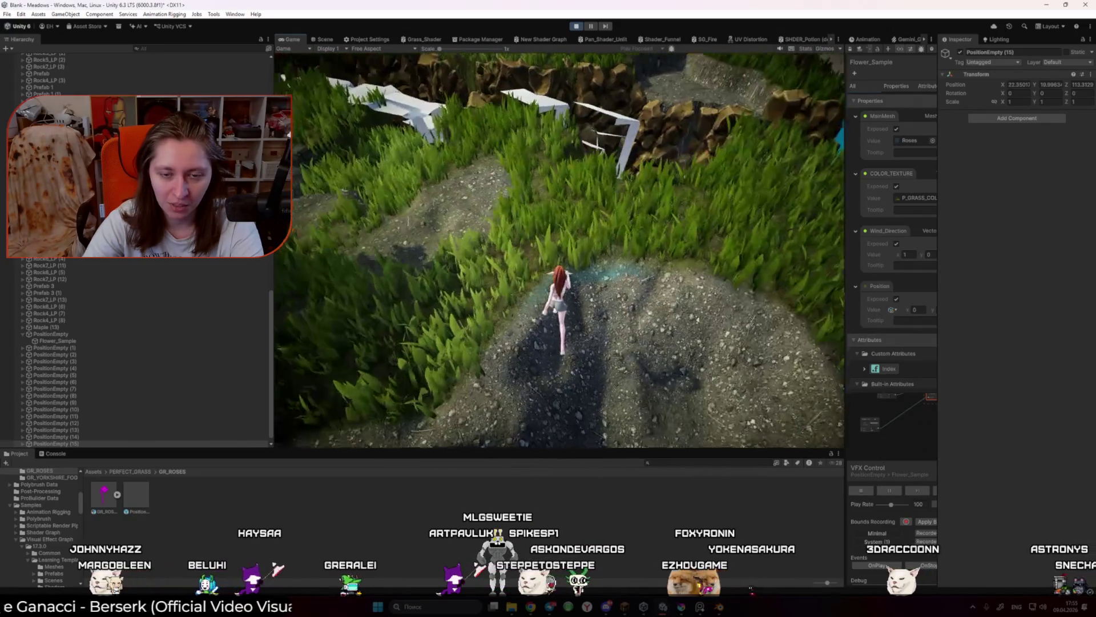
key(w)
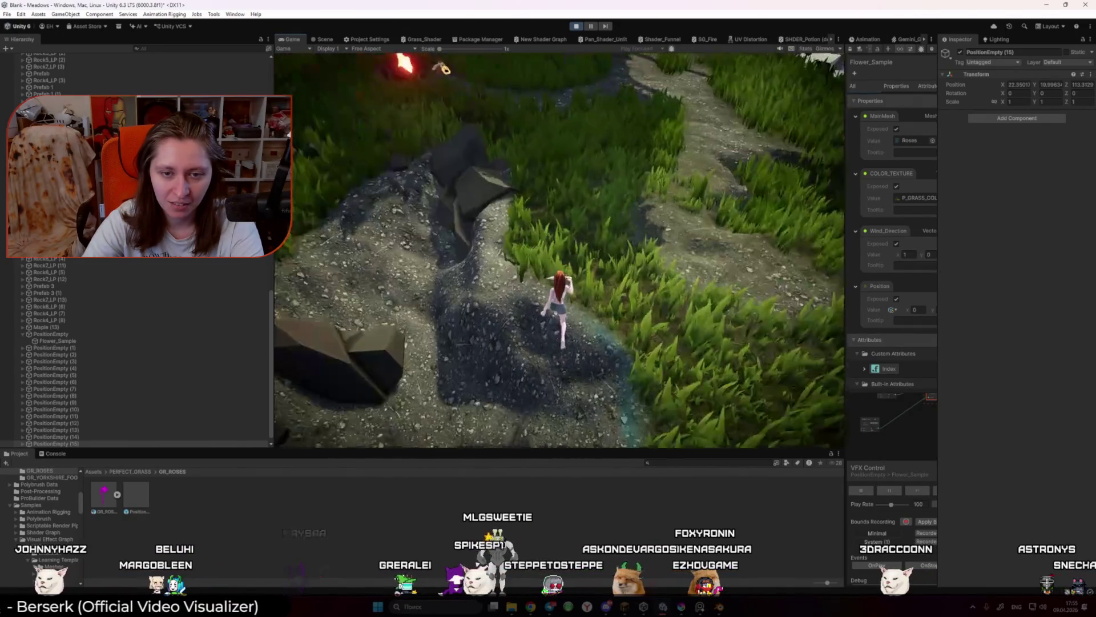
key(w)
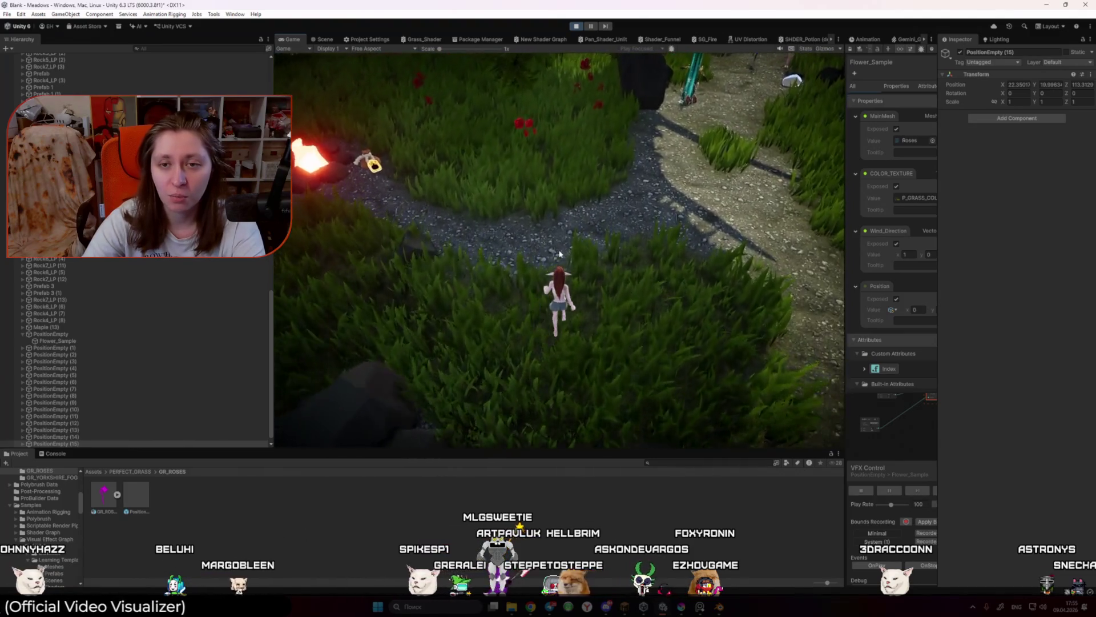
key(w)
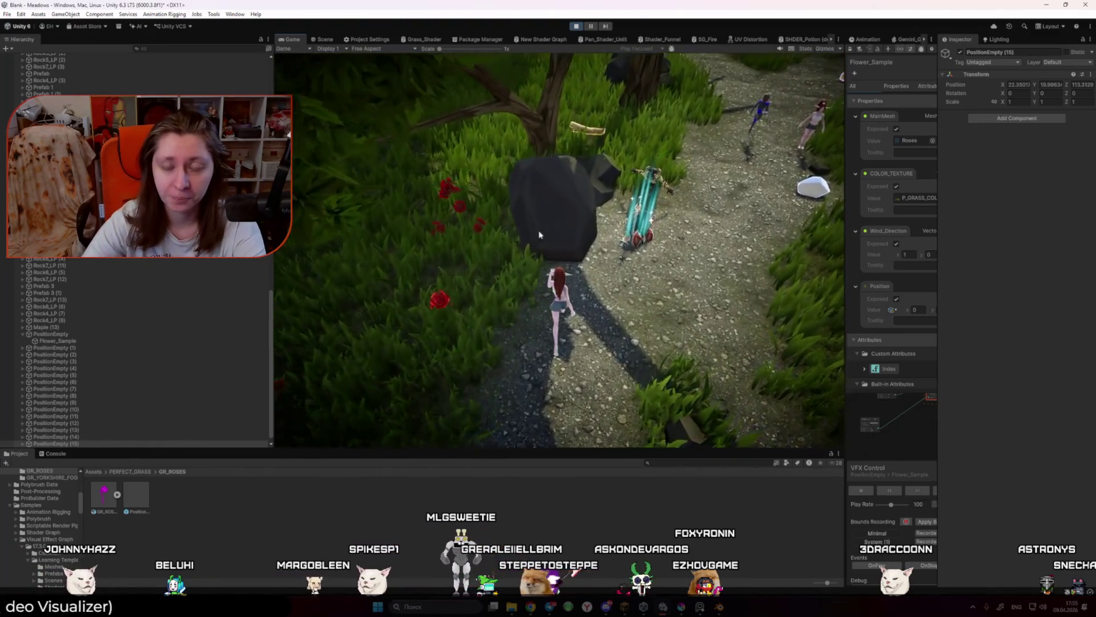
key(w)
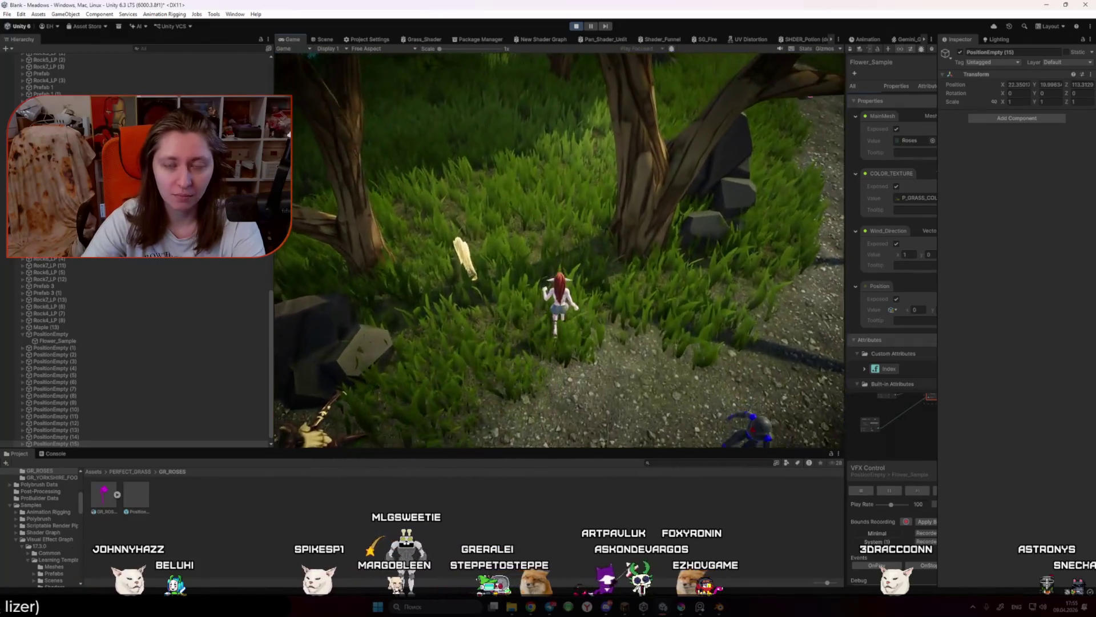
key(w)
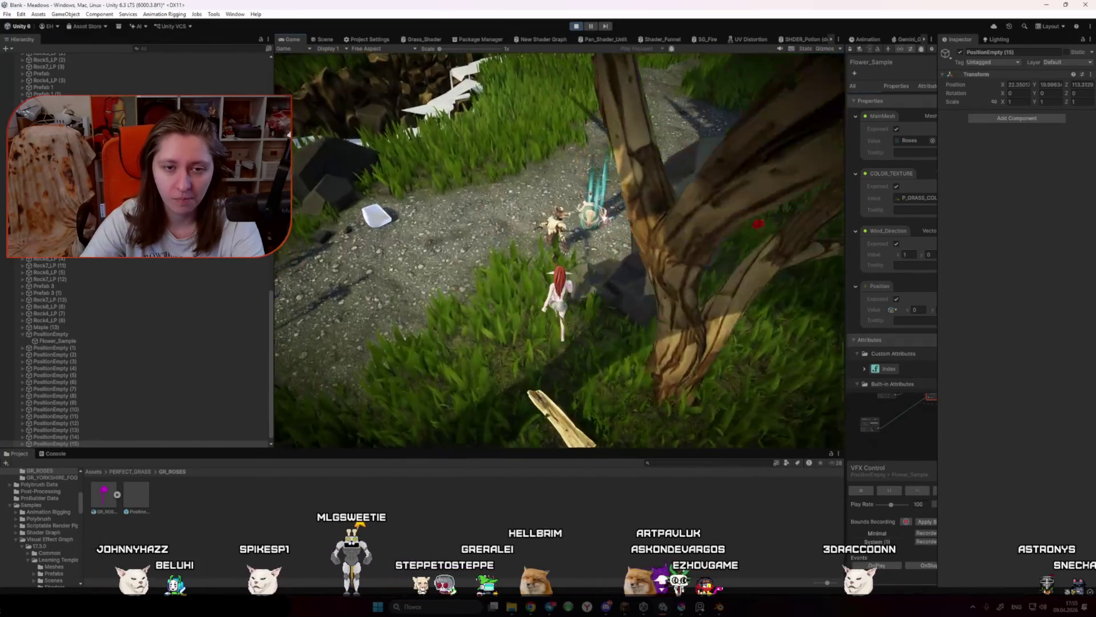
click(578, 27)
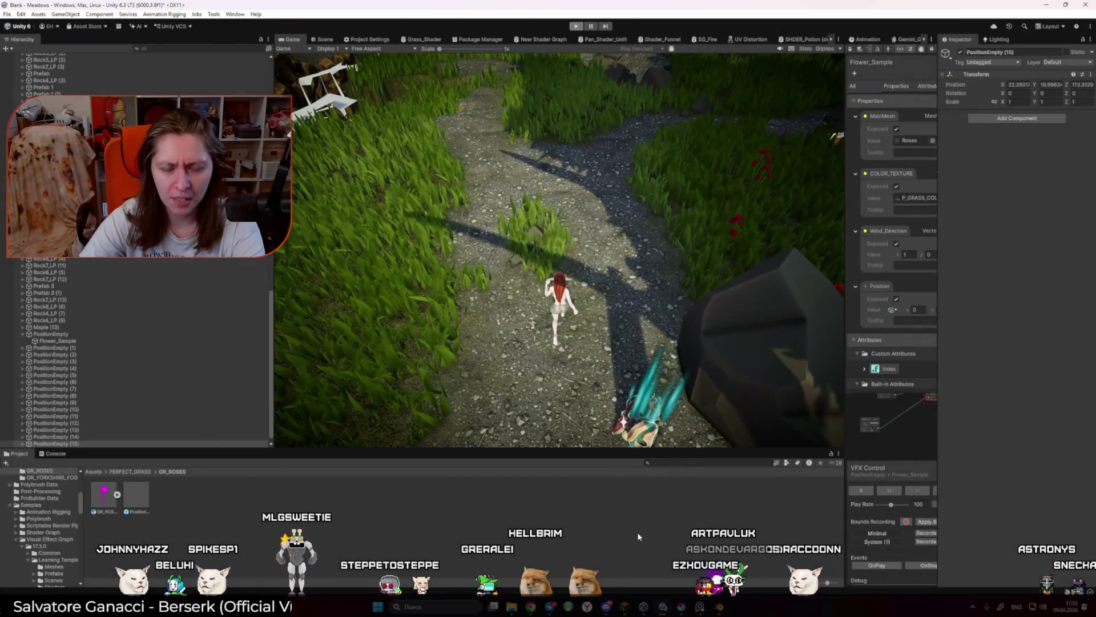
click(720, 607)
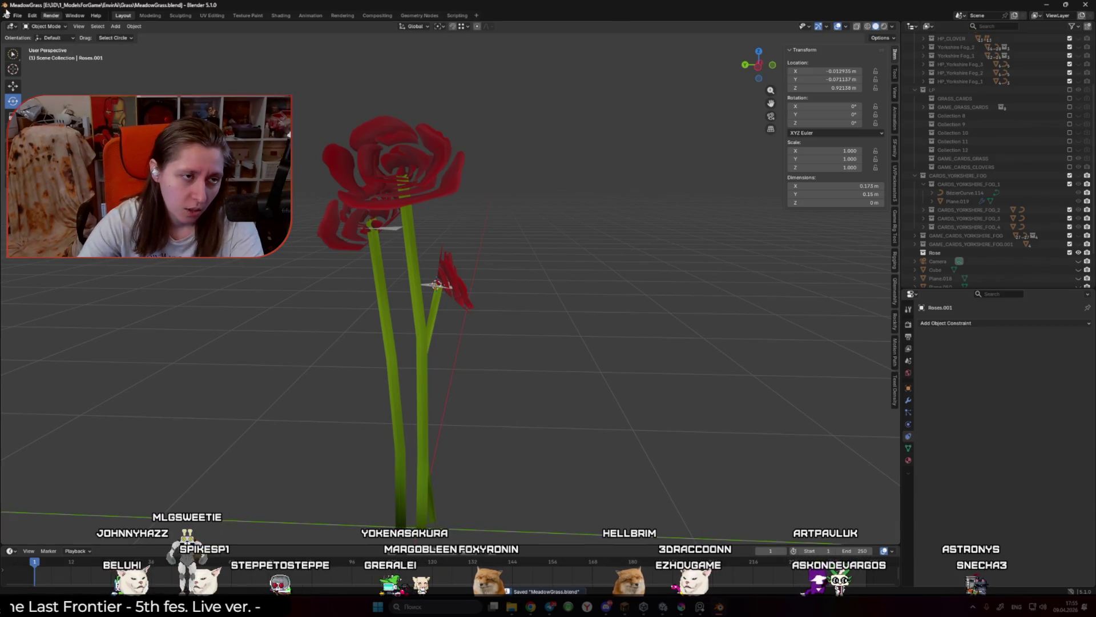
Step: Start a new General file in Blender and deselect everything
click(18, 15)
mouse_move(45, 43)
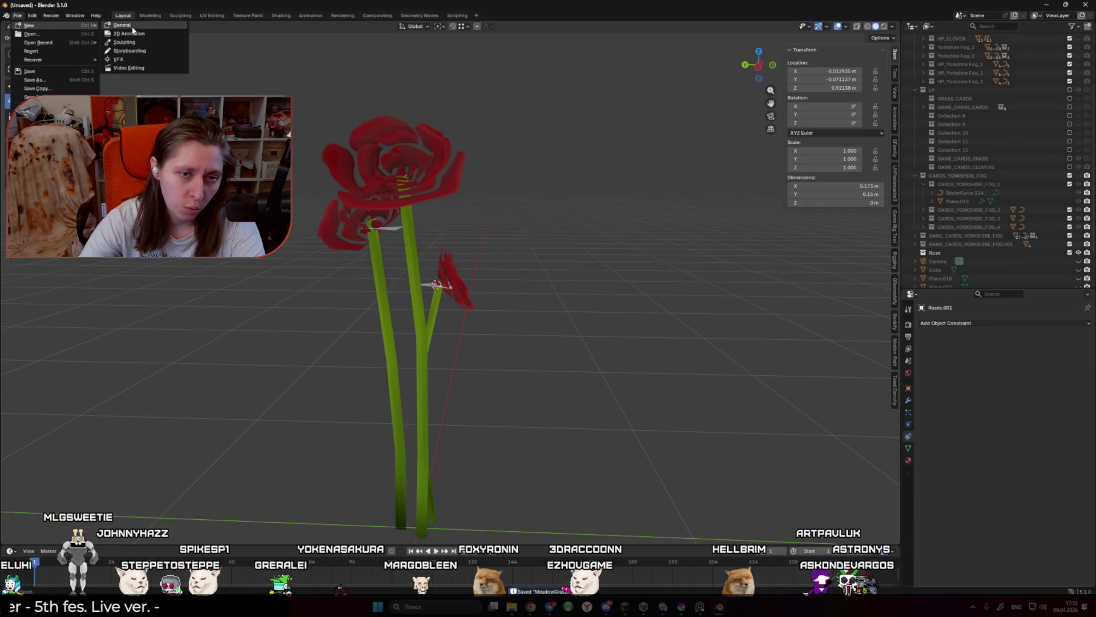
click(121, 25)
click(581, 292)
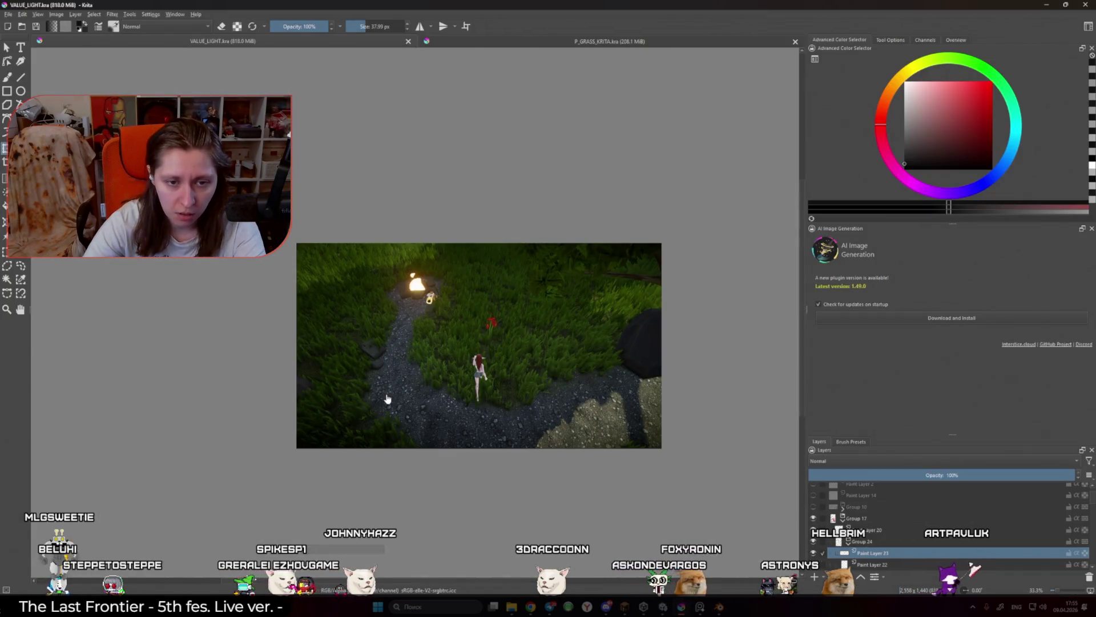
Step: Return to Unity and maximize the Scene view
click(662, 607)
click(838, 39)
click(855, 59)
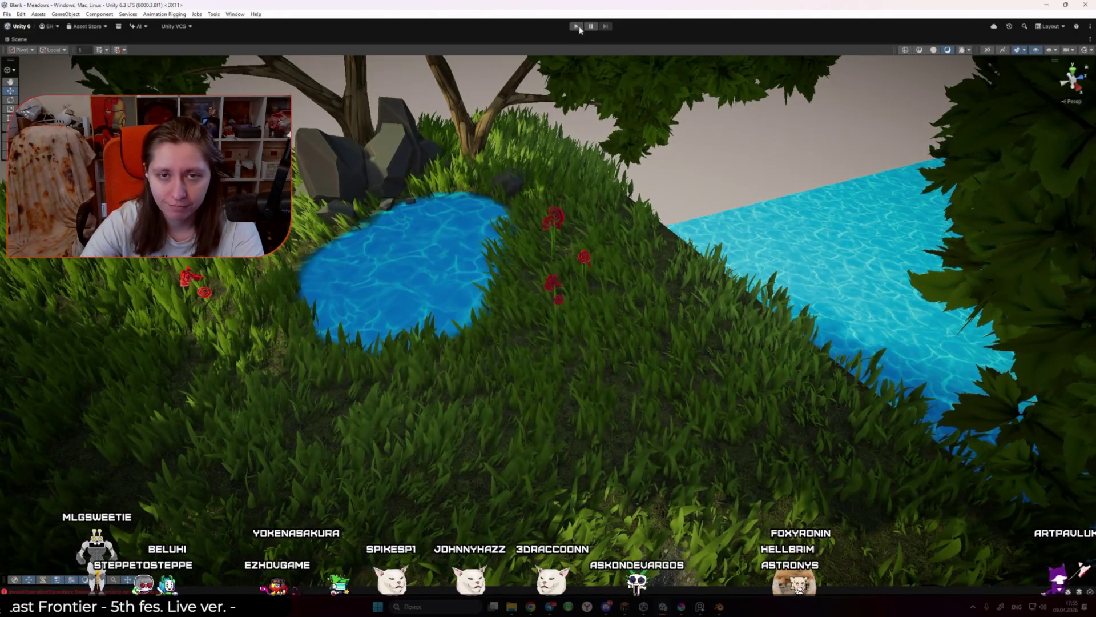
Step: Briefly run and stop the game, then restore the full editor layout
click(576, 26)
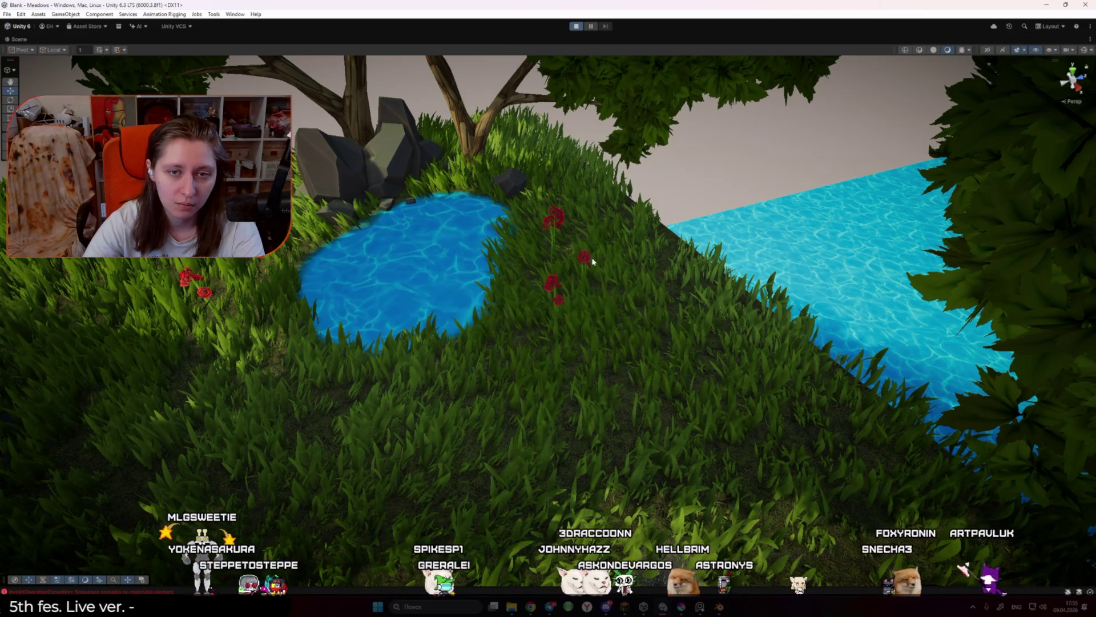
click(576, 25)
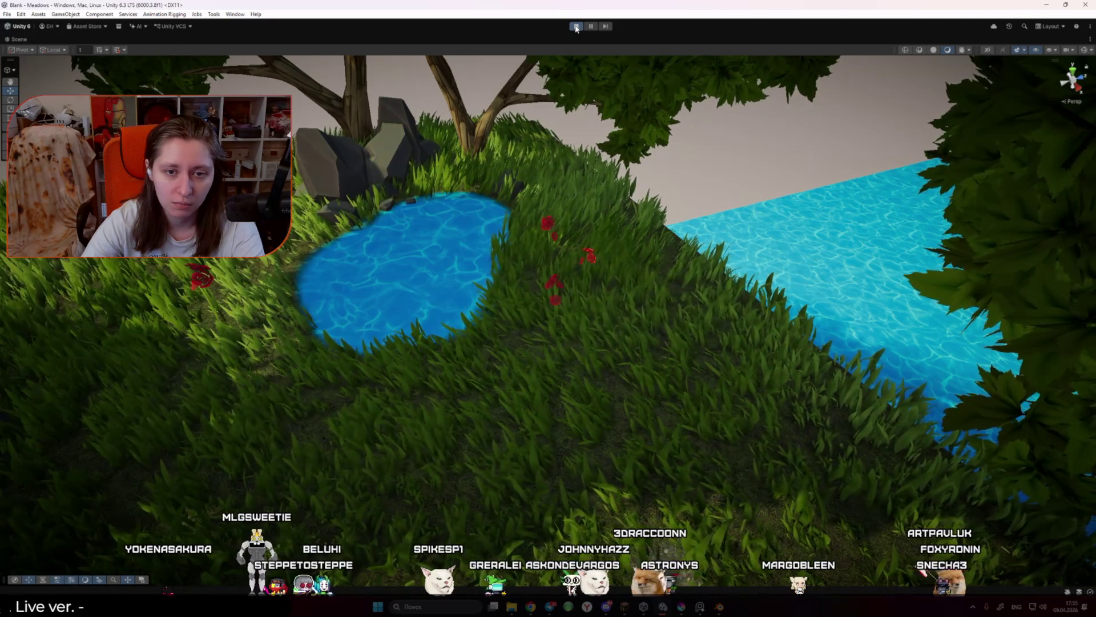
click(1090, 27)
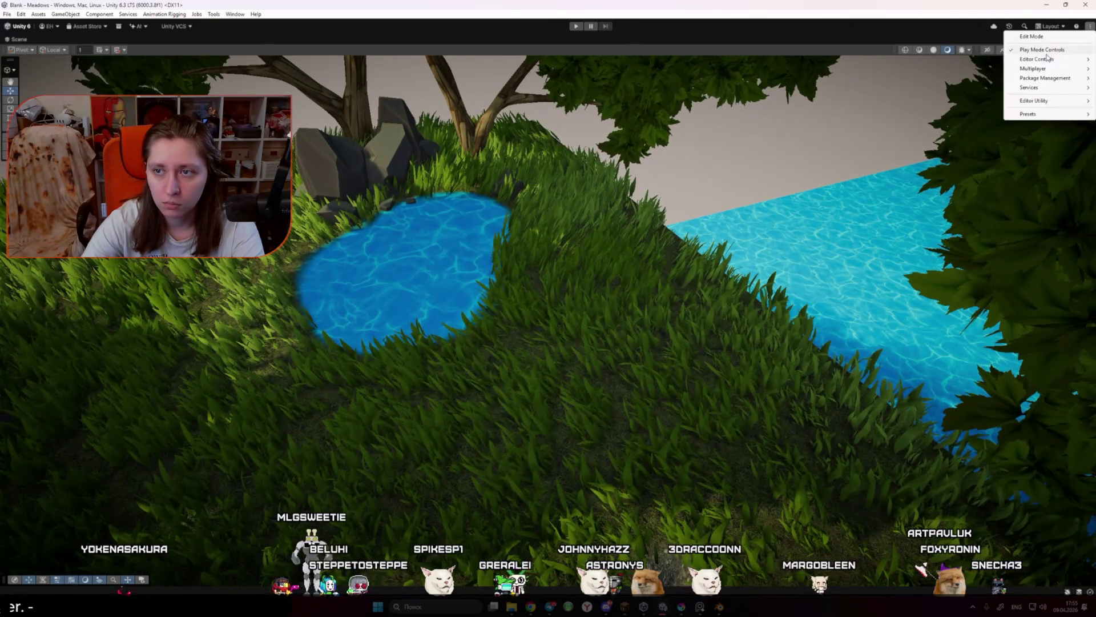
click(1091, 39)
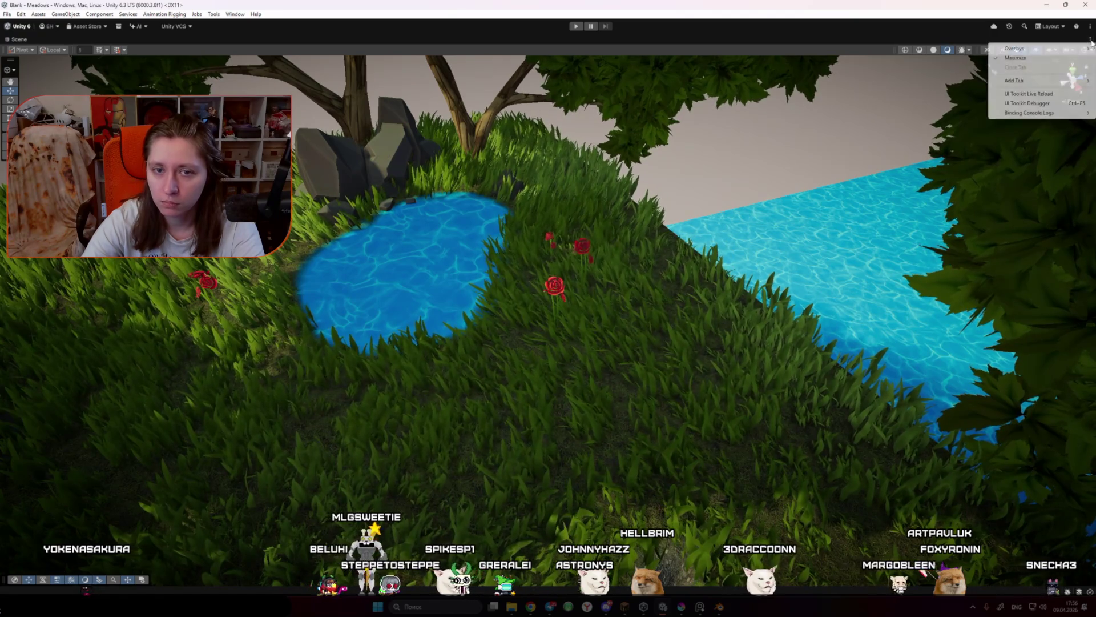
click(1032, 59)
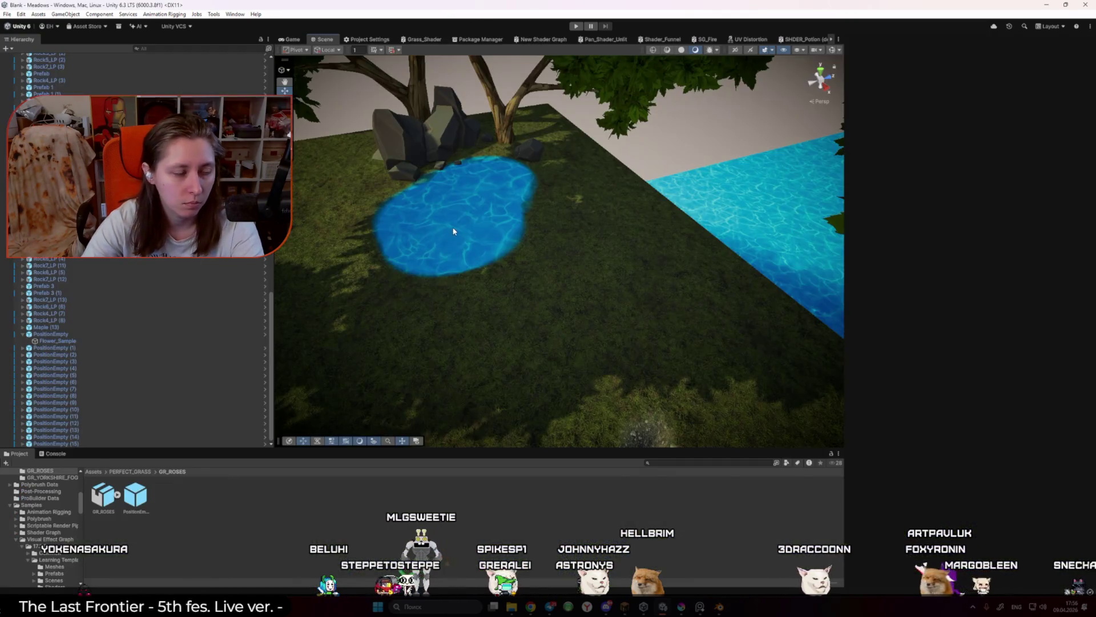
Step: Maximize the Game view to fill the window and start the game
click(295, 39)
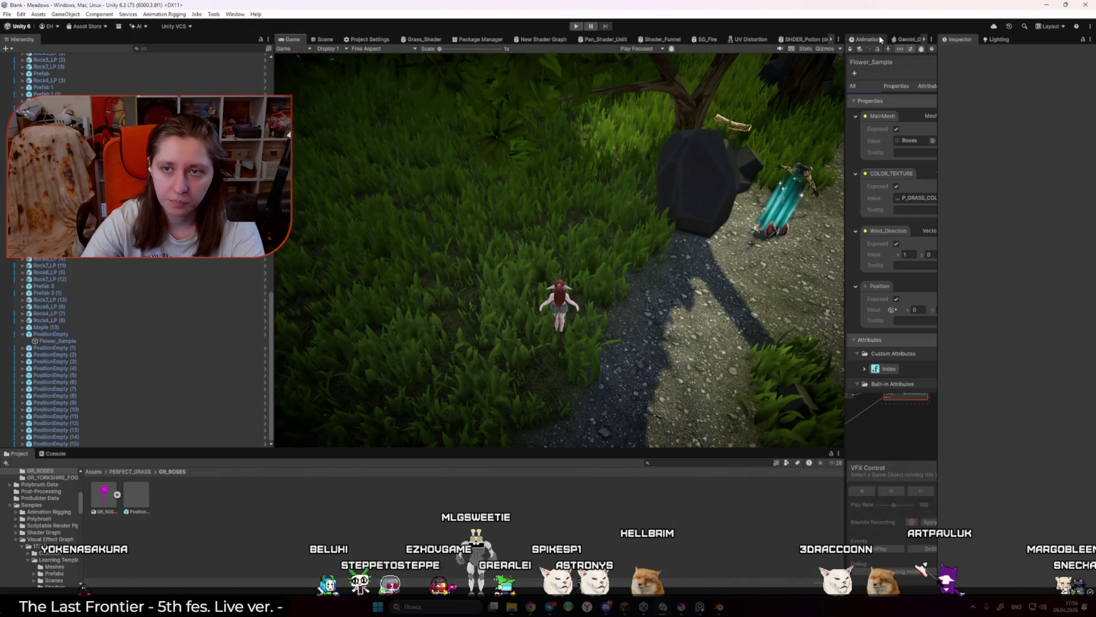
click(839, 39)
click(857, 71)
click(576, 26)
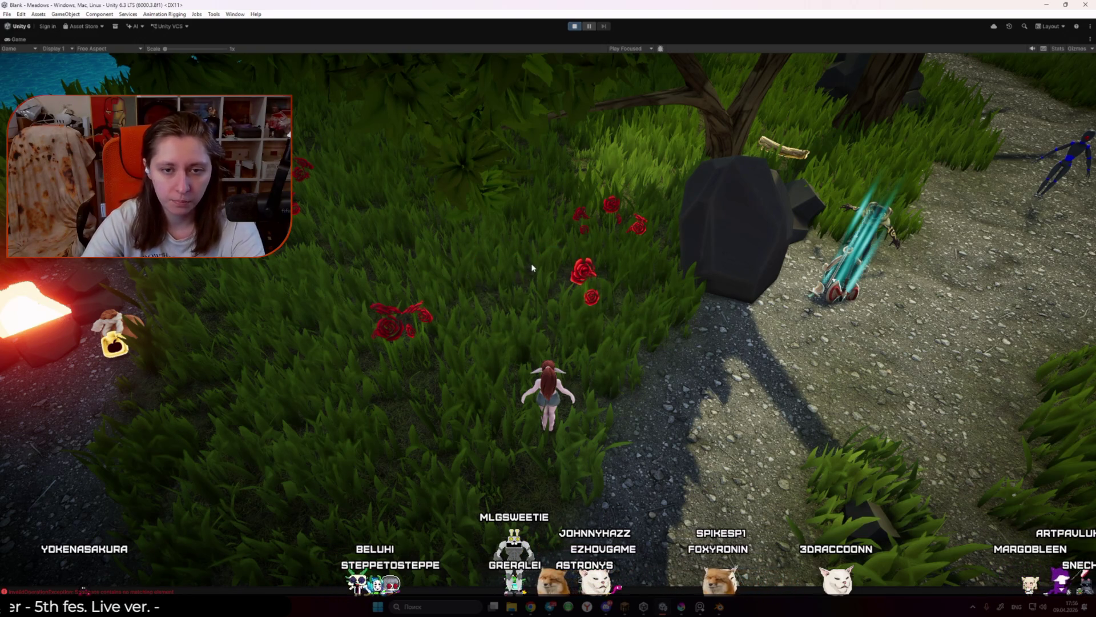
Step: Run the character forward through the rose meadow grass past the campfire path
key(w)
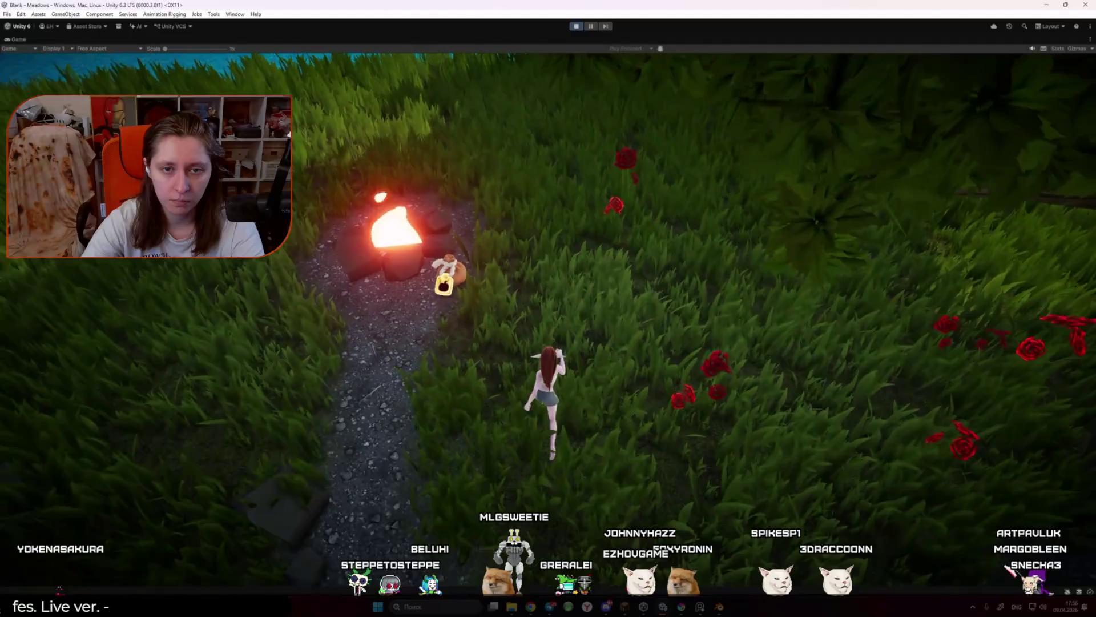
key(w)
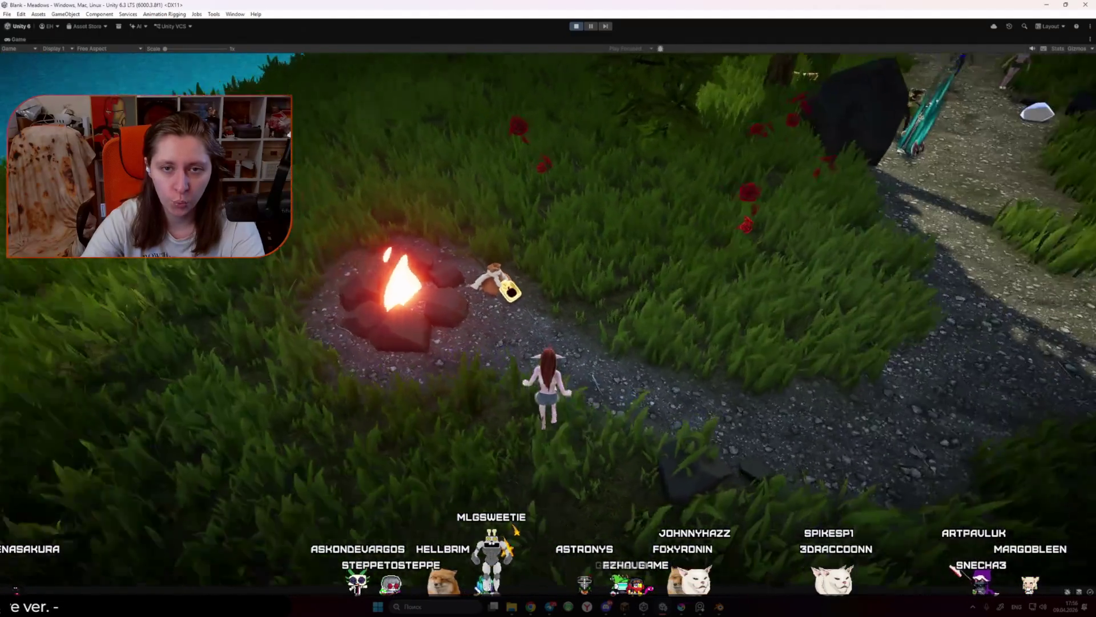
key(w)
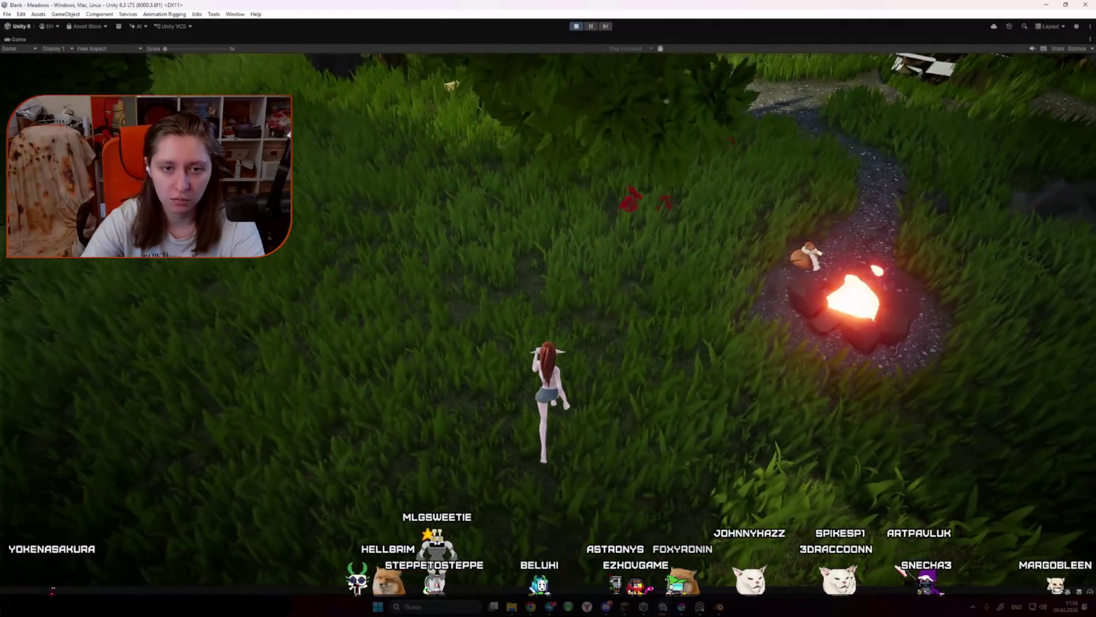
key(w)
key(w)
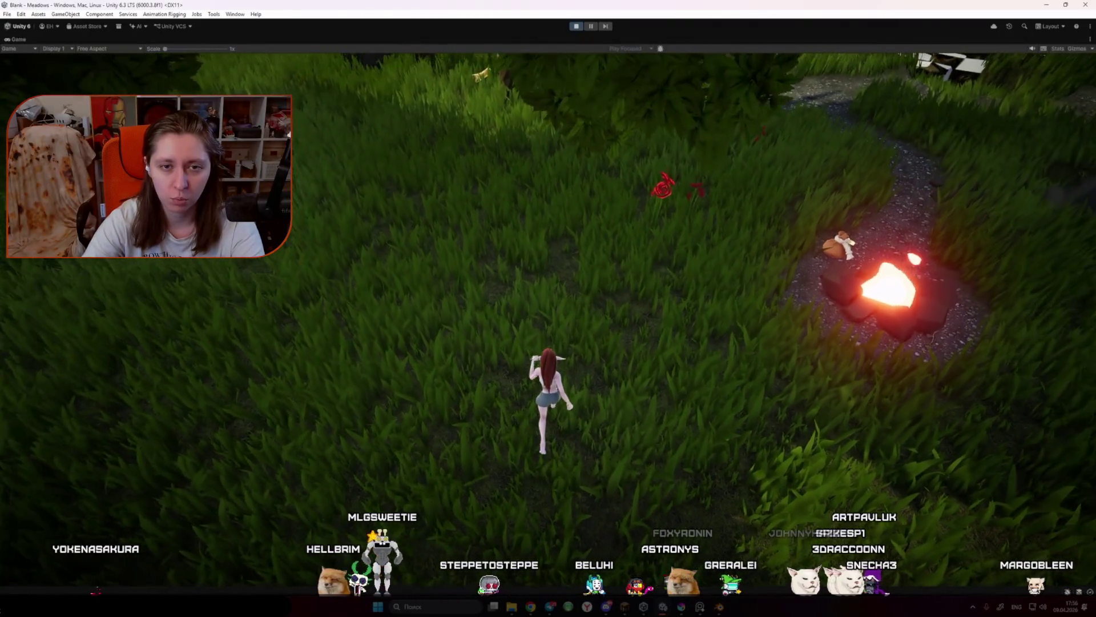
key(w)
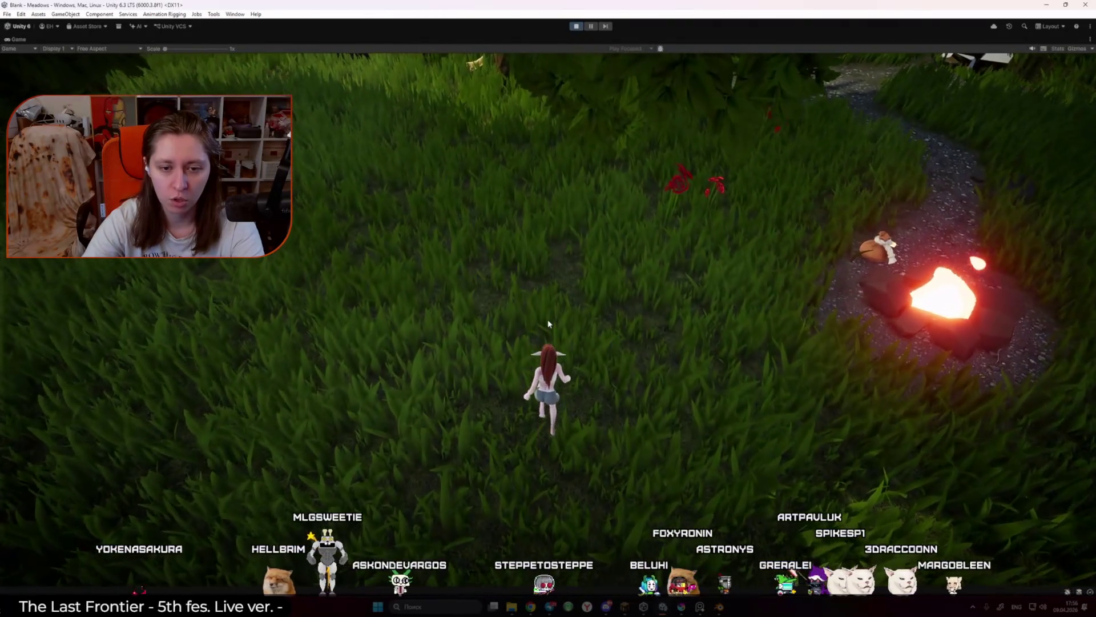
key(w)
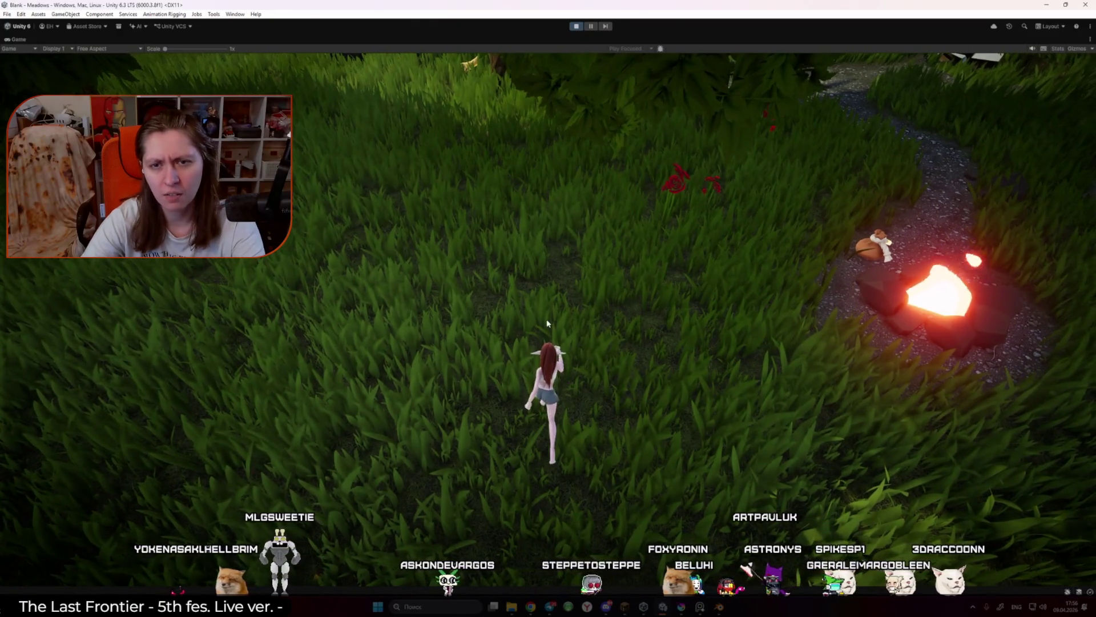
key(w)
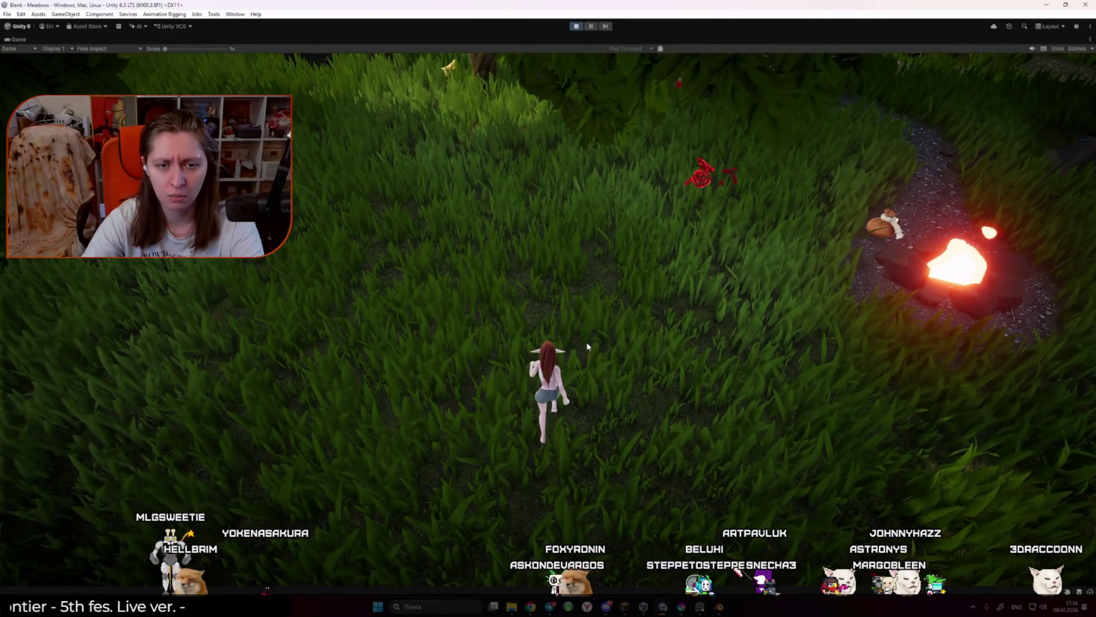
key(w)
key(w)
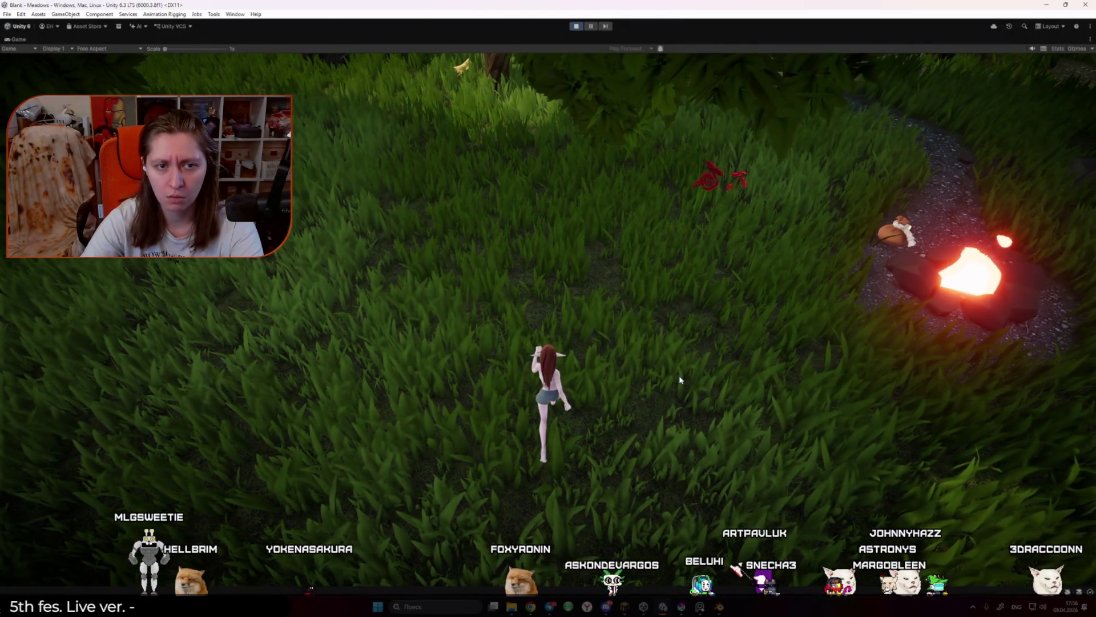
Step: Snip a screenshot of the full Game view and switch over to Krita
key(super+shift+s)
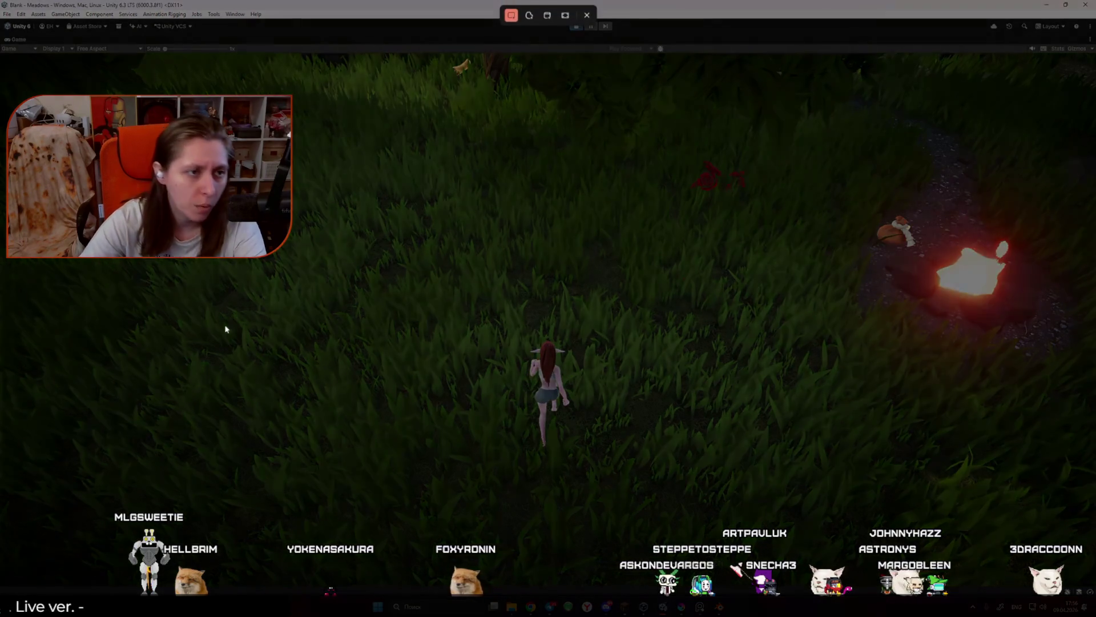
mouse_move(3, 52)
mouse_down()
mouse_move(493, 360)
mouse_move(1054, 540)
mouse_move(1067, 594)
mouse_move(1092, 586)
mouse_up()
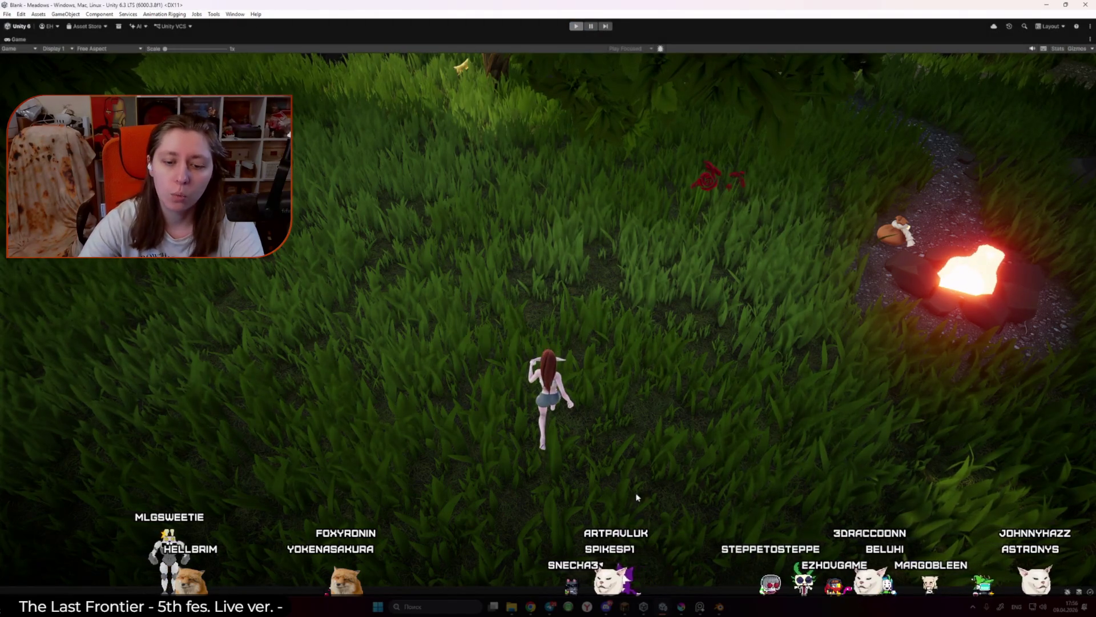
key(alt+Tab)
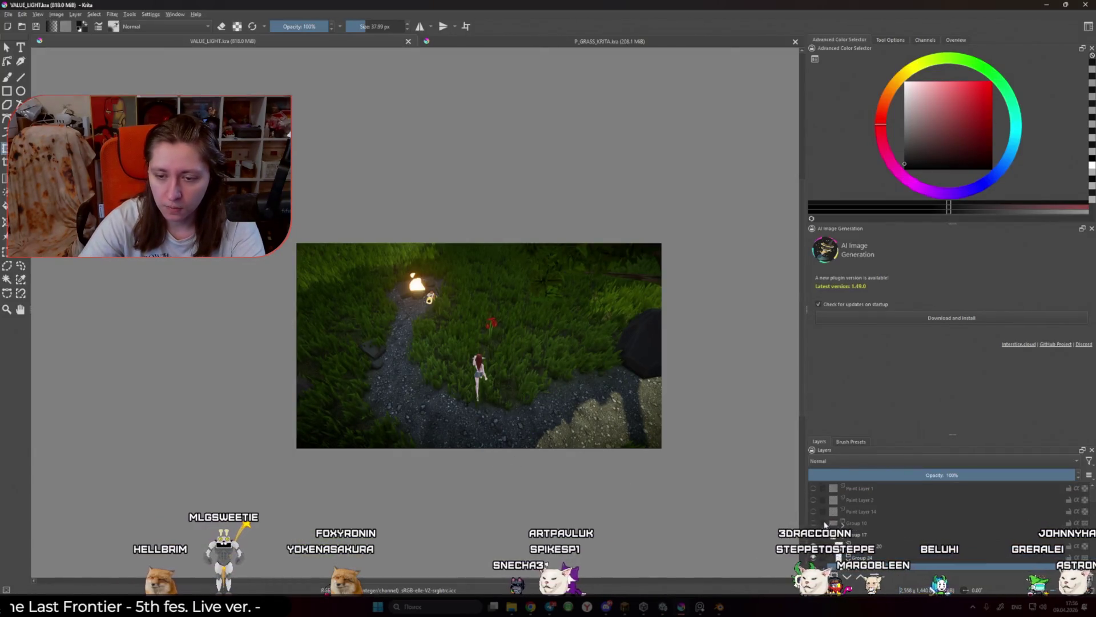
Step: Paste the game screenshot as a new layer above Paint Layer 1 and scale it to cover the canvas
click(858, 488)
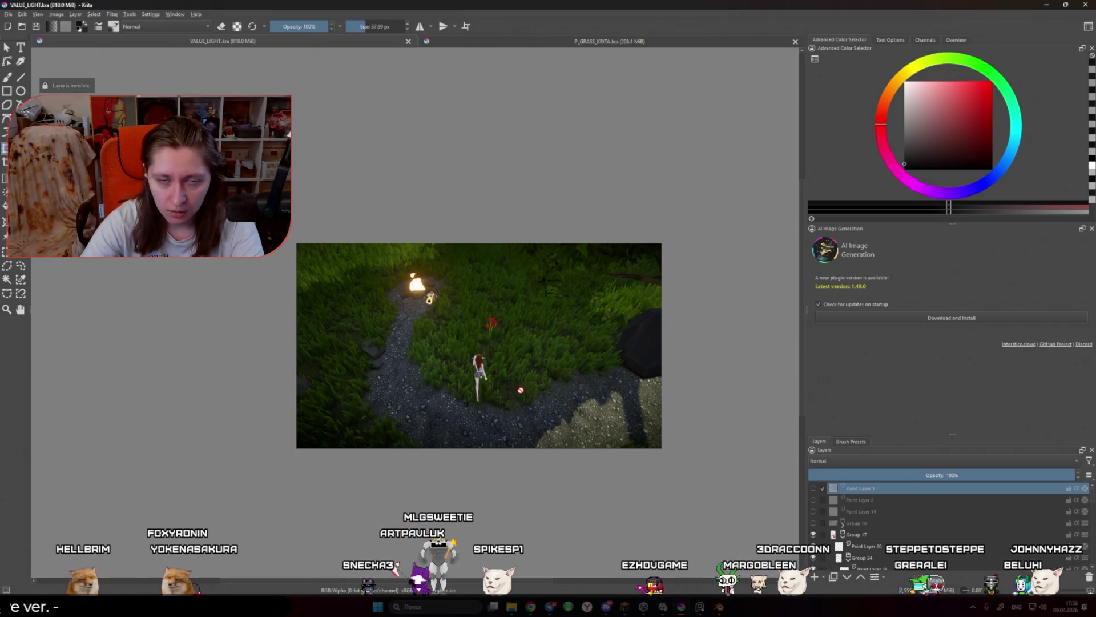
key(ctrl+v)
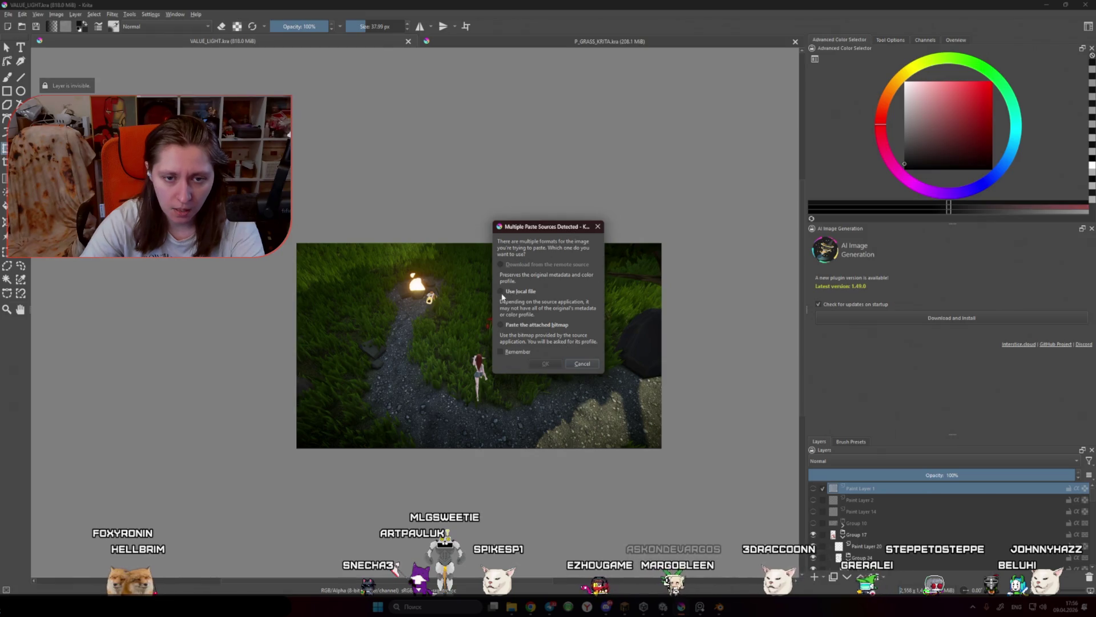
click(551, 363)
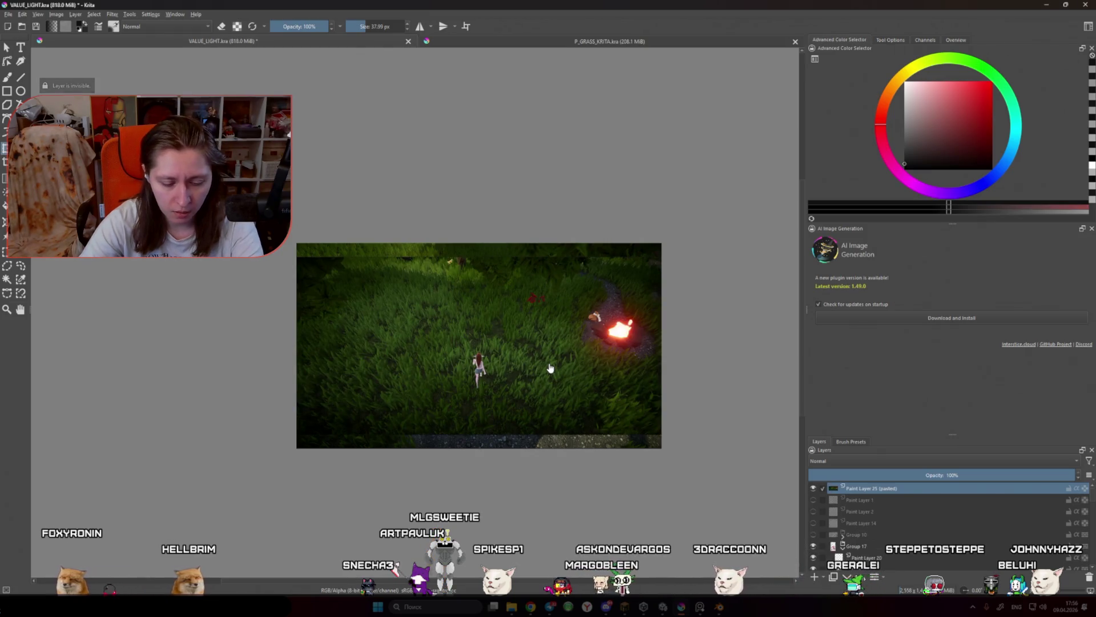
scroll(550, 368, up, 1)
key(ctrl+t)
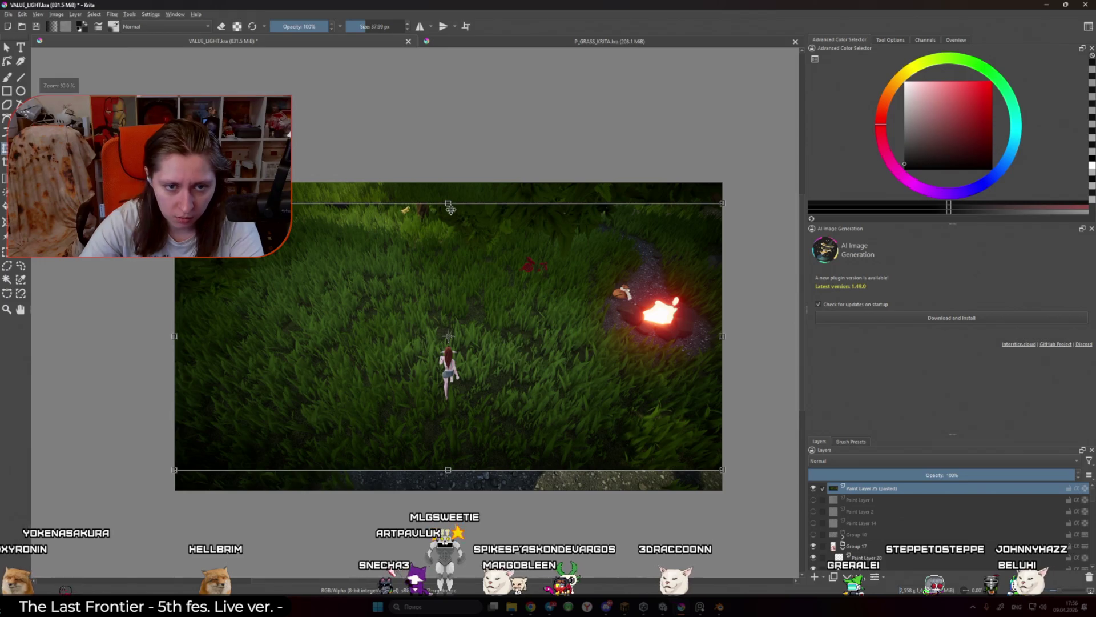
drag(448, 202, 450, 184)
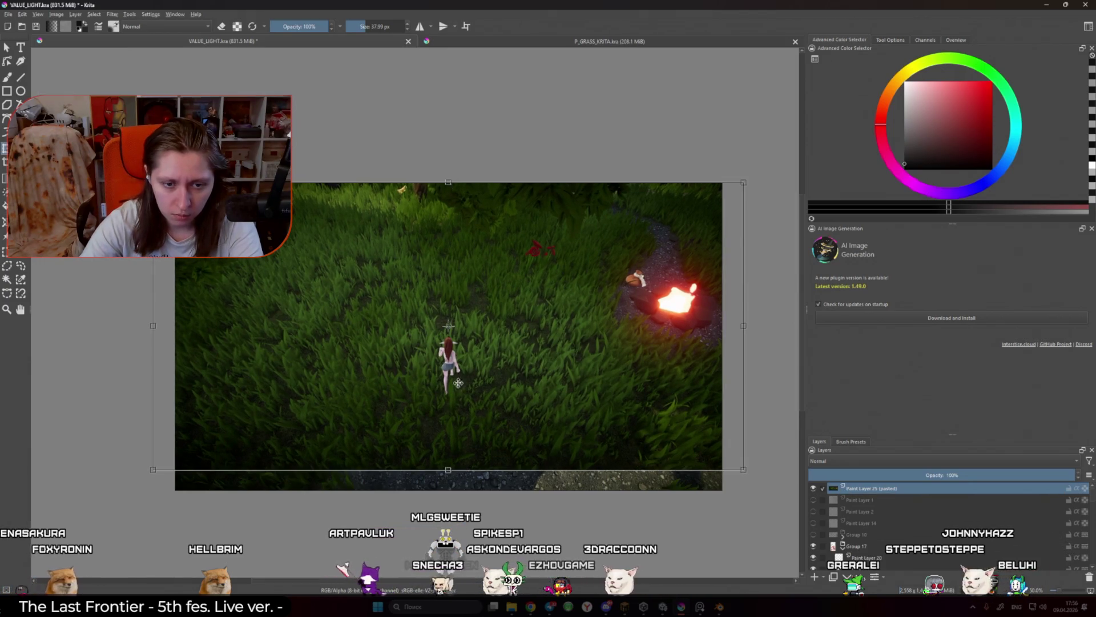
drag(448, 470, 449, 490)
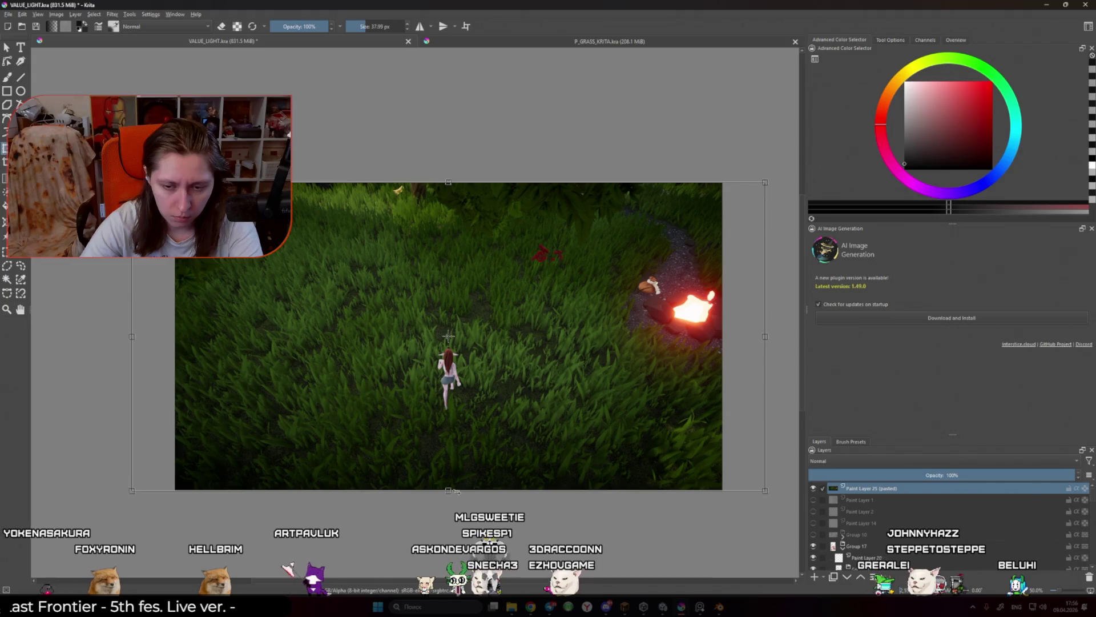
key(Return)
drag(460, 458, 480, 443)
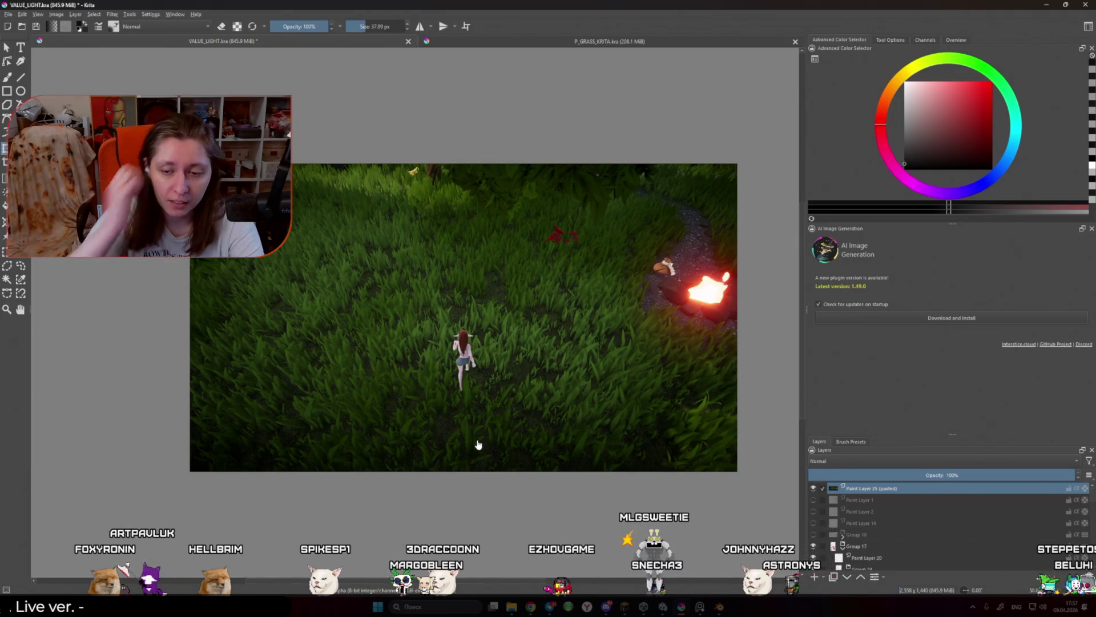
Step: Add a new blank paint layer above the pasted screenshot
key(Insert)
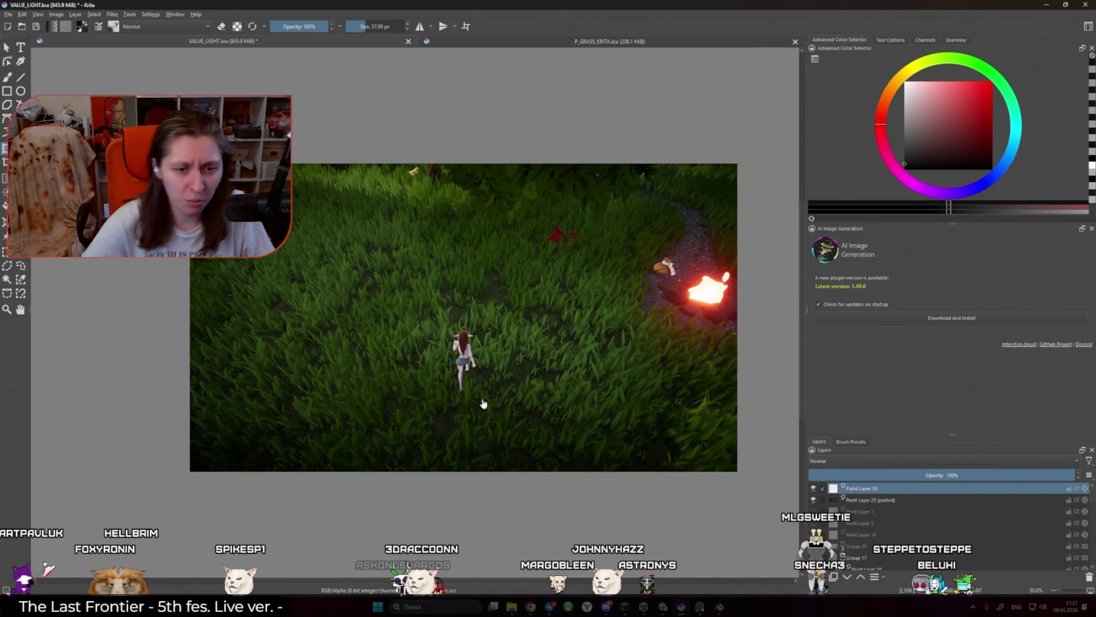
scroll(348, 297, up, 1)
scroll(425, 350, down, 1)
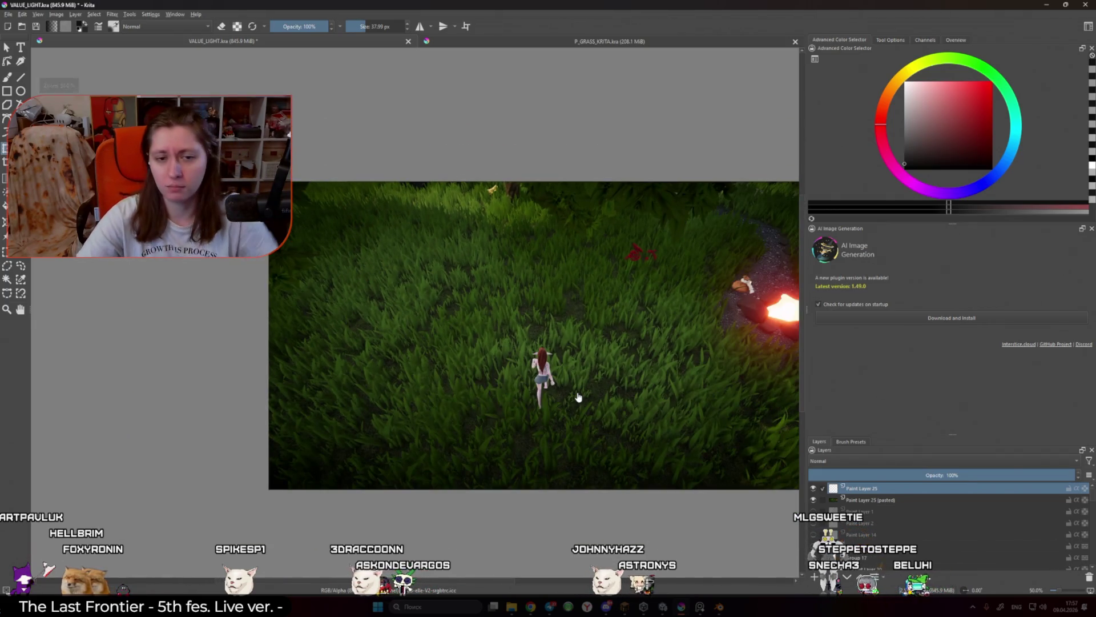
scroll(579, 397, up, 1)
scroll(522, 360, down, 1)
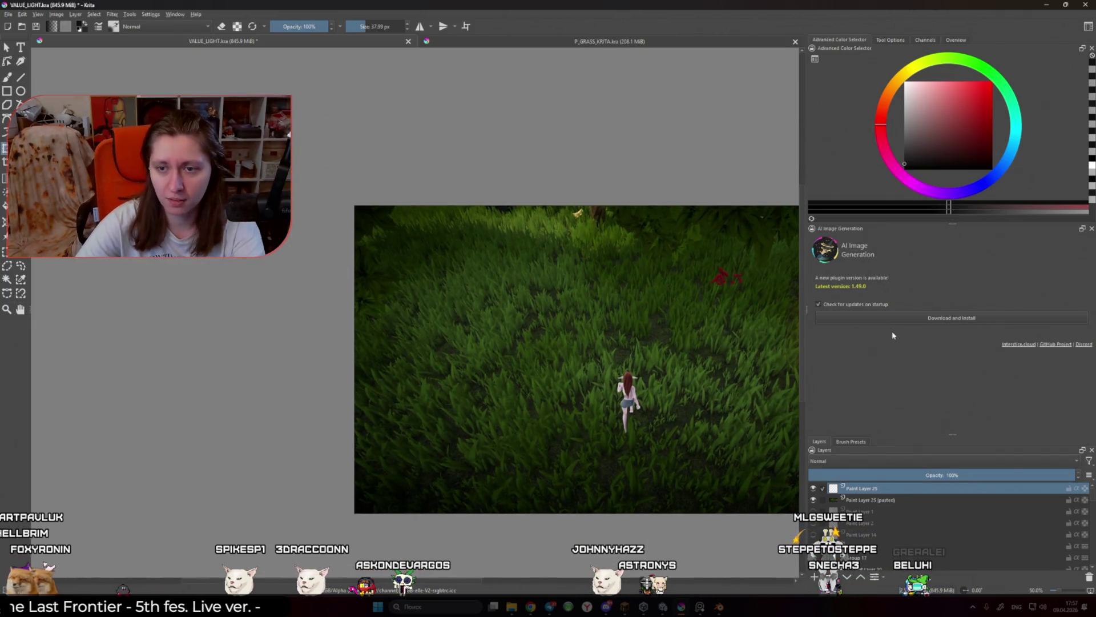
click(850, 442)
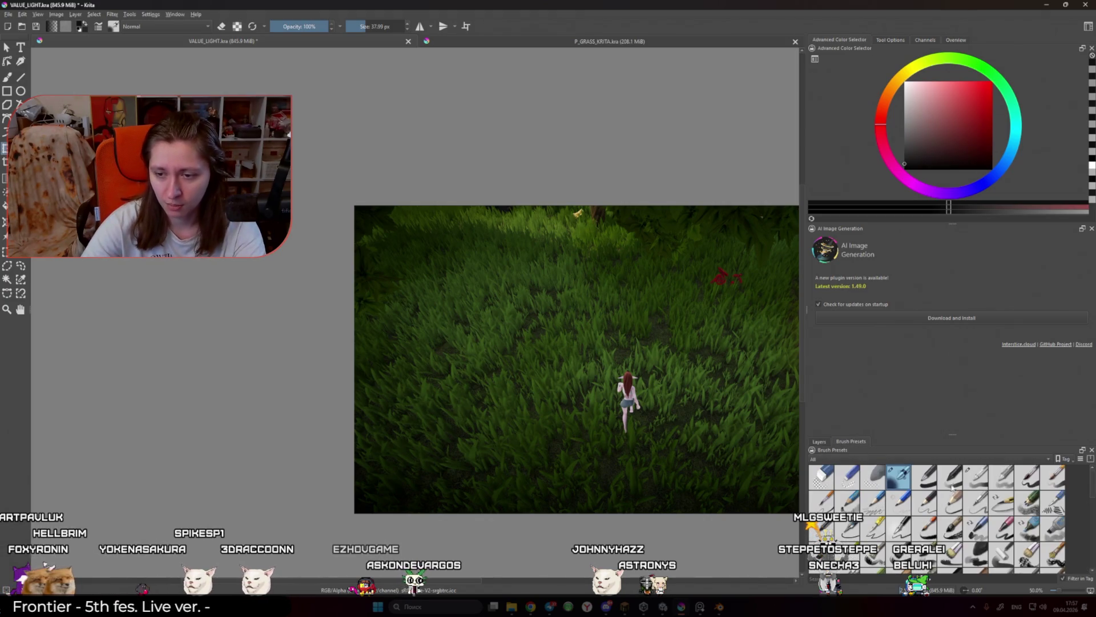
Step: Sample the dark grass green and paint a shadow patch left of the character at 20–50% opacity
scroll(541, 364, up, 1)
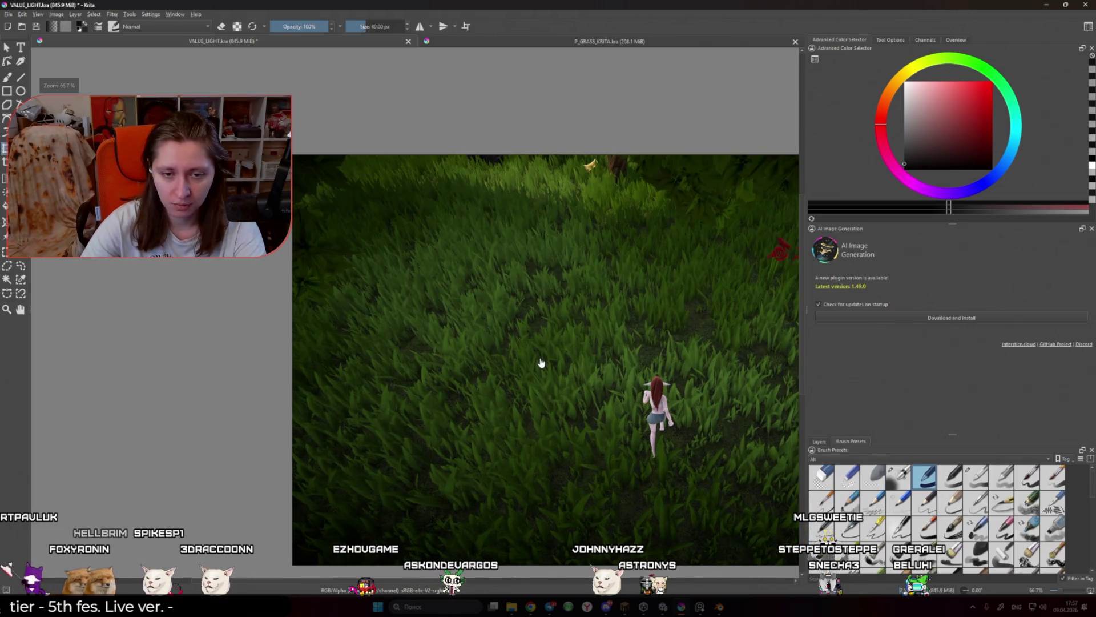
ctrl+click(531, 310)
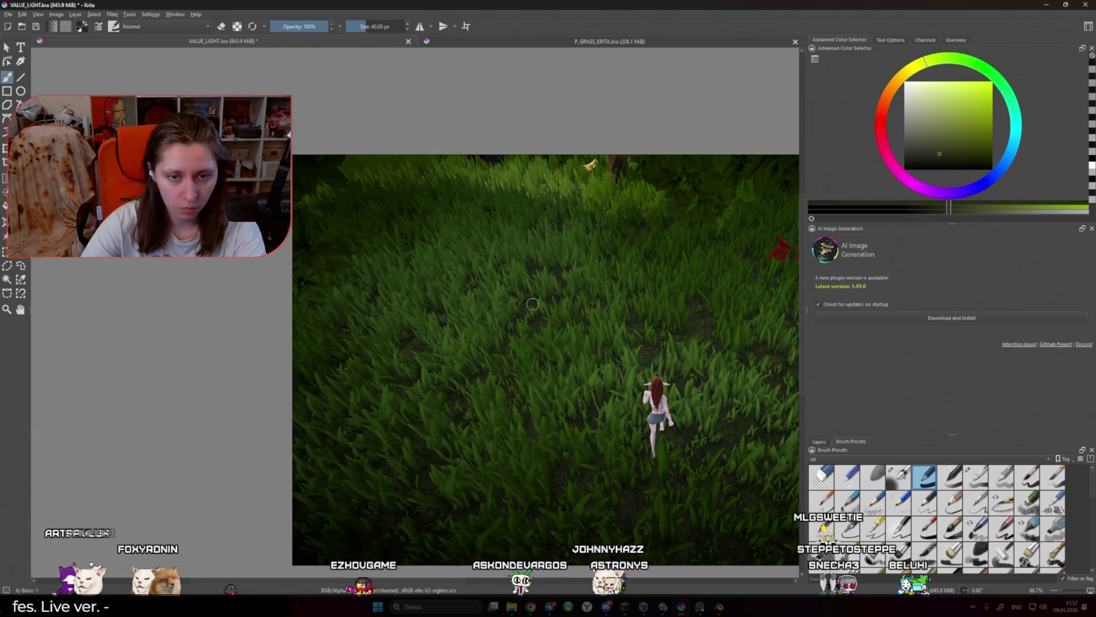
scroll(530, 306, down, 1)
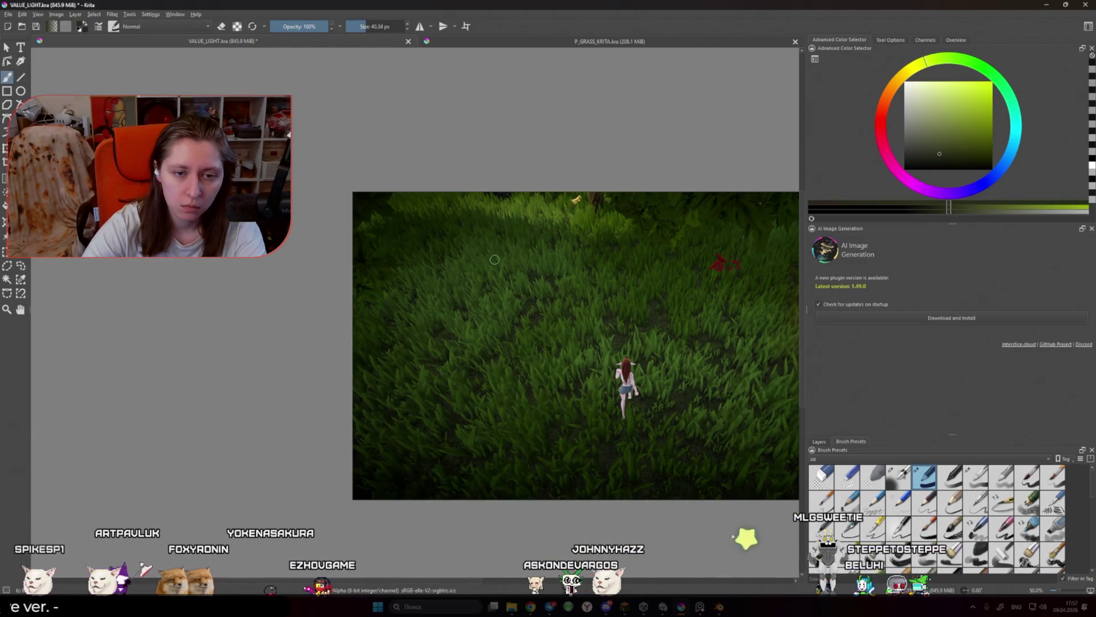
key(i)
key(i)
key(i)
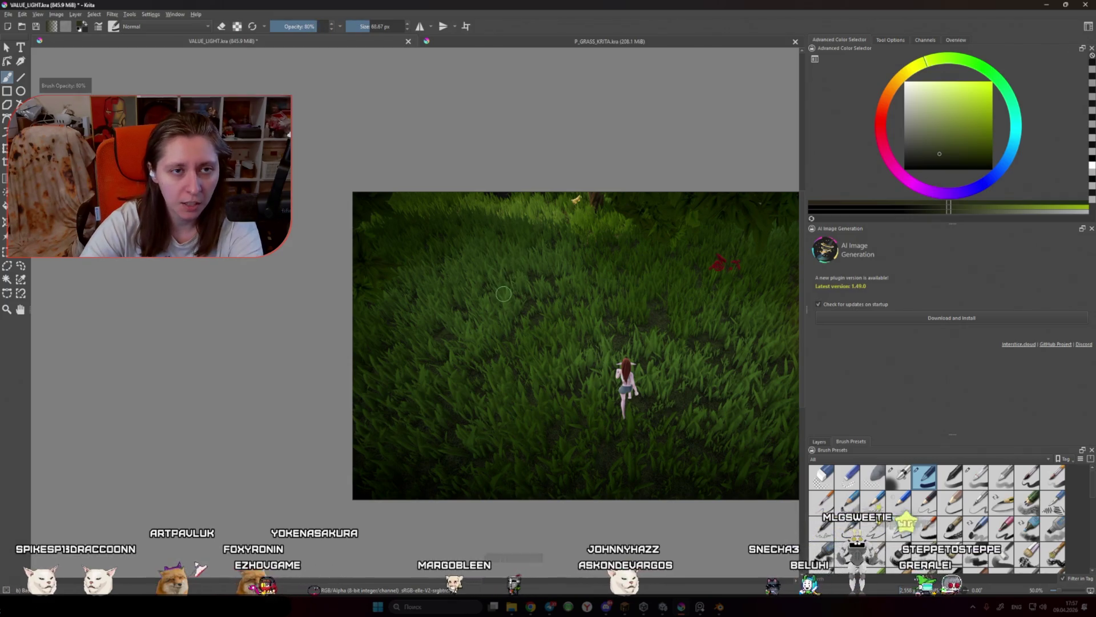
key(i)
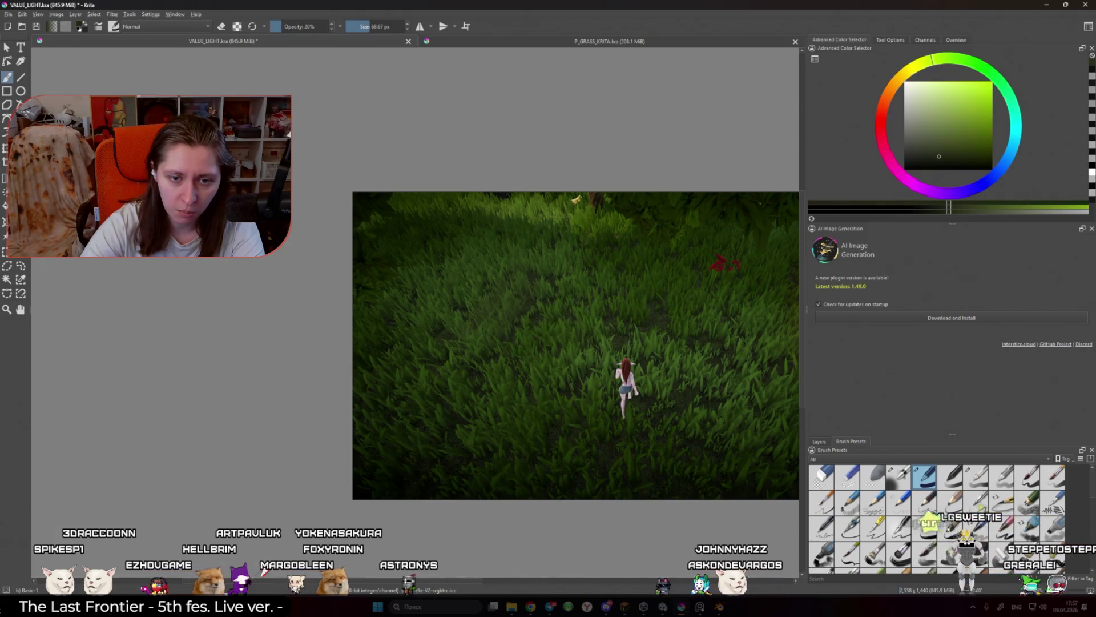
ctrl+click(507, 322)
mouse_move(494, 304)
mouse_down()
mouse_move(508, 309)
mouse_move(498, 280)
mouse_up()
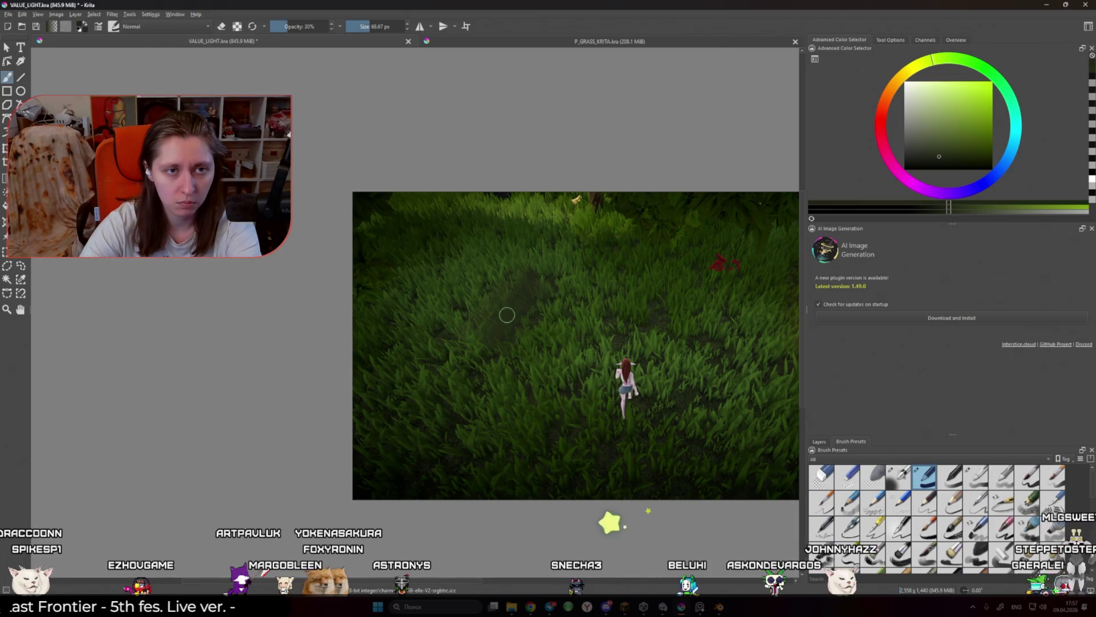
key(o)
key(o)
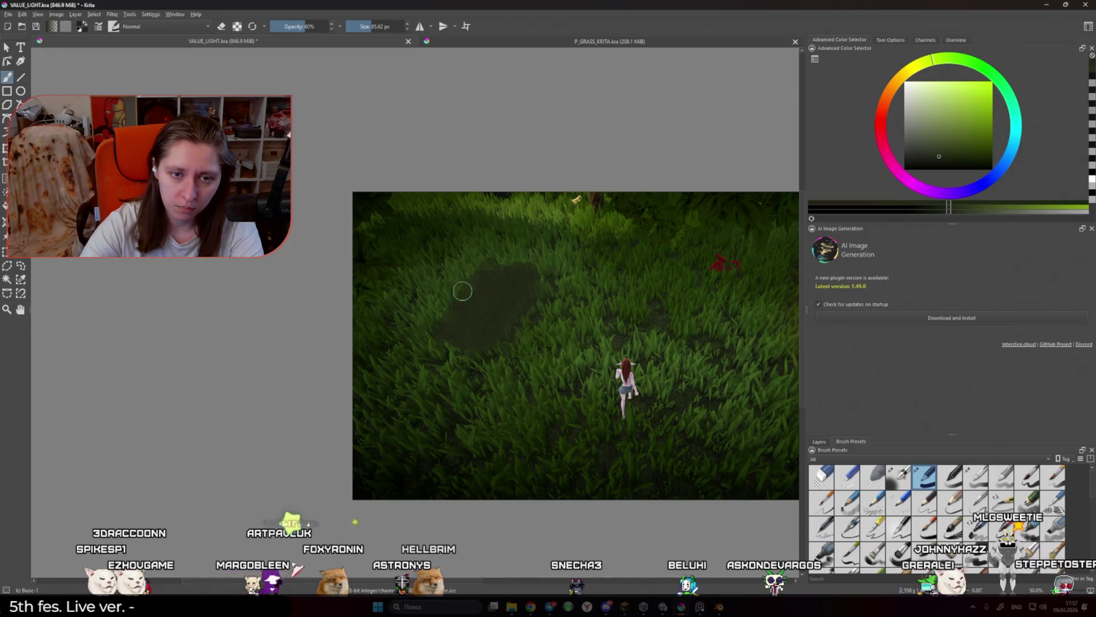
mouse_move(508, 260)
mouse_down()
mouse_move(543, 277)
mouse_move(536, 314)
mouse_move(575, 299)
mouse_move(631, 314)
mouse_move(582, 341)
mouse_up()
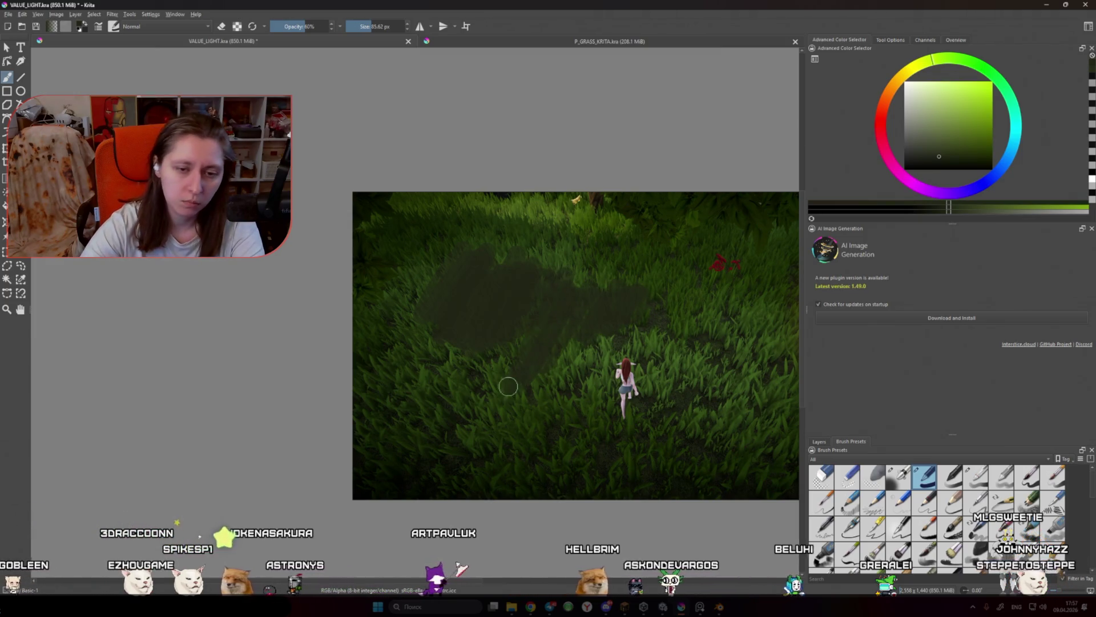
mouse_move(533, 292)
mouse_down()
mouse_move(502, 311)
mouse_move(463, 406)
mouse_up()
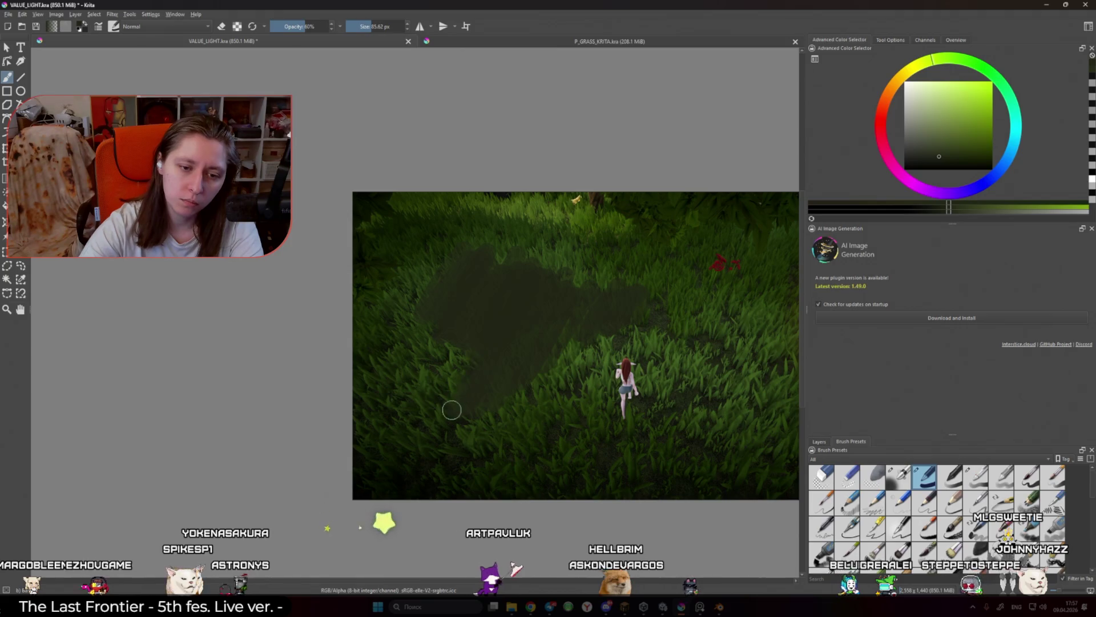
Step: Resample nearby grass greens and deepen the shadow over the dark patch
ctrl+click(449, 399)
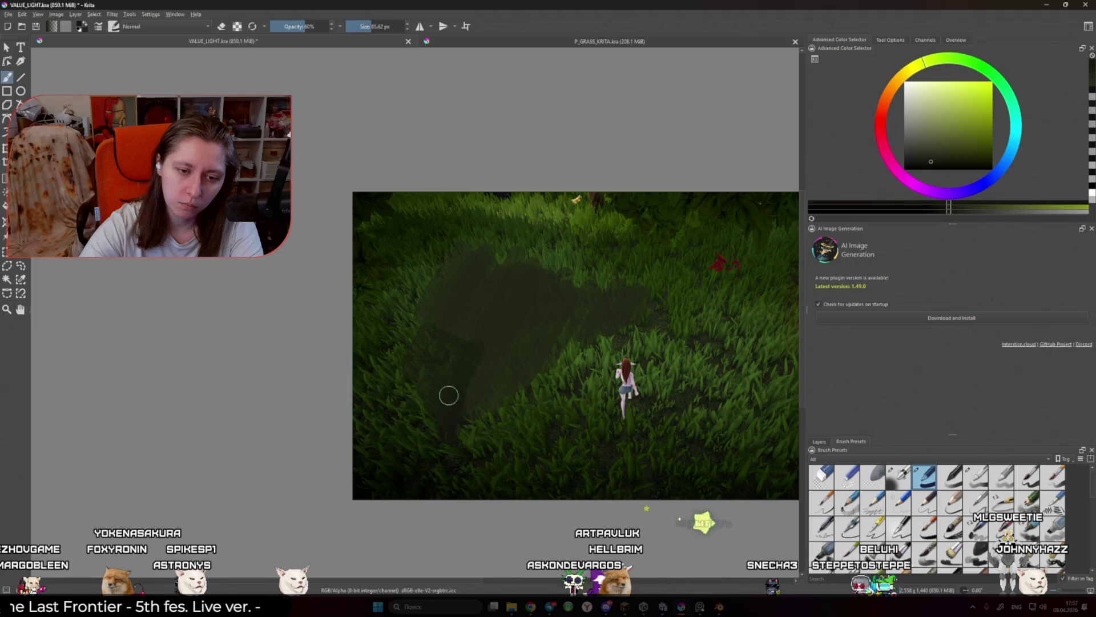
click(820, 441)
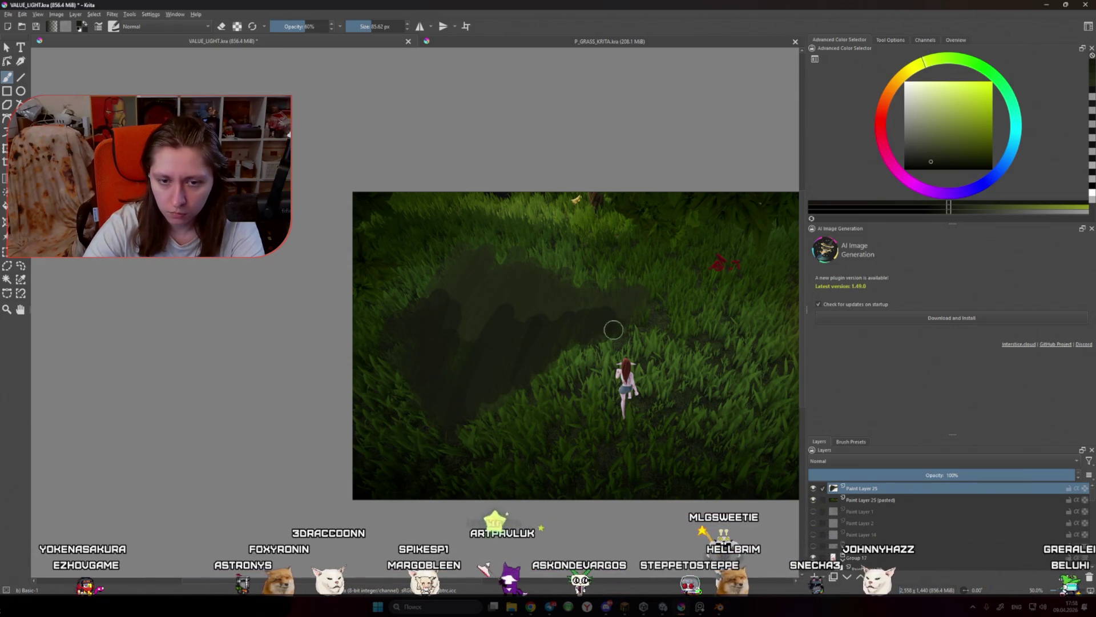
ctrl+click(519, 289)
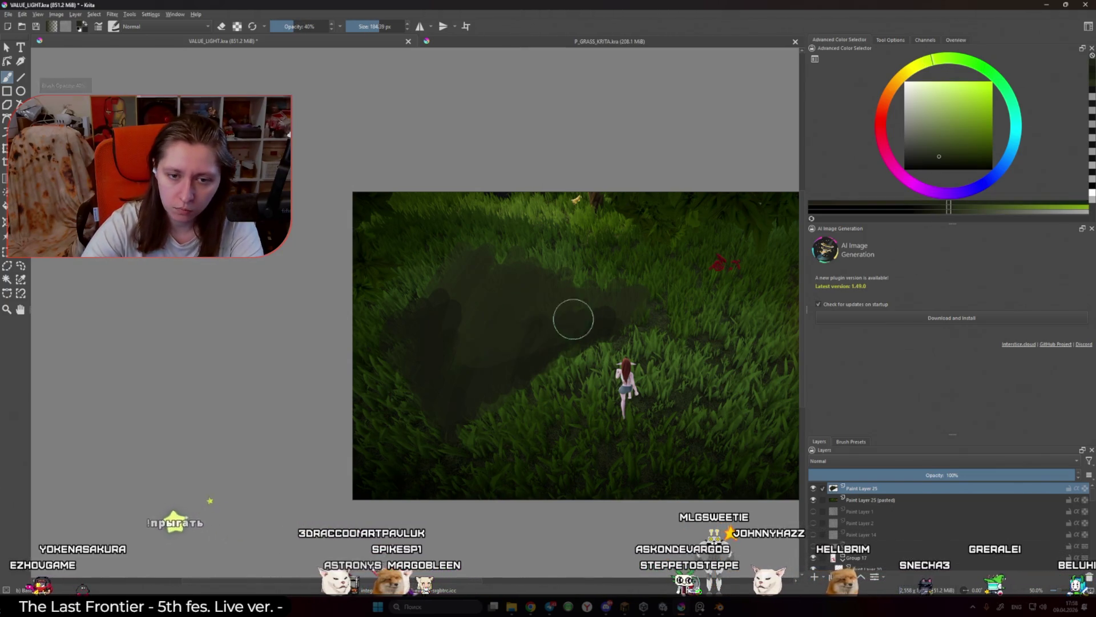
ctrl+click(459, 390)
mouse_move(469, 391)
mouse_down()
mouse_move(485, 389)
mouse_move(485, 366)
mouse_up()
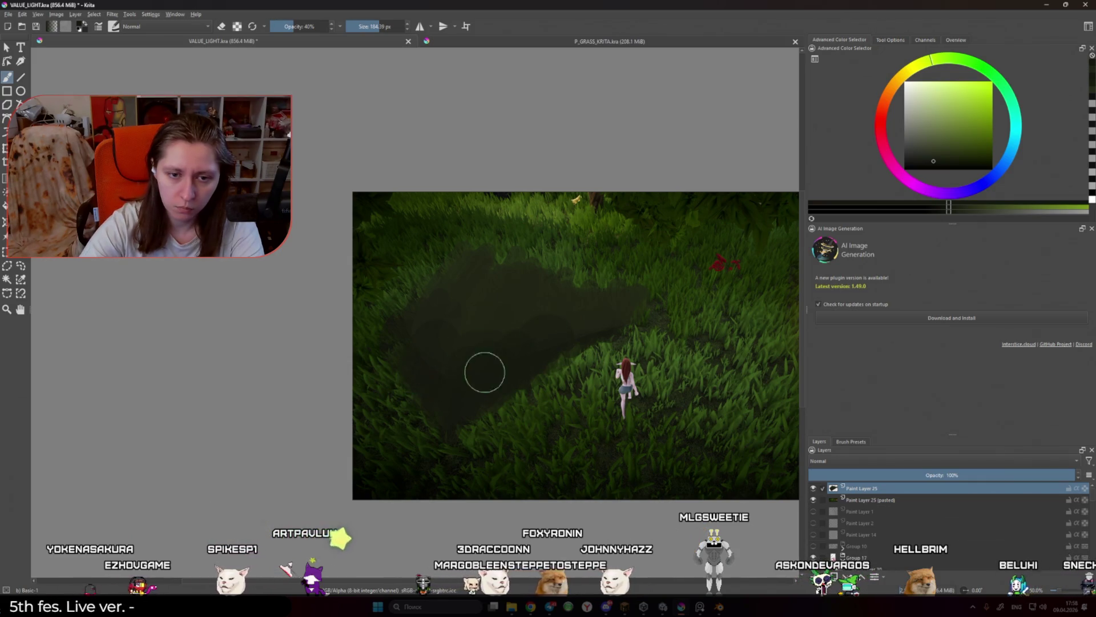
ctrl+click(497, 305)
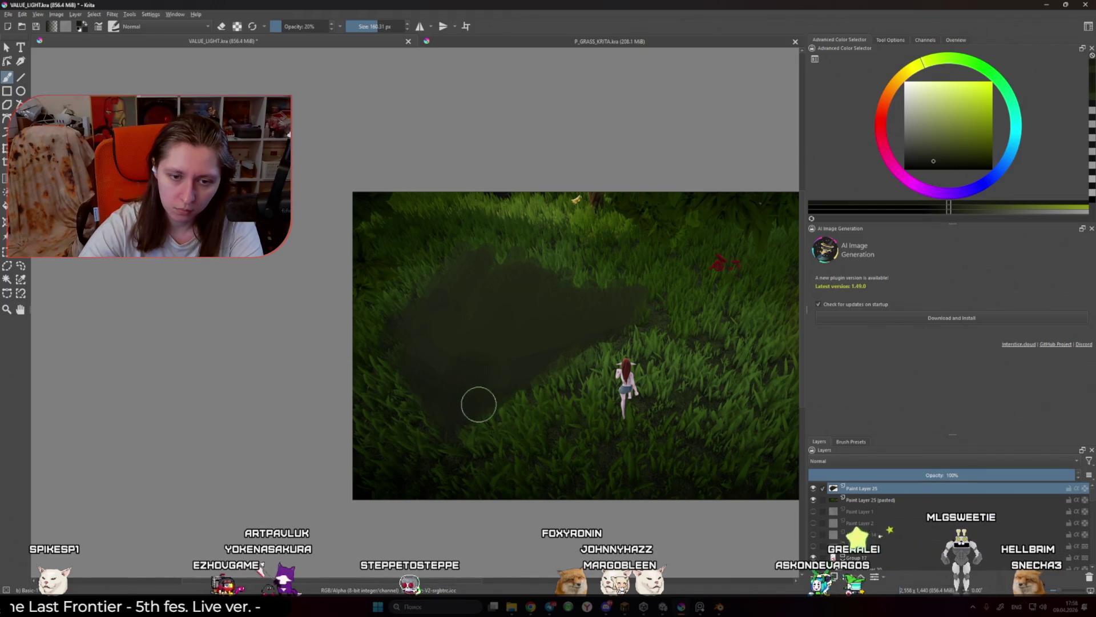
Step: Set the brush to about 112 px at 40% opacity, then add a new paint layer with black colour
key(bracketleft)
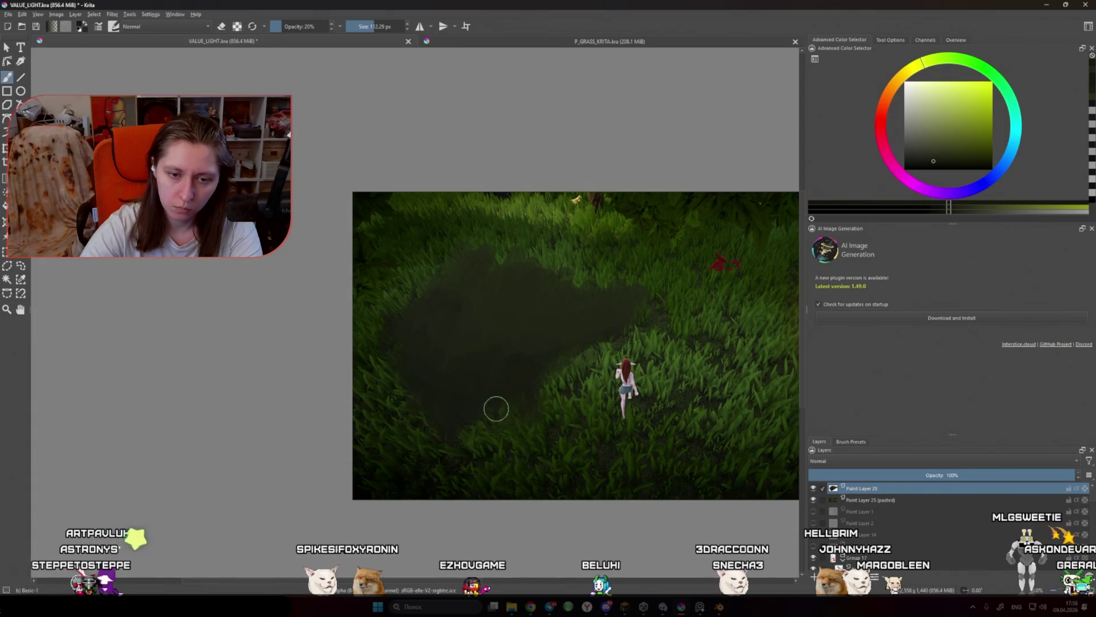
key(o)
key(o)
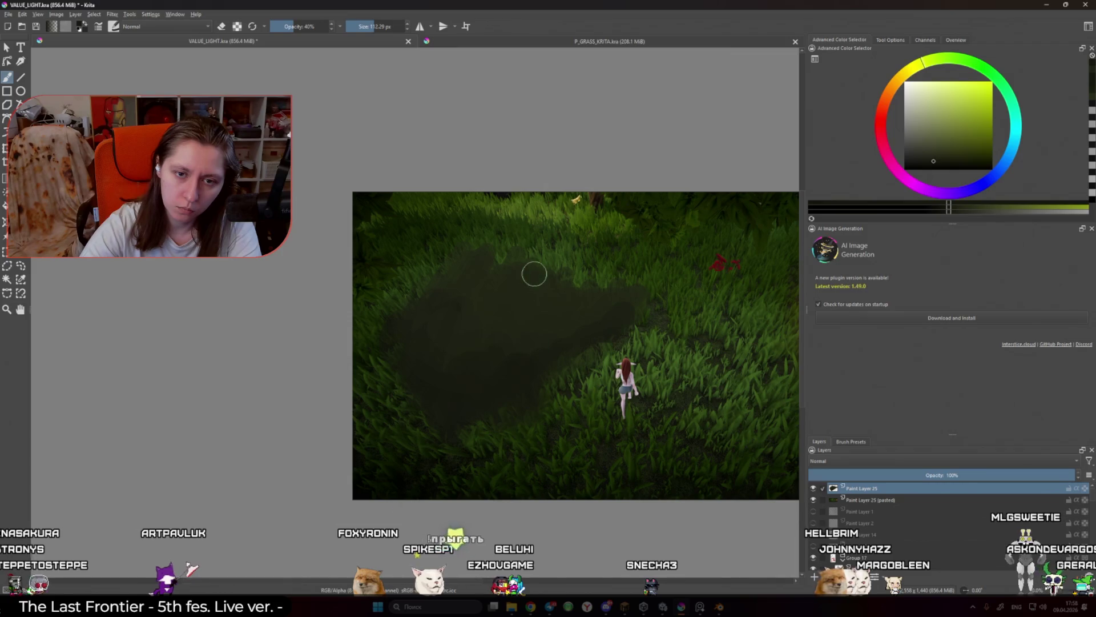
scroll(597, 252, up, 5)
key(bracketleft)
key(bracketleft)
key(bracketleft)
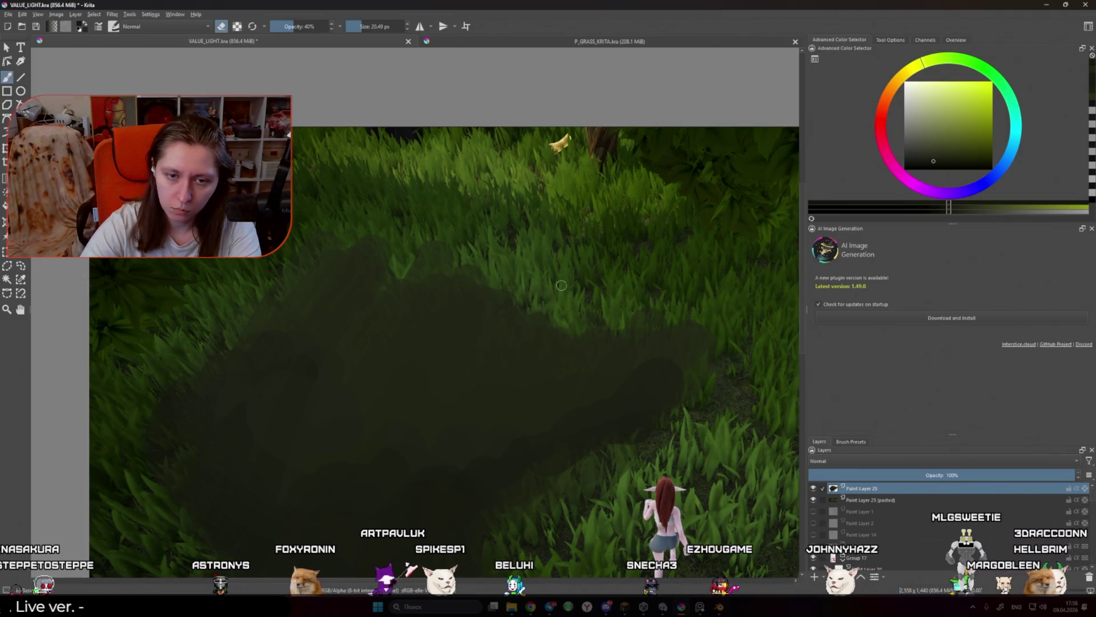
scroll(582, 236, down, 2)
drag(582, 236, 529, 346)
key(Insert)
key(e)
drag(929, 158, 852, 189)
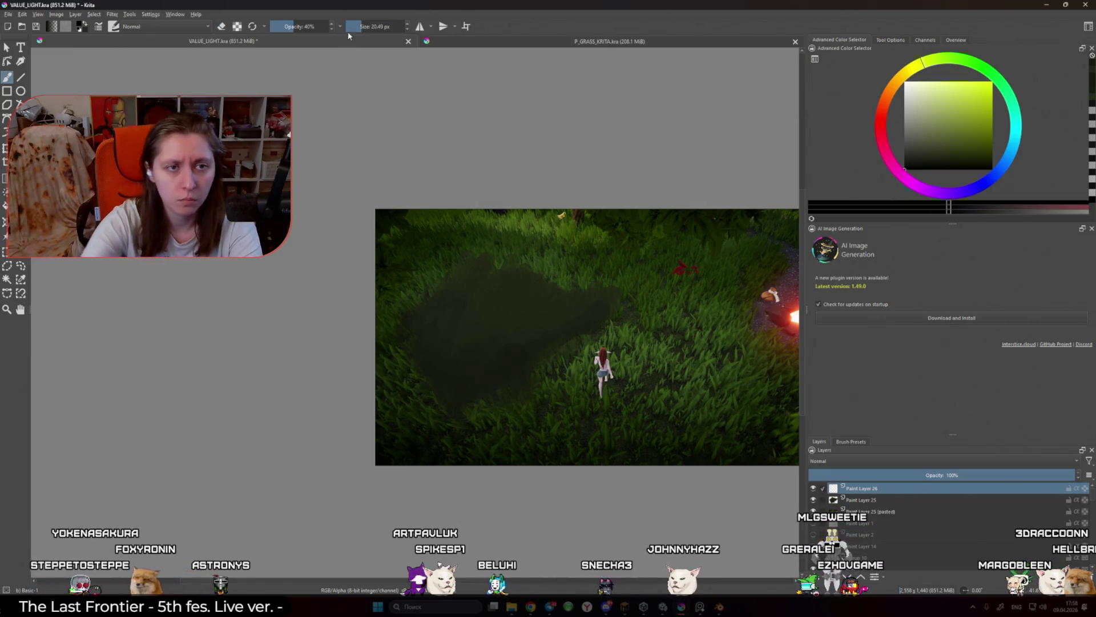
Step: With a sketching brush, draw a dark ring with spokes inside the shadow patch on Paint Layer 26
click(850, 442)
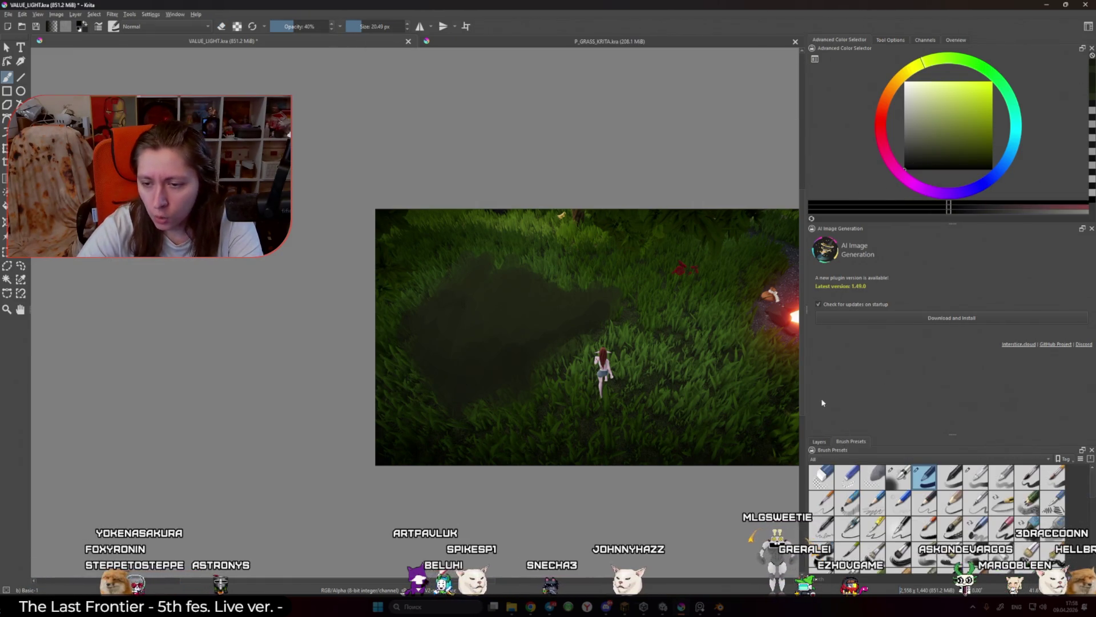
click(924, 502)
drag(502, 377, 500, 379)
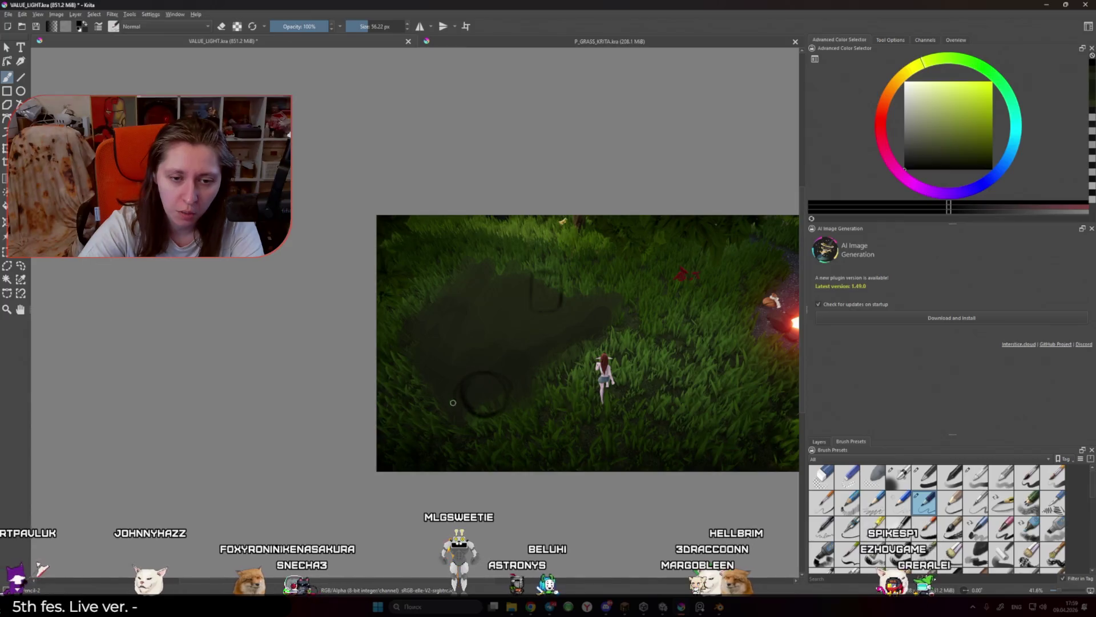
scroll(735, 397, up, 2)
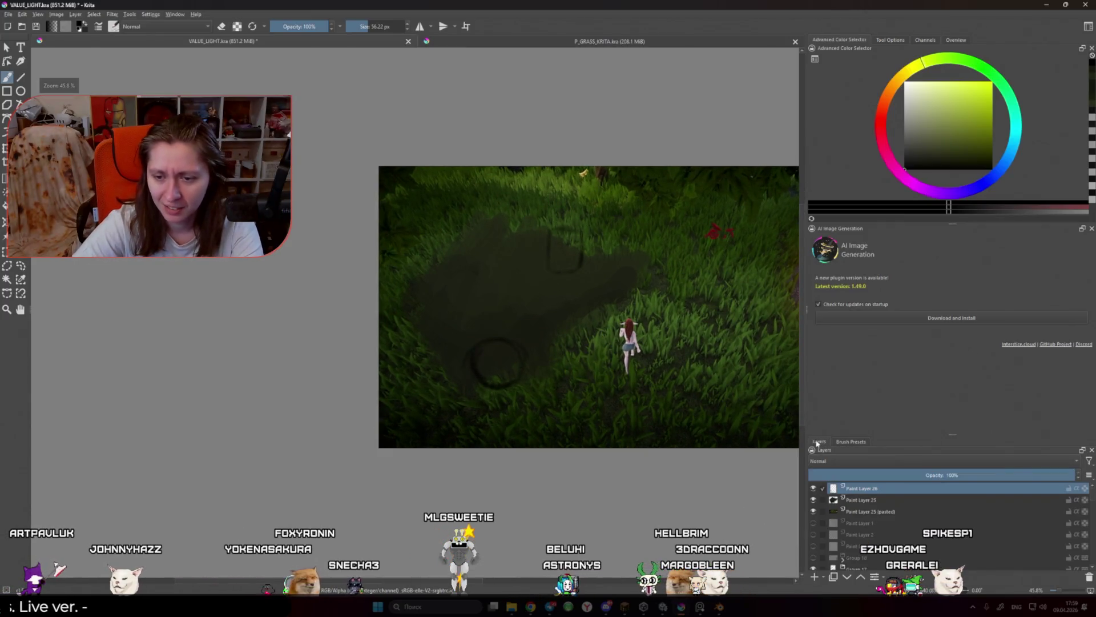
click(820, 441)
key(e)
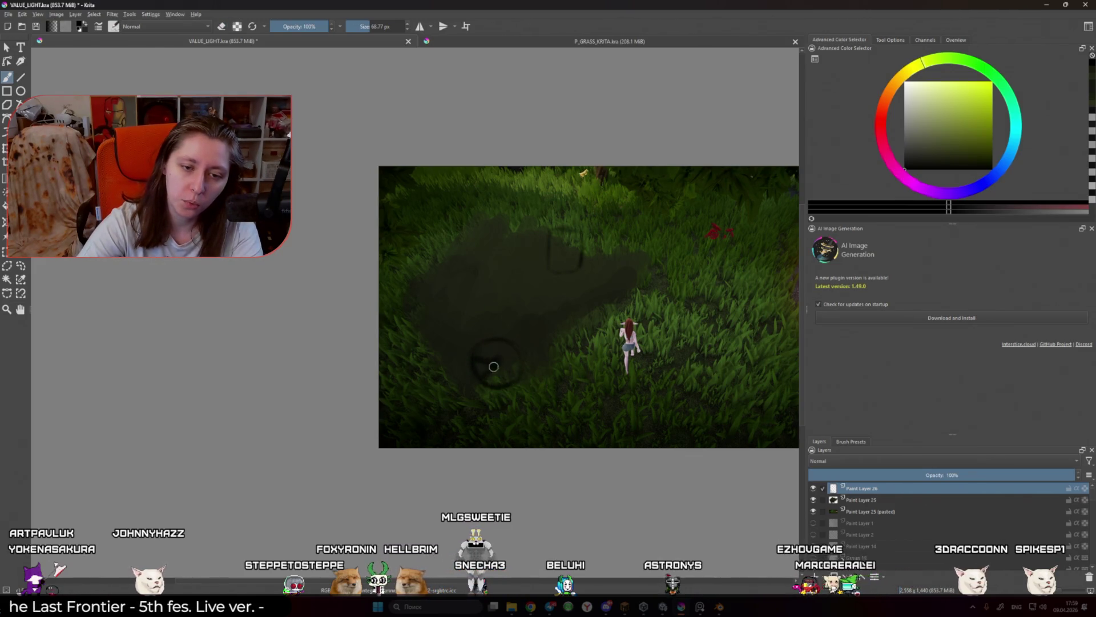
drag(494, 367, 489, 362)
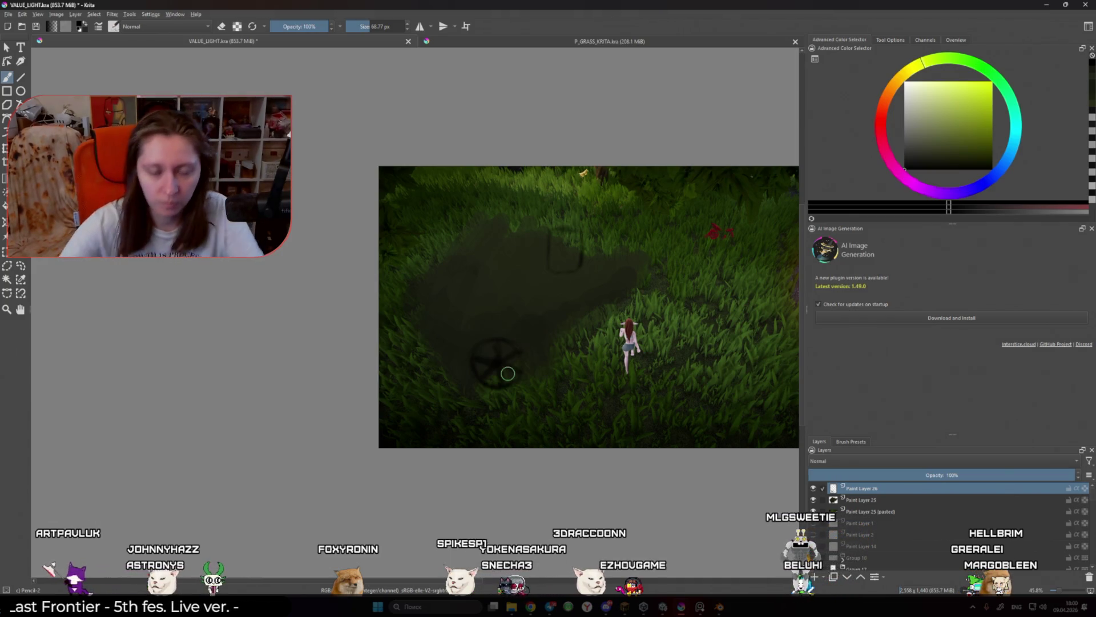
Step: Erase the spoked wheel sketch with a roughly 231 px eraser
key(e)
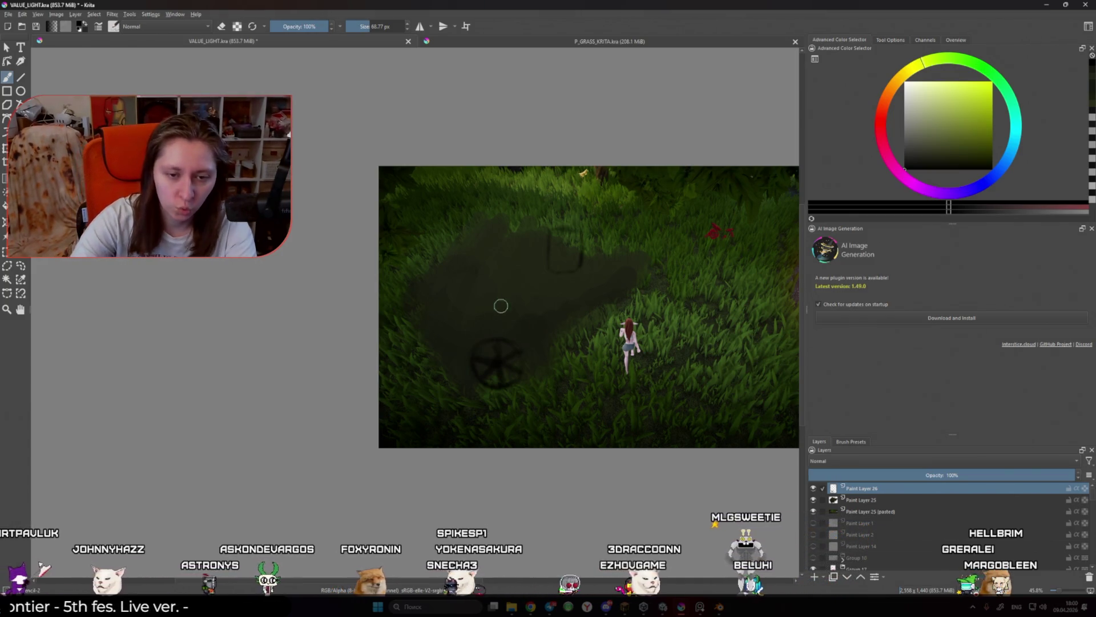
key(bracketright)
key(bracketright)
key(bracketright)
mouse_move(509, 344)
mouse_down()
mouse_move(470, 384)
mouse_move(489, 392)
mouse_up()
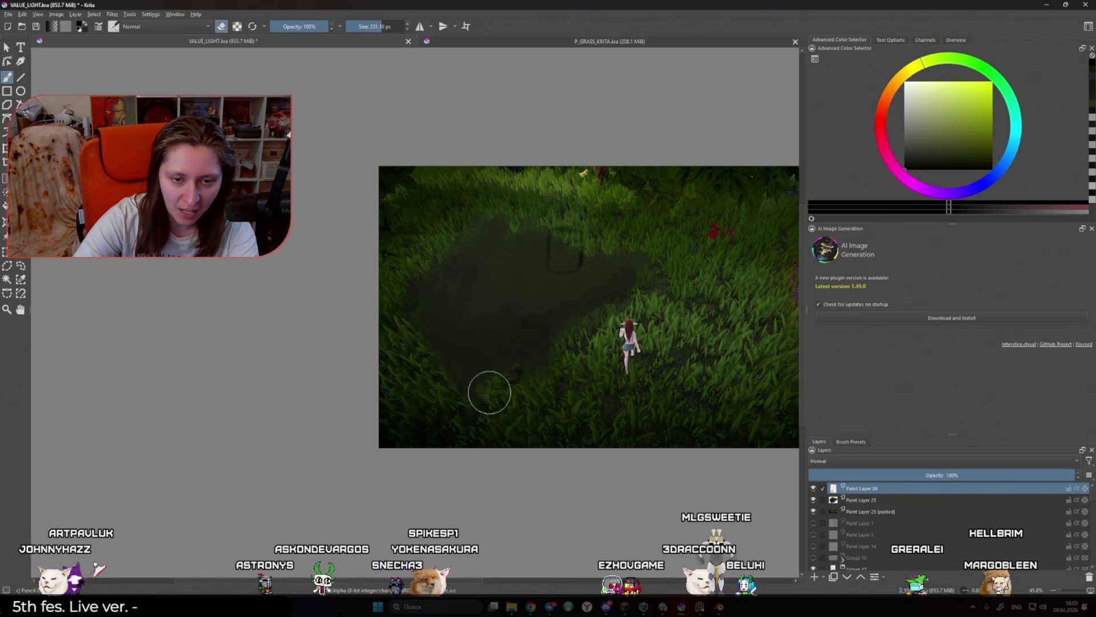
Step: Switch back to painting with a white brush of about 19 px
key(e)
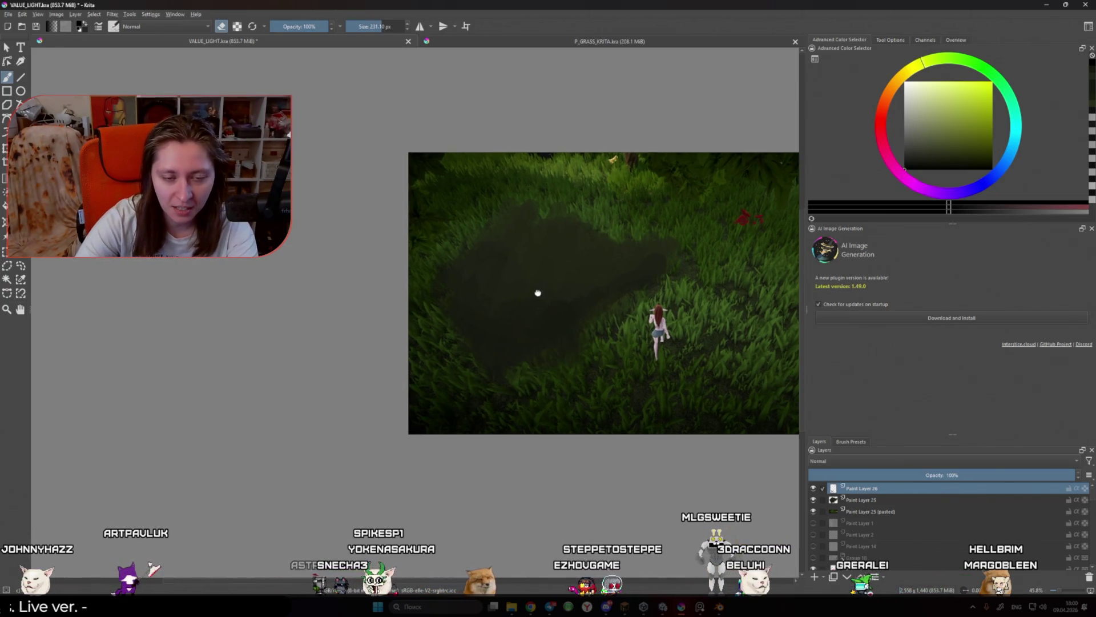
scroll(538, 294, up, 1)
key(bracketleft)
key(bracketleft)
key(bracketleft)
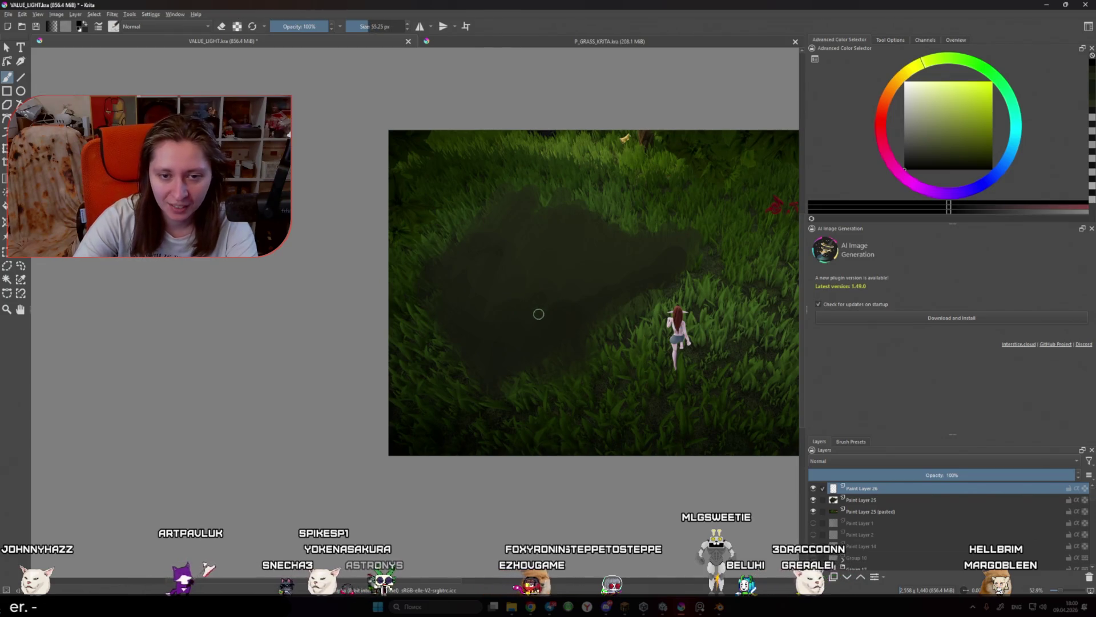
key(x)
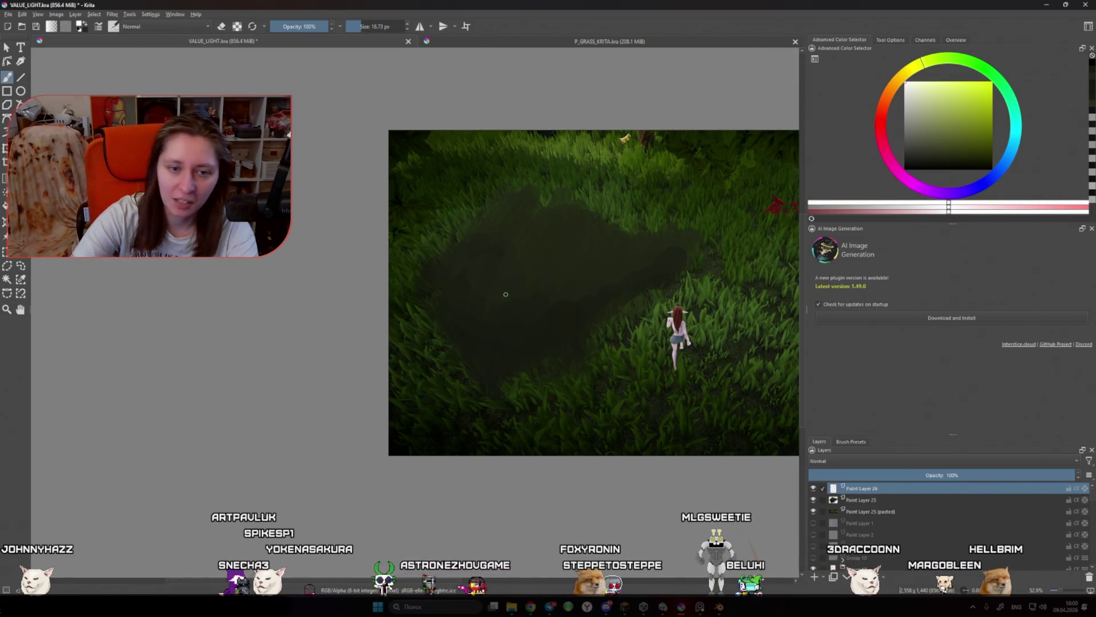
drag(502, 294, 522, 316)
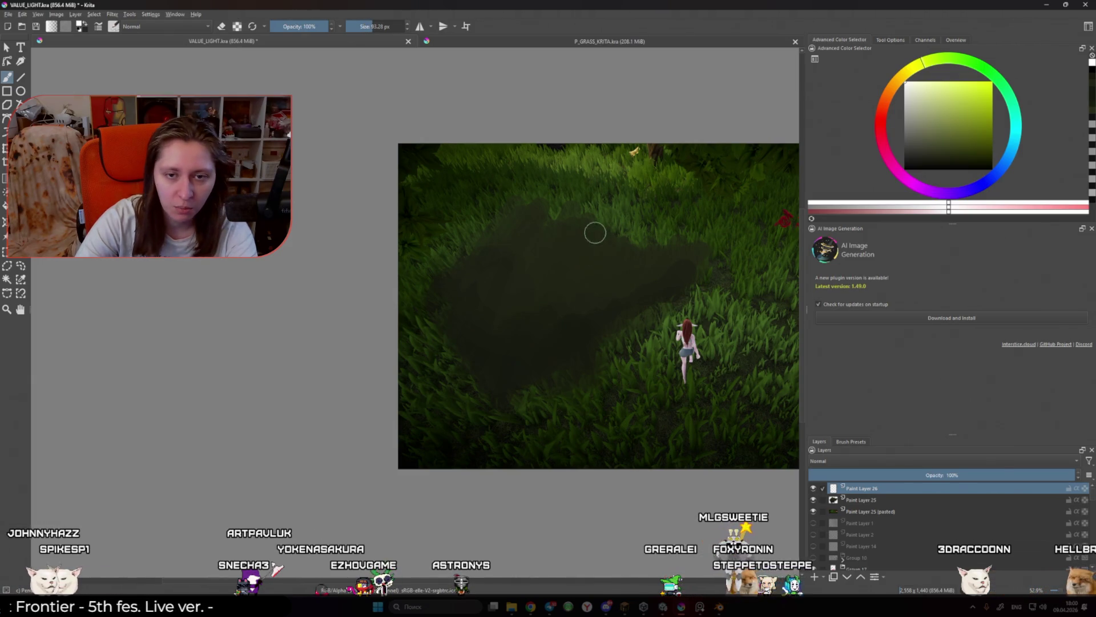
drag(580, 231, 599, 277)
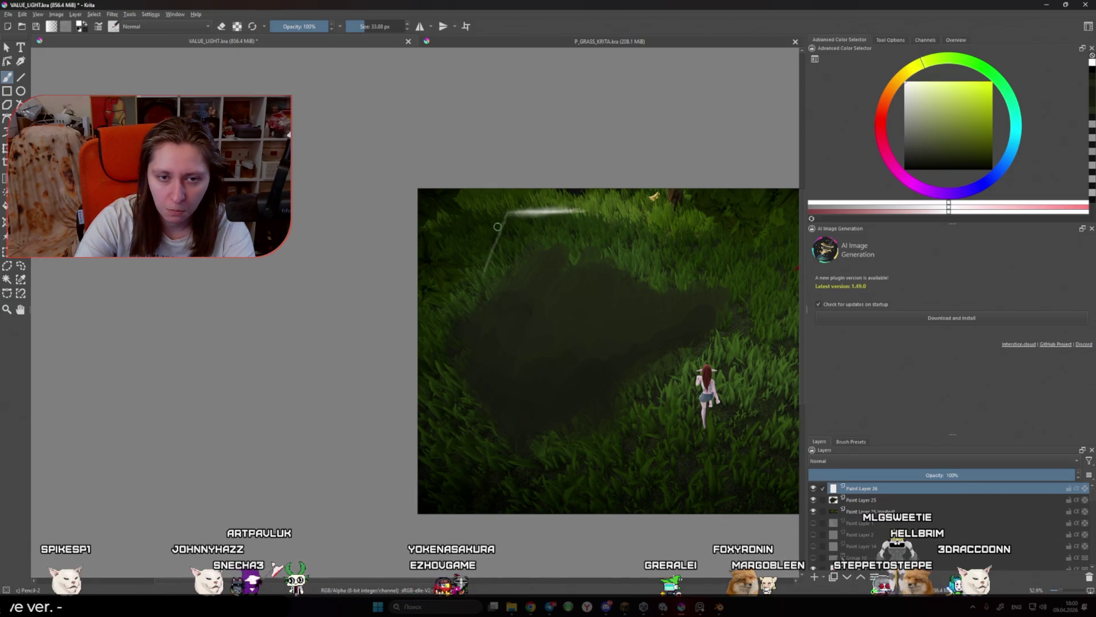
Step: Erase the long white stroke and sketch a white box outline over the dark grass patch
key(e)
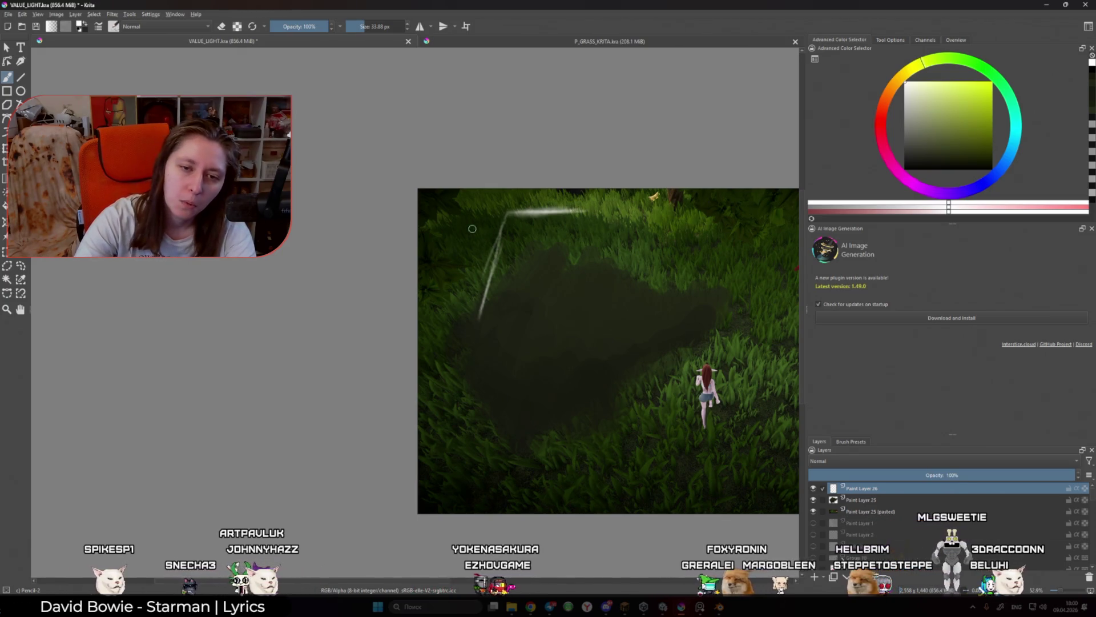
mouse_move(645, 208)
mouse_down()
mouse_move(536, 217)
mouse_move(494, 251)
mouse_move(469, 294)
mouse_up()
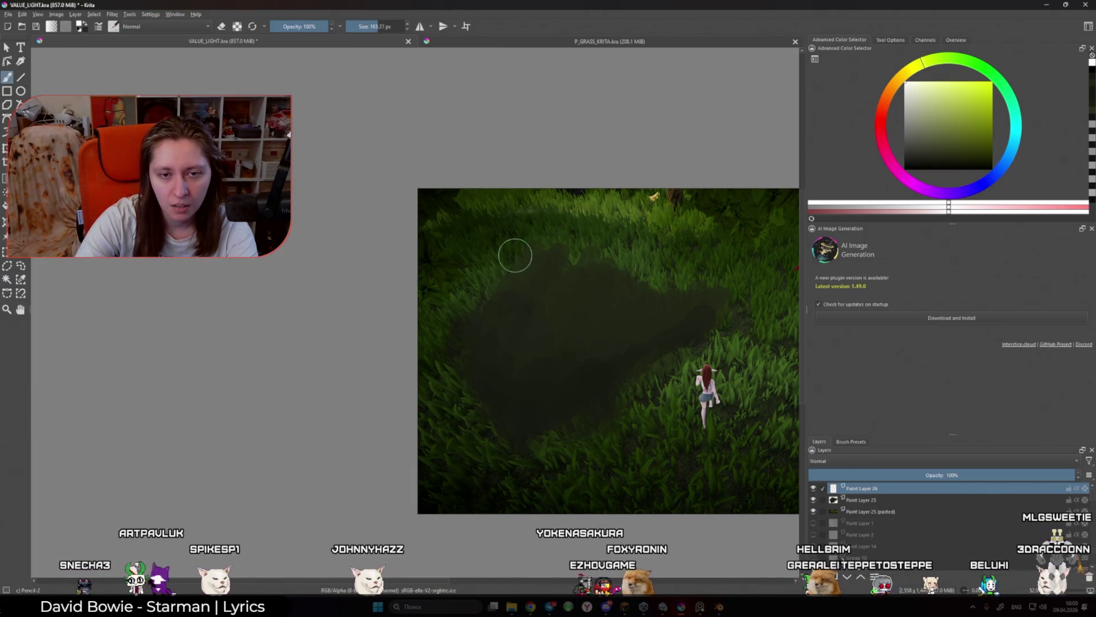
key(e)
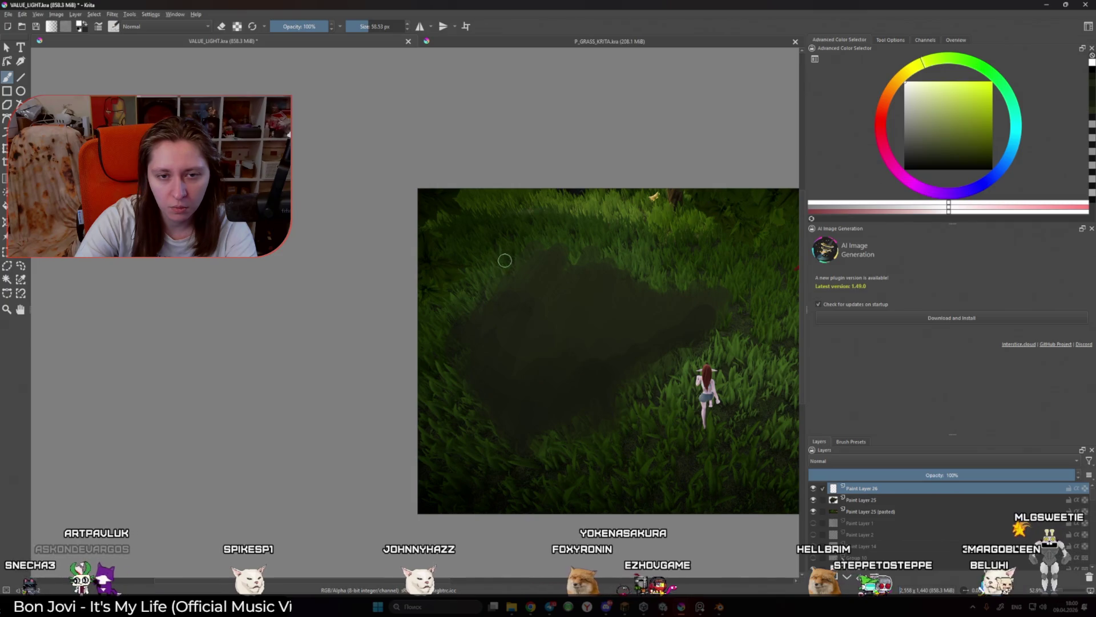
mouse_move(481, 311)
mouse_down()
mouse_move(509, 247)
mouse_move(612, 232)
mouse_up()
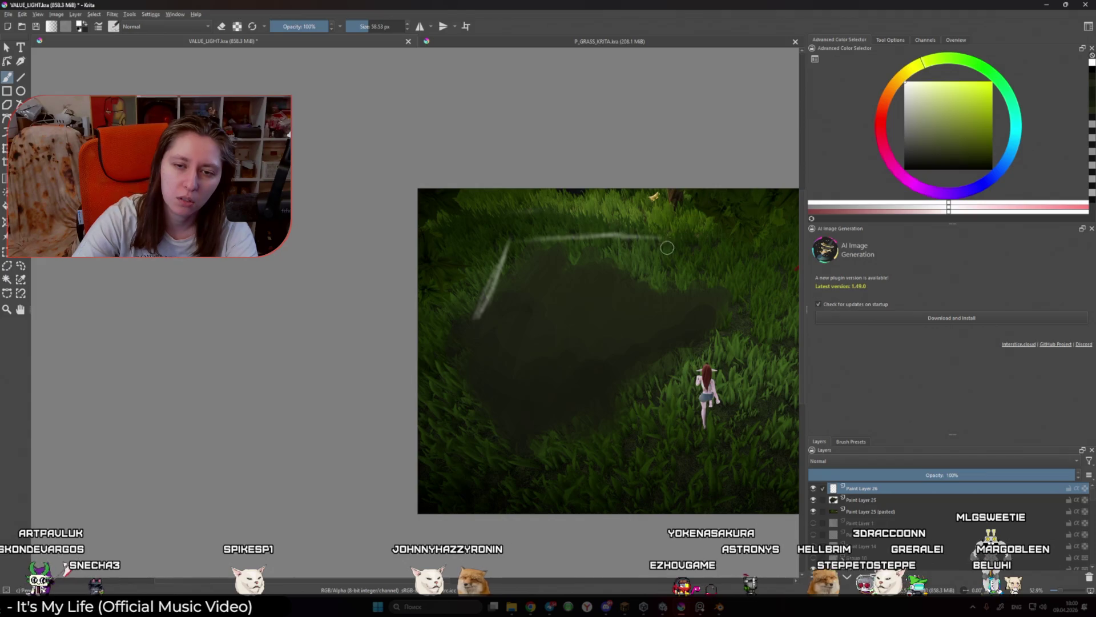
drag(653, 304, 665, 251)
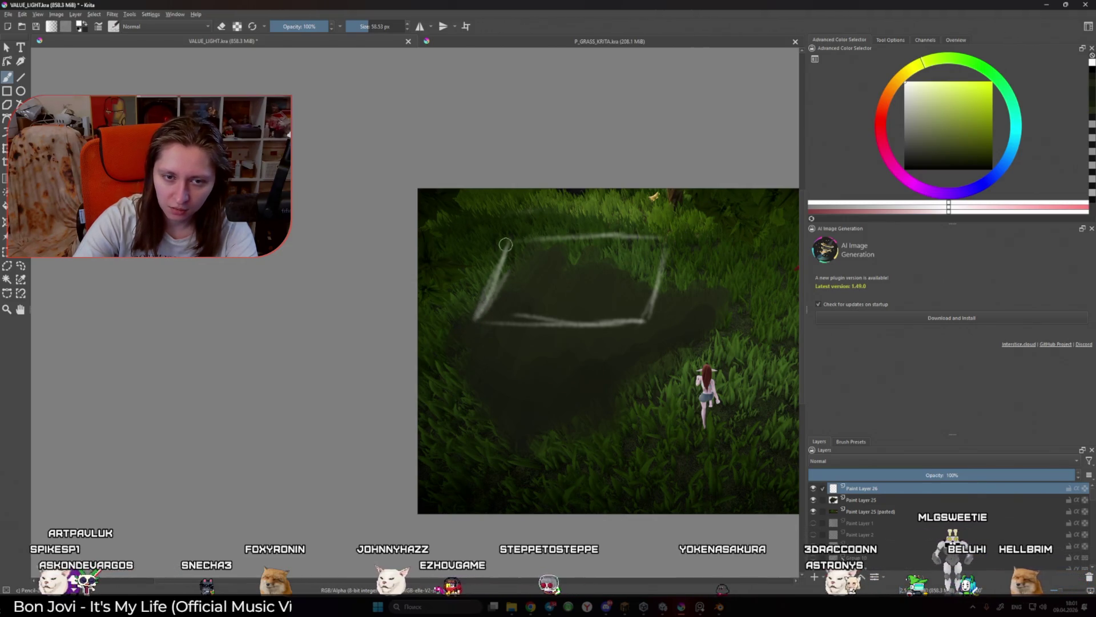
mouse_move(510, 268)
mouse_down()
mouse_move(634, 267)
mouse_move(648, 325)
mouse_up()
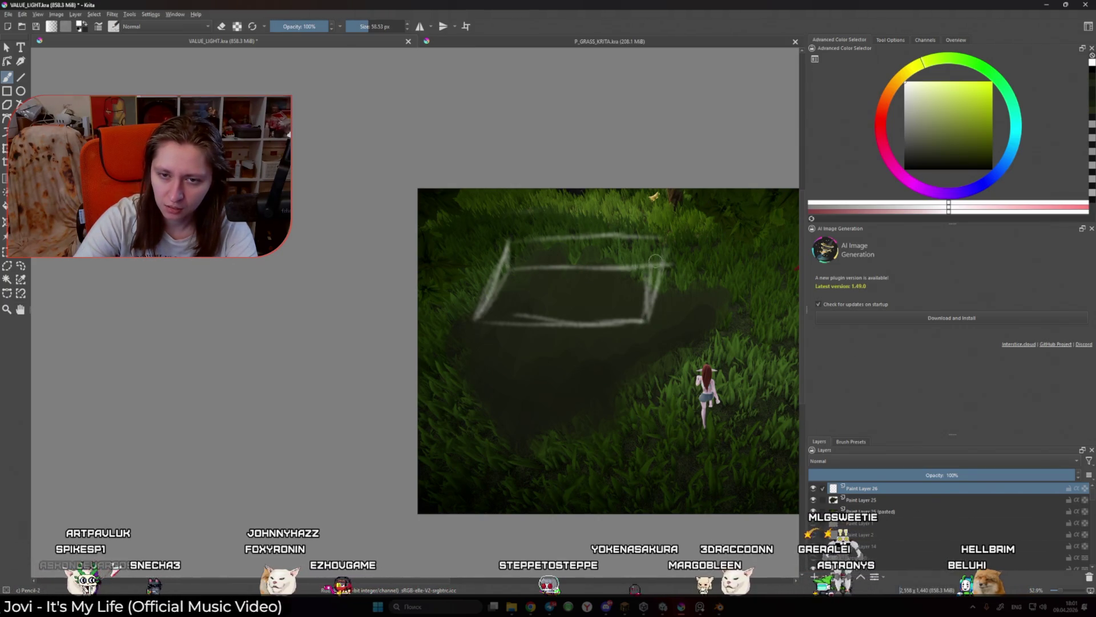
Step: Switch to the eraser and zoom out to view the whole sketch
key(e)
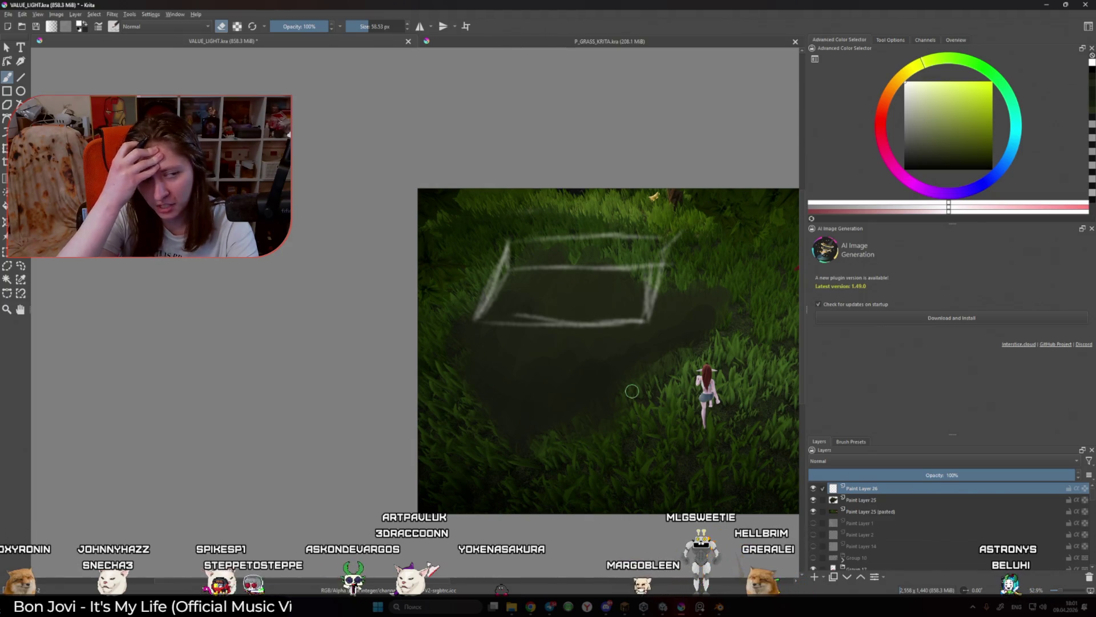
scroll(646, 388, down, 1)
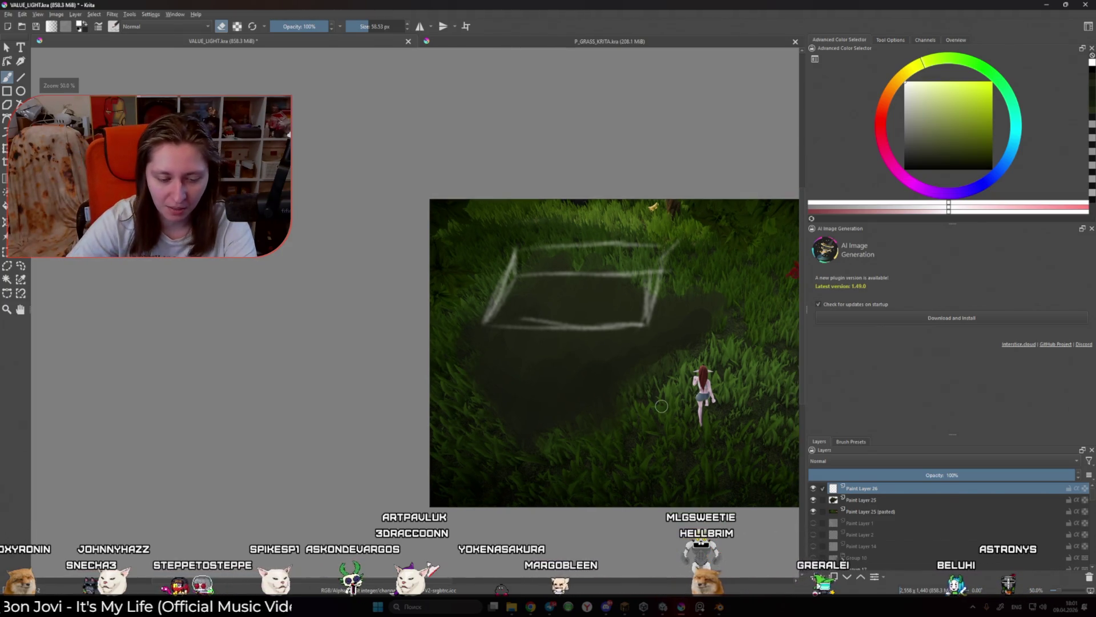
scroll(661, 406, down, 2)
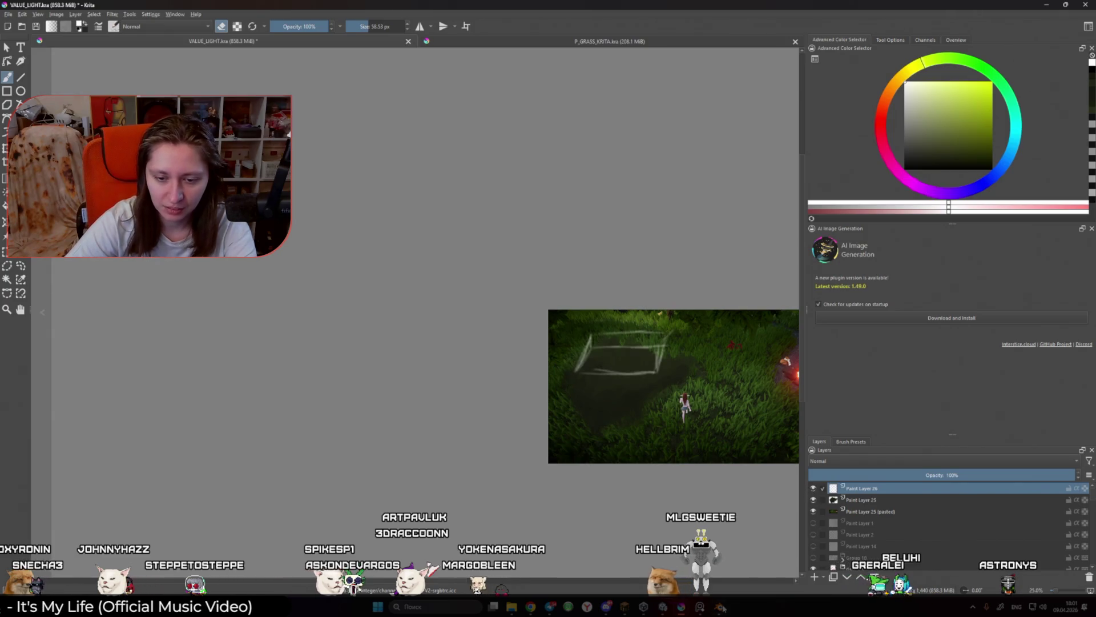
click(720, 608)
Step: In right orthographic view, move the default cube up along Z to 1 m
key(KP_3)
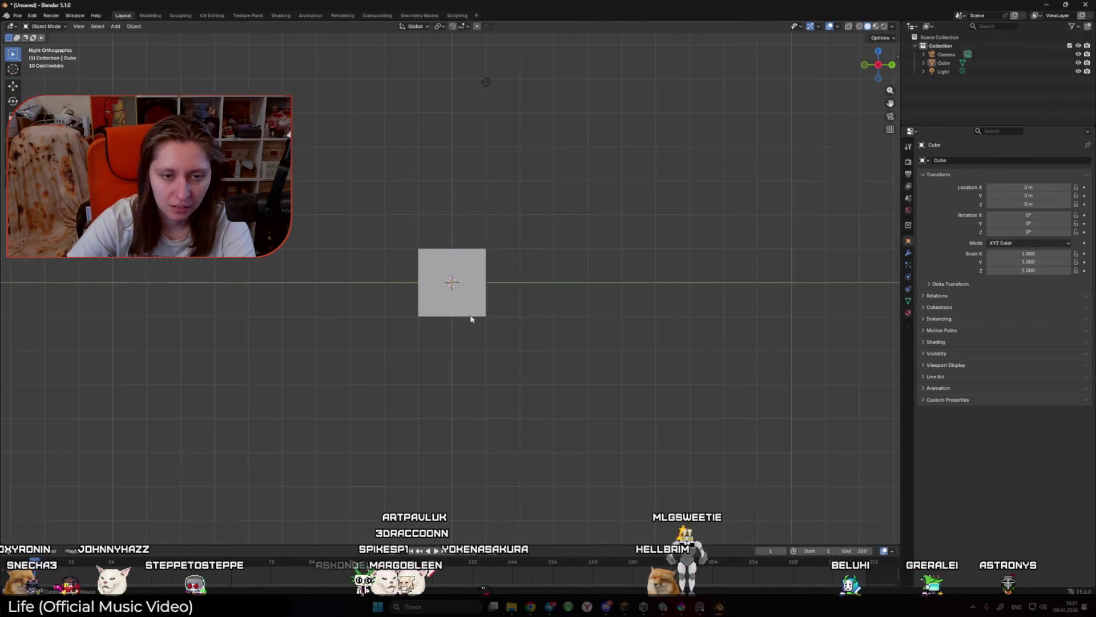
click(452, 286)
key(g)
key(z)
click(550, 350)
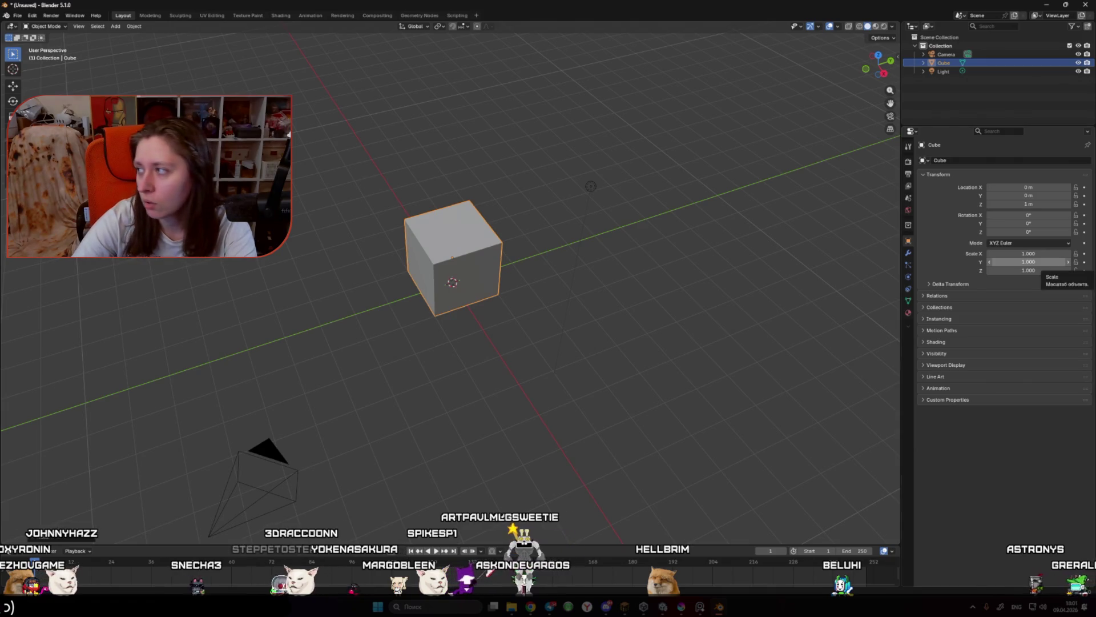
key(alt+shift)
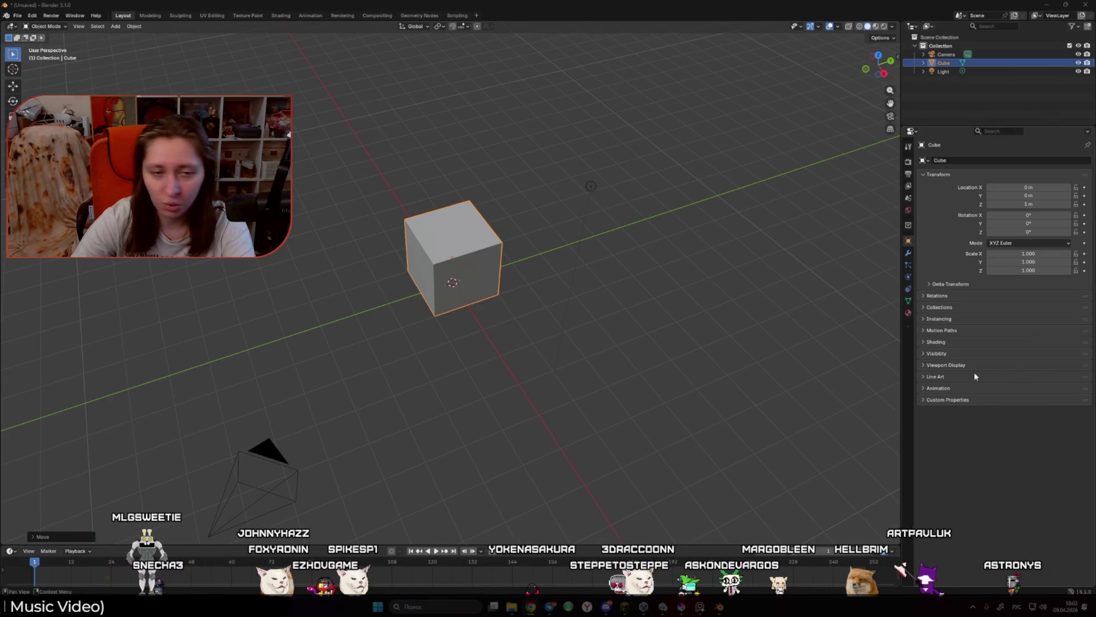
Step: Delete the camera and light, leaving only the cube selected
drag(522, 301, 499, 276)
scroll(499, 276, down, 3)
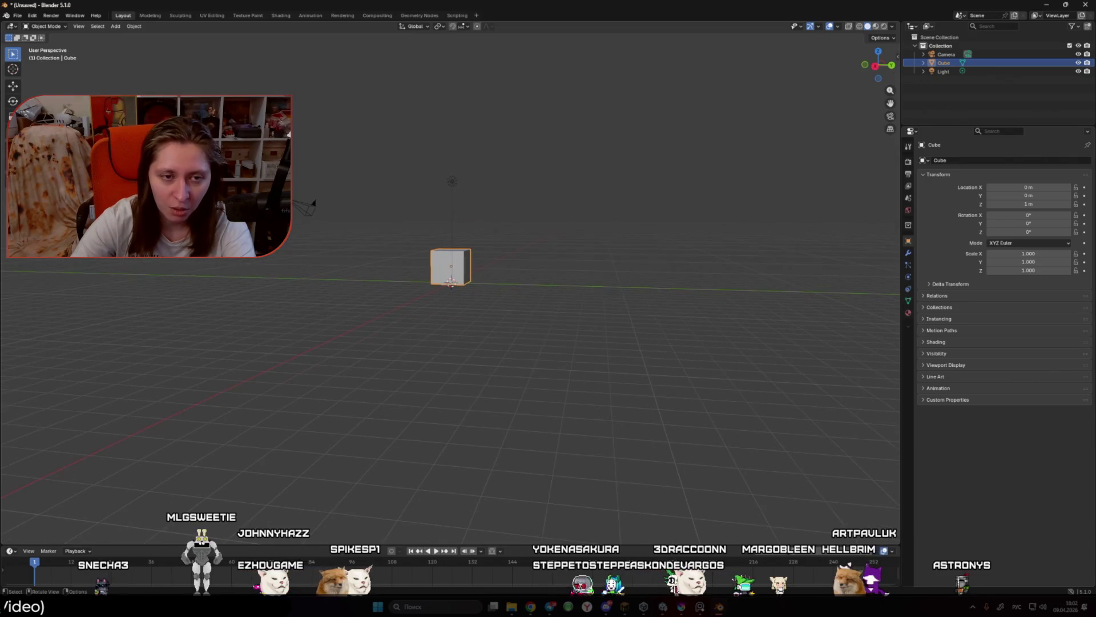
drag(293, 129, 490, 230)
key(Delete)
scroll(465, 252, up, 3)
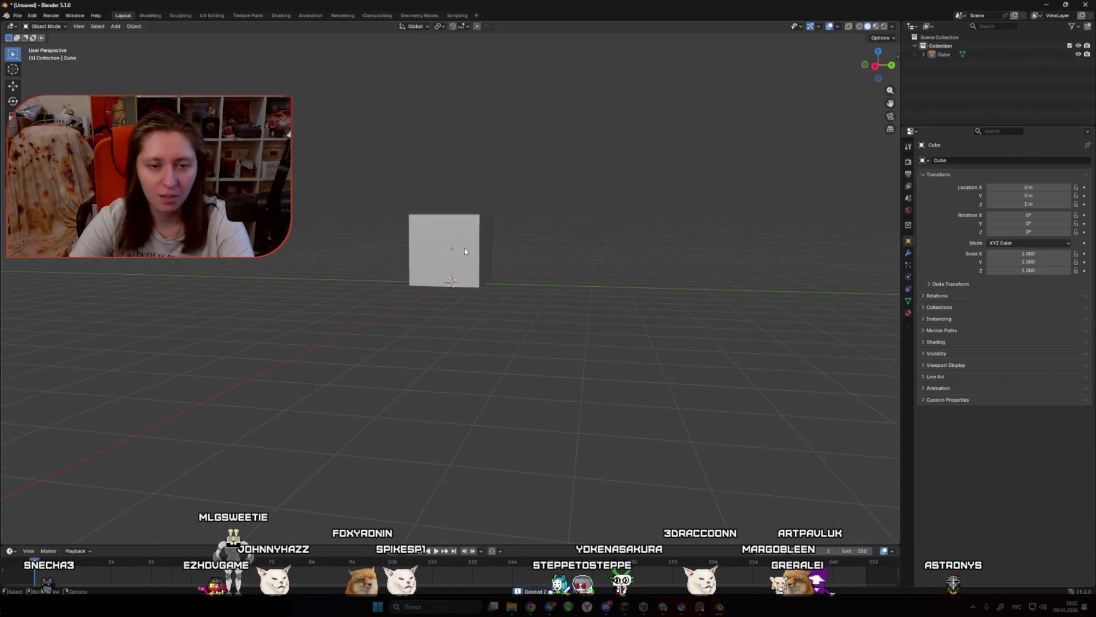
click(465, 251)
Step: In Edit Mode, merge the cube's top into a ridge to form a wedge
key(Tab)
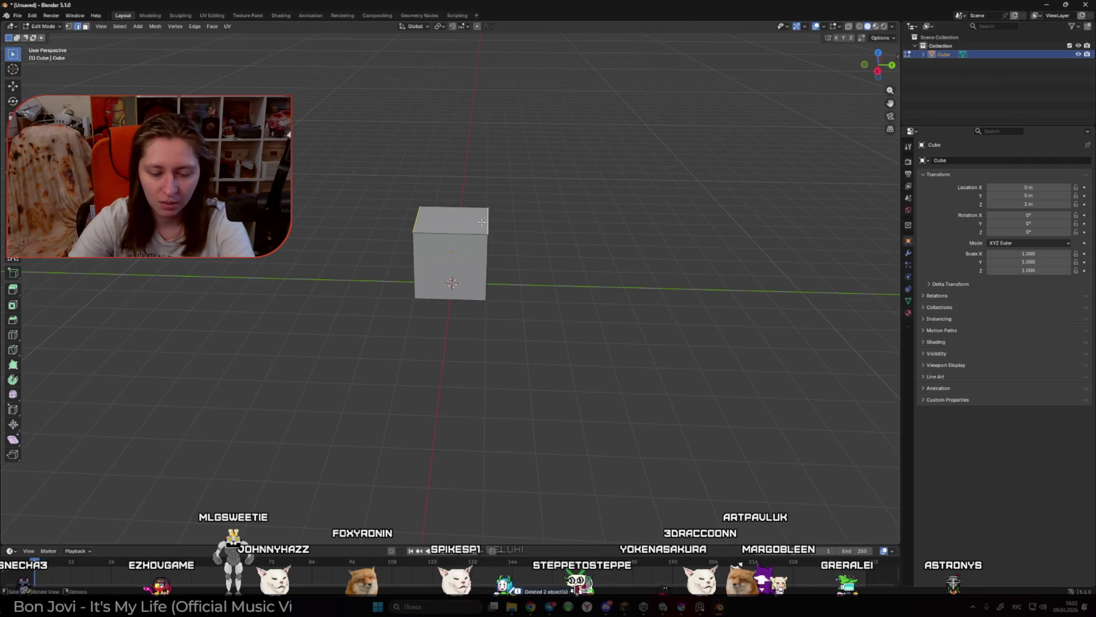
key(m)
click(653, 282)
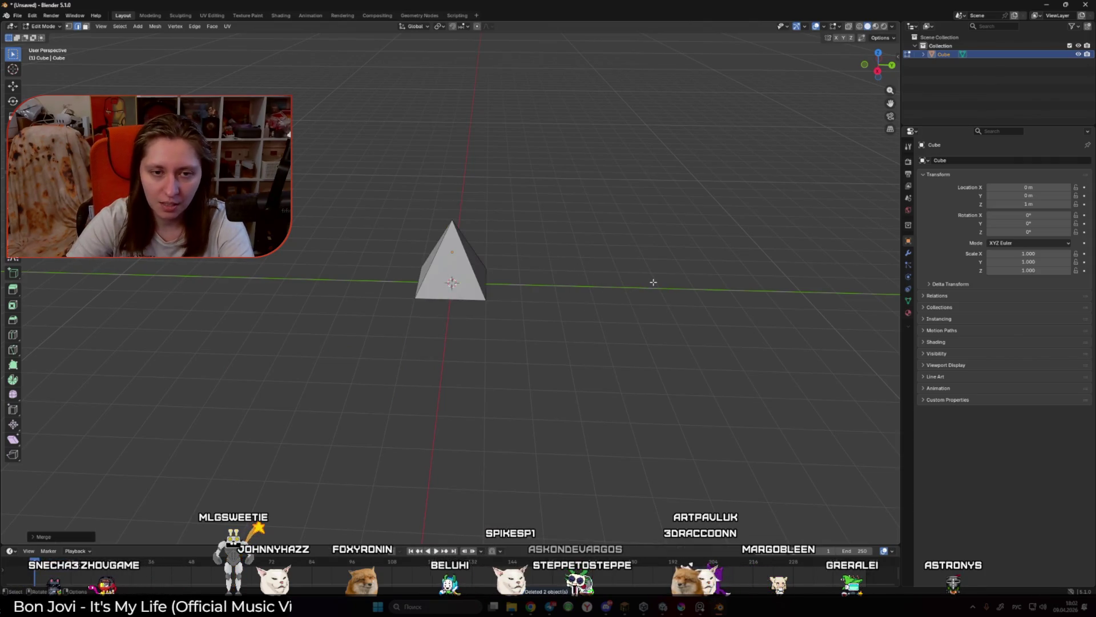
key(ctrl+z)
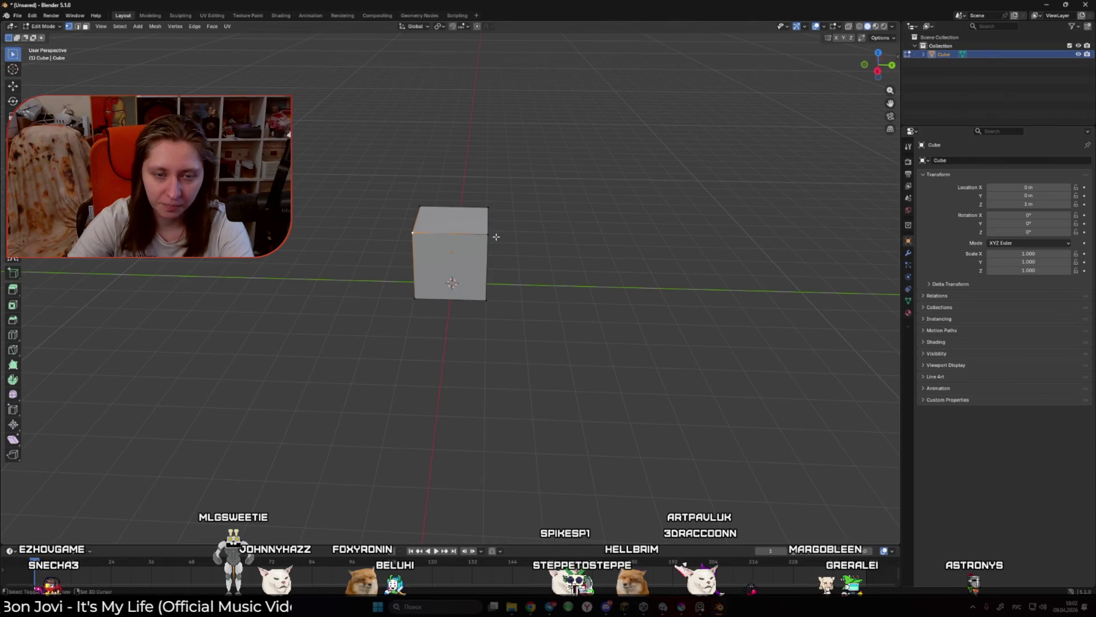
key(m)
click(497, 237)
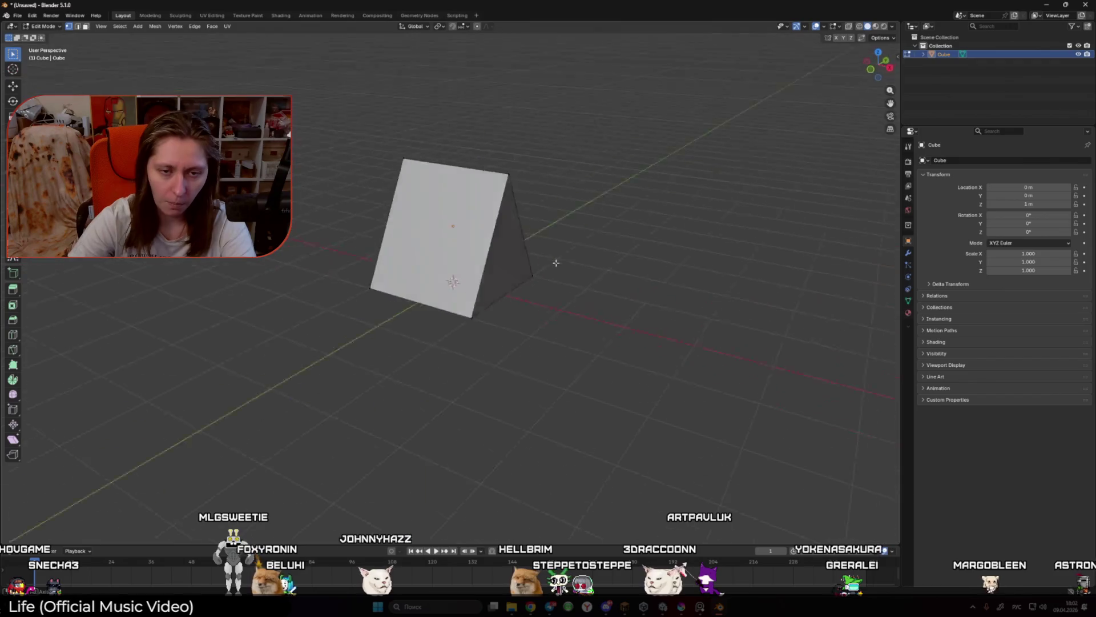
mouse_move(557, 263)
mouse_down()
mouse_move(513, 261)
mouse_move(616, 269)
mouse_move(562, 268)
mouse_up()
Step: Inset the front triangle and delete faces, leaving two open slanted A-frame sheets
key(a)
mouse_move(495, 260)
mouse_down()
mouse_move(531, 247)
mouse_move(447, 241)
mouse_move(453, 226)
mouse_move(569, 247)
mouse_move(424, 272)
mouse_up()
right_click(522, 293)
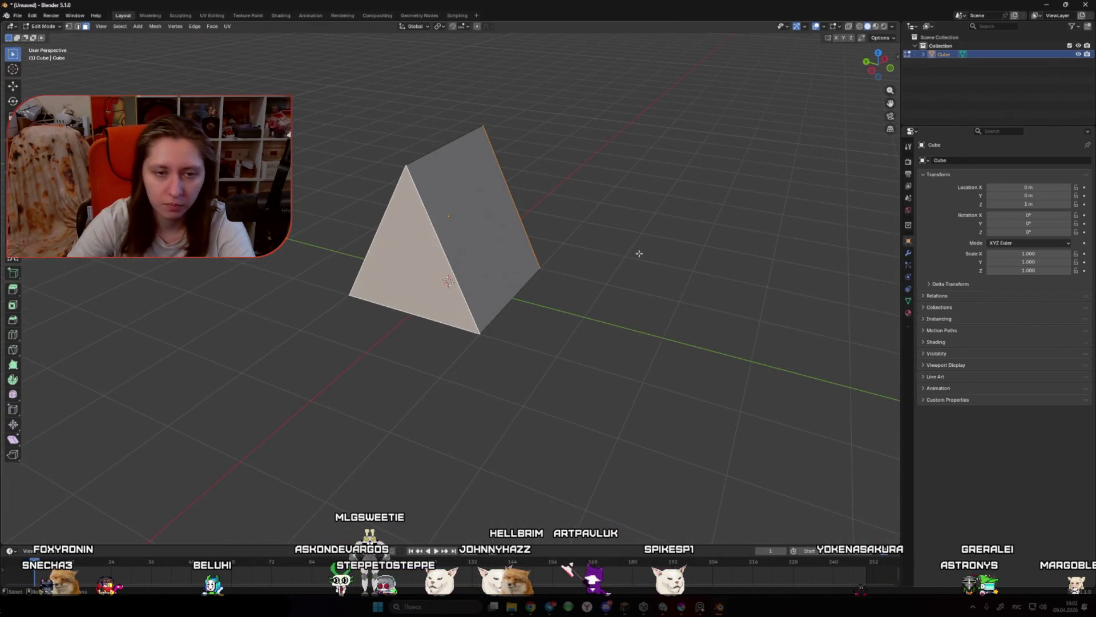
mouse_move(636, 249)
mouse_down()
mouse_move(567, 248)
mouse_move(686, 272)
mouse_move(733, 264)
mouse_up()
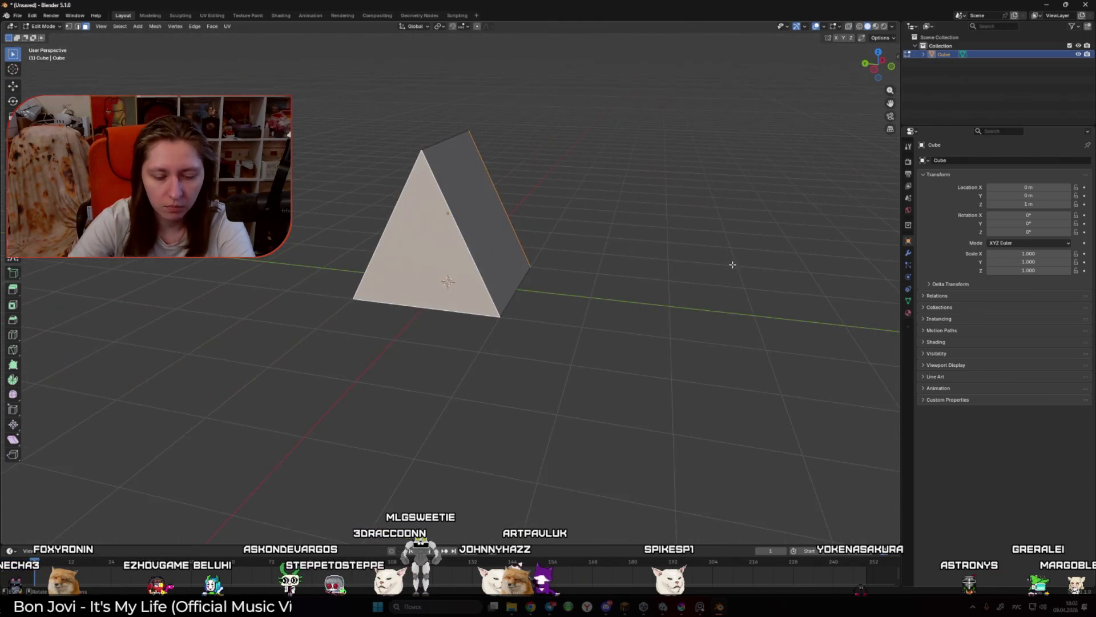
key(i)
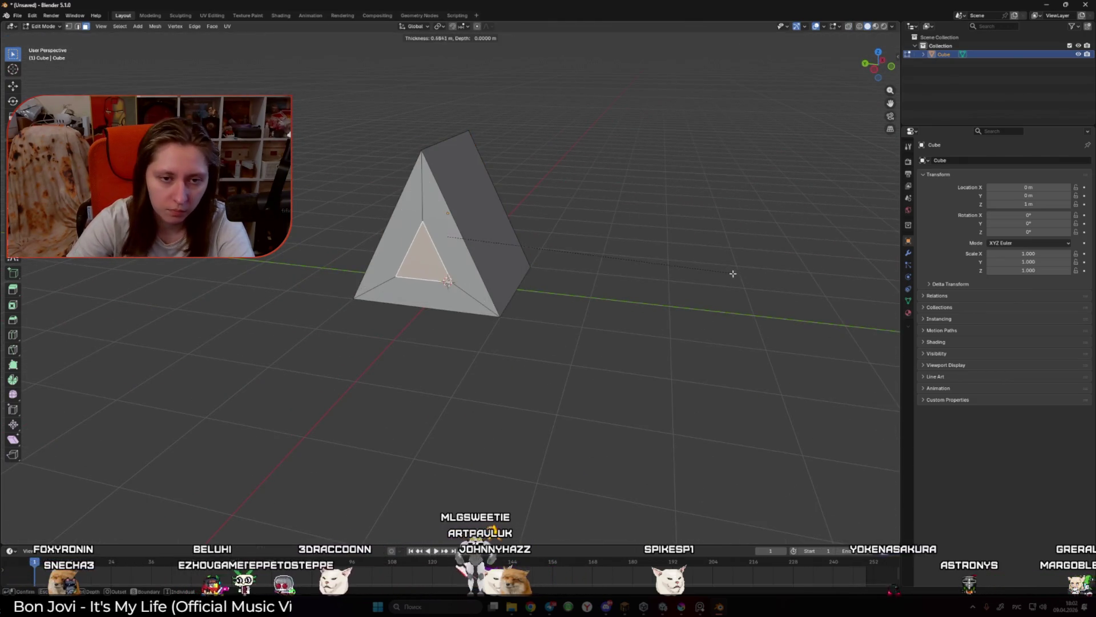
mouse_move(737, 277)
mouse_down()
mouse_move(567, 252)
mouse_move(563, 220)
mouse_move(514, 245)
mouse_move(590, 276)
mouse_move(482, 293)
mouse_move(477, 252)
mouse_up()
shift+click(477, 252)
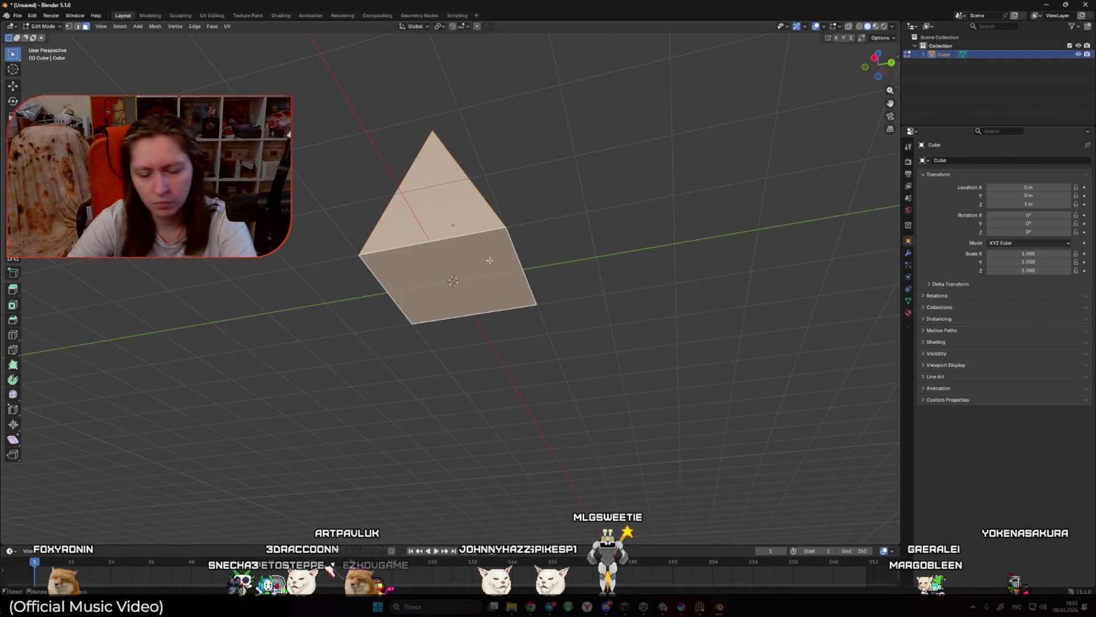
key(x)
click(491, 292)
drag(491, 292, 505, 296)
key(Tab)
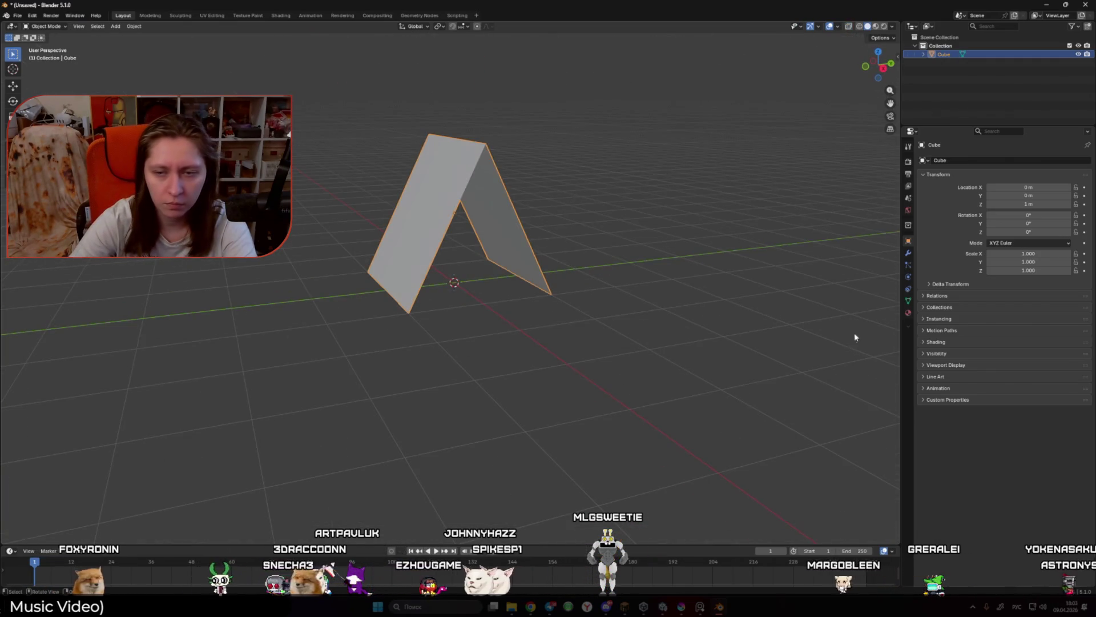
click(908, 253)
Step: Add a Solidify modifier with 0.19 m thickness and adjust its offset between -1 and 1
click(962, 161)
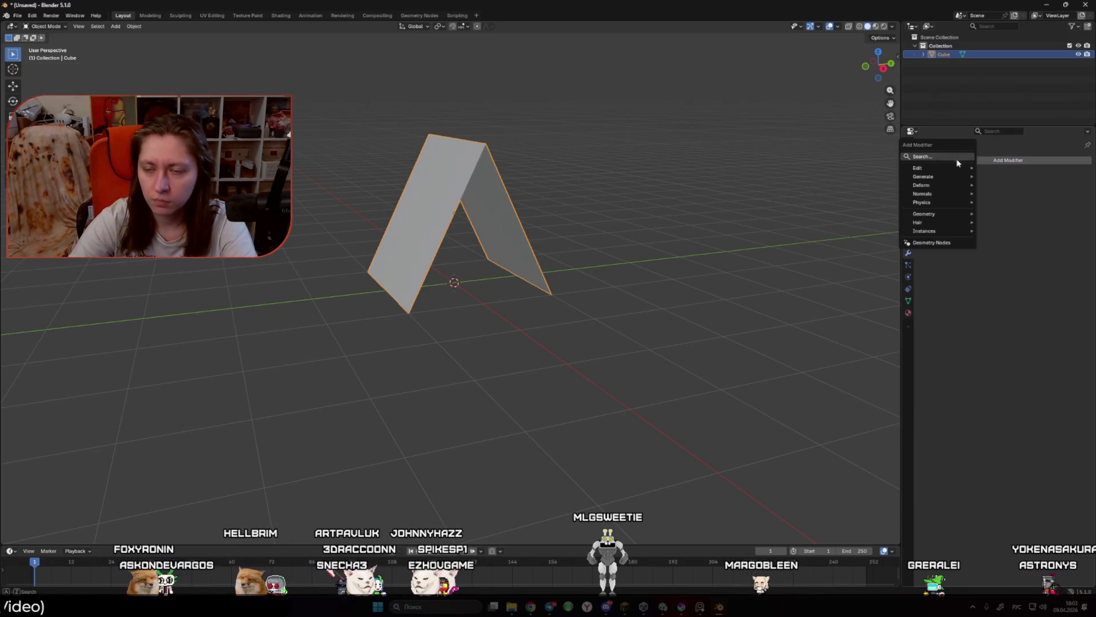
click(942, 158)
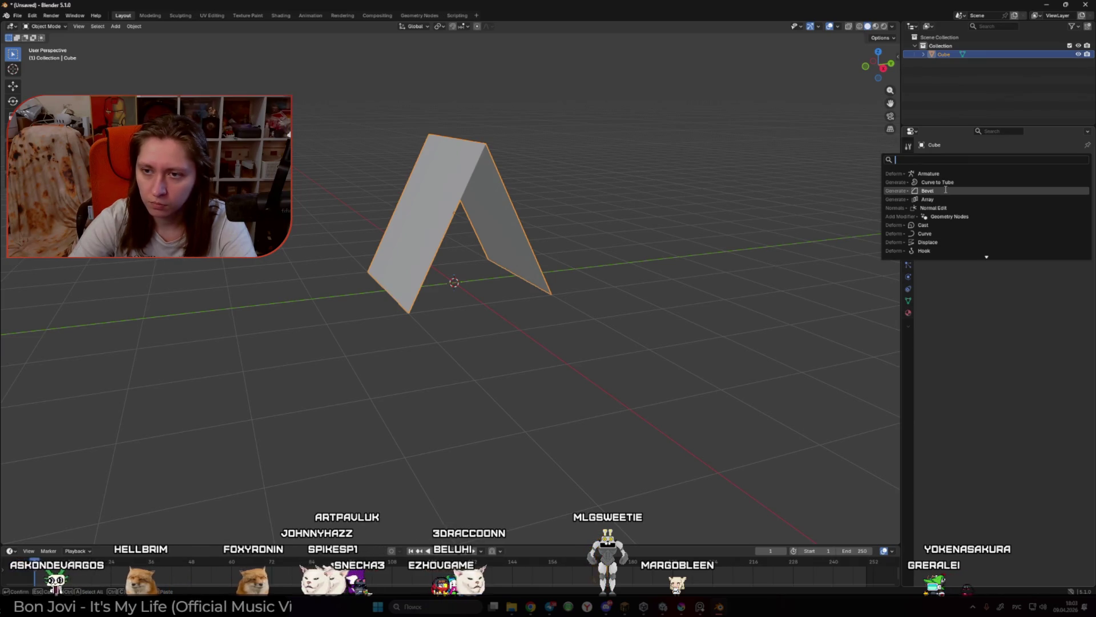
click(946, 163)
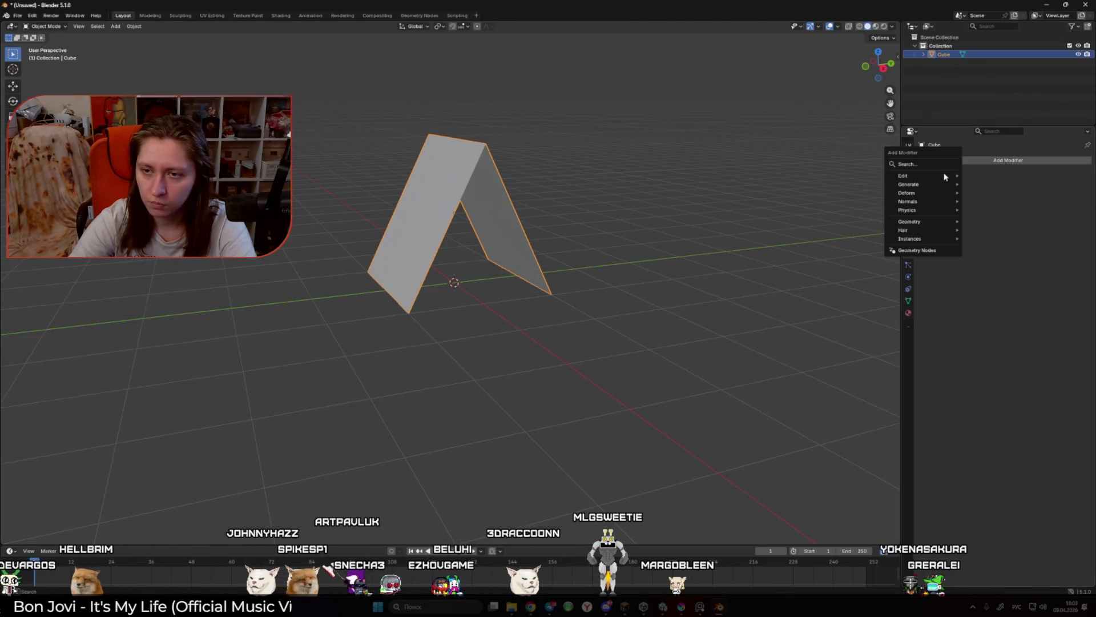
mouse_move(927, 186)
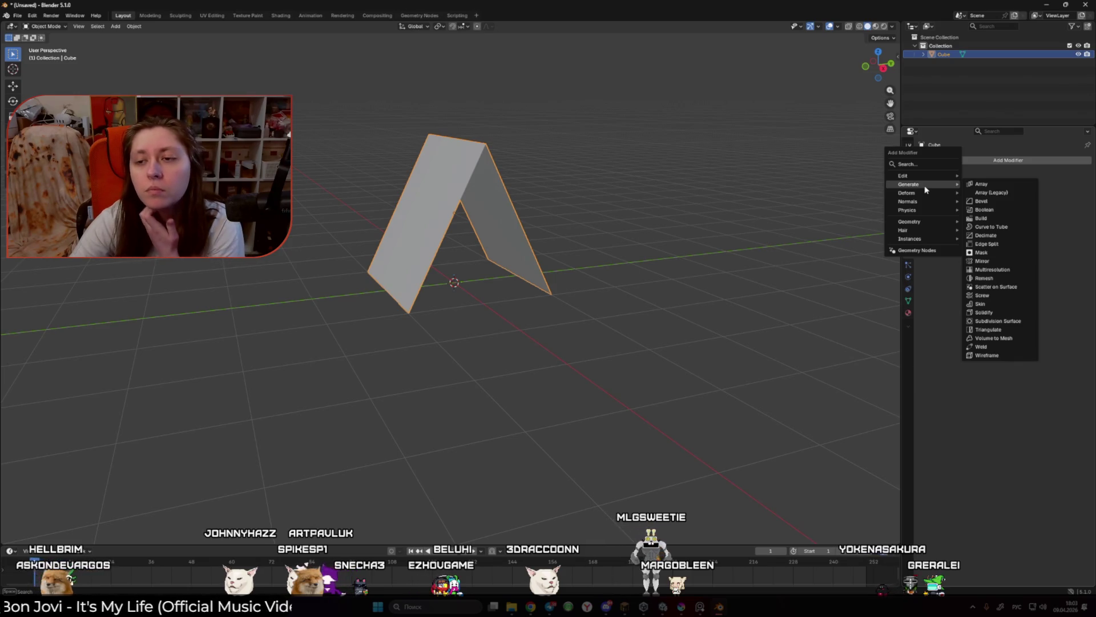
click(991, 313)
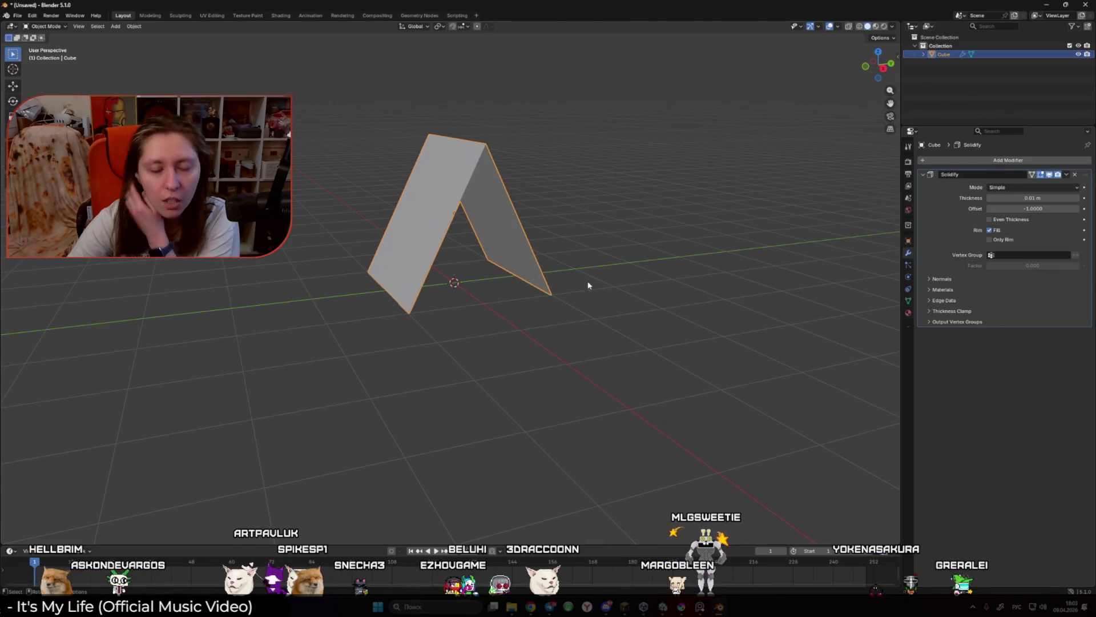
drag(611, 272, 623, 267)
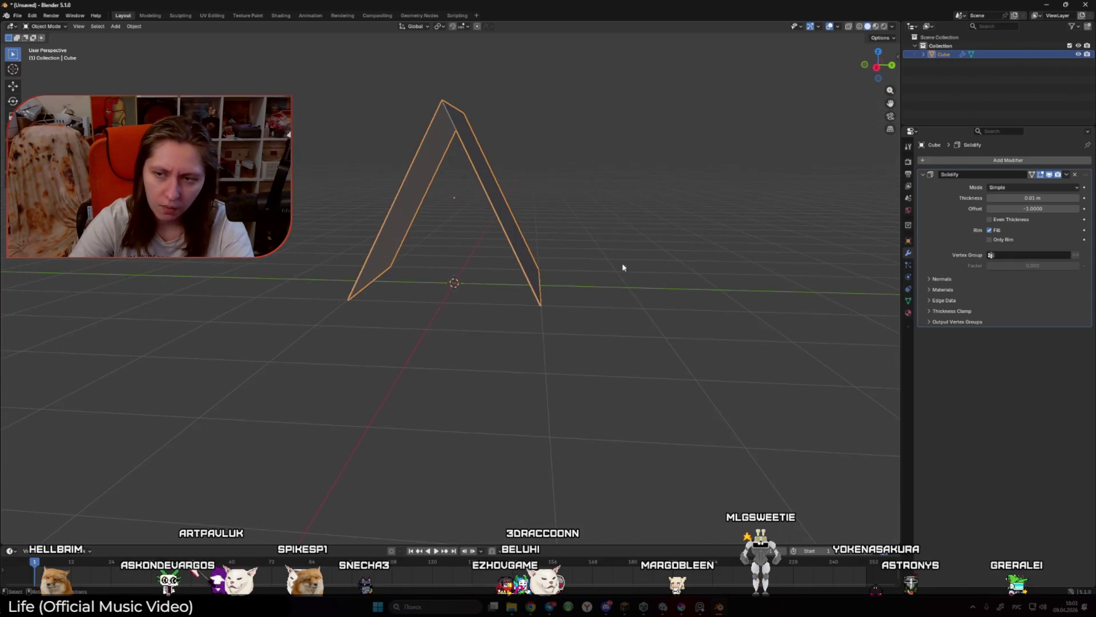
mouse_move(1022, 209)
mouse_down()
mouse_move(1033, 198)
mouse_move(1015, 201)
mouse_move(1030, 208)
mouse_up()
drag(588, 248, 626, 250)
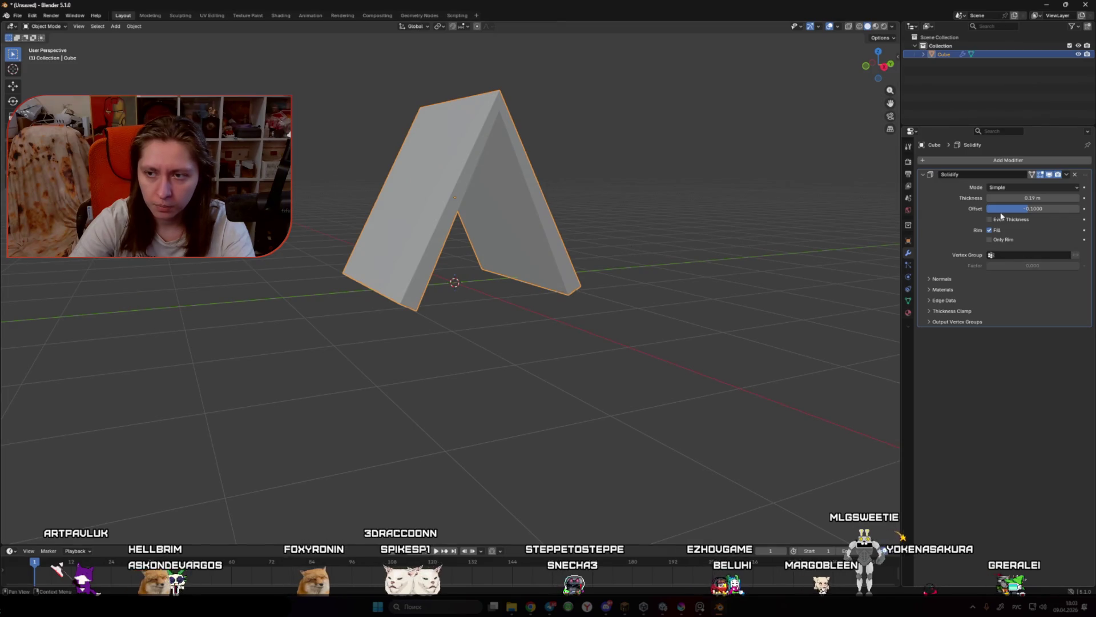
mouse_move(1001, 209)
mouse_down()
mouse_move(1045, 209)
mouse_move(1005, 208)
mouse_up()
key(Tab)
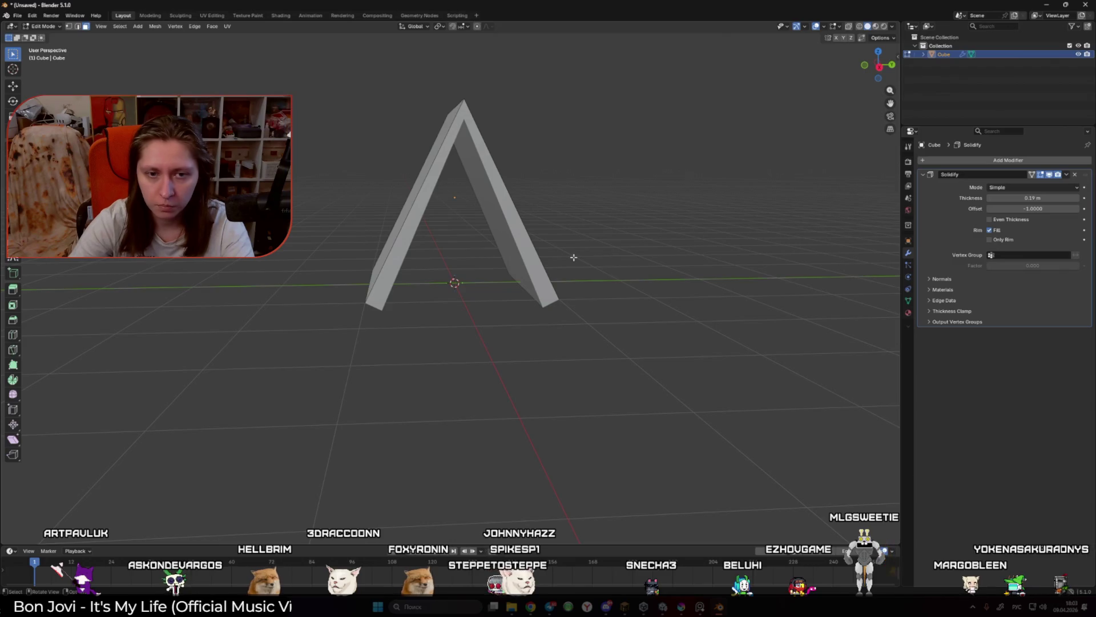
Step: Check the arch from front and right views with X-ray on, box-selecting the left leg
drag(573, 257, 592, 252)
key(Tab)
key(KP_3)
key(KP_1)
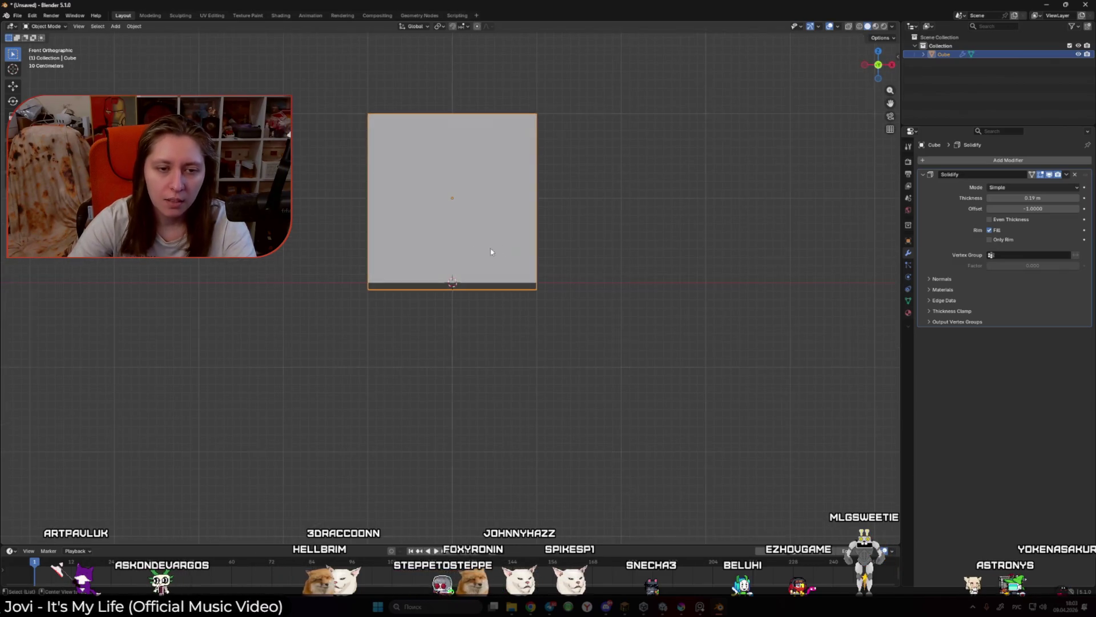
key(Tab)
key(KP_3)
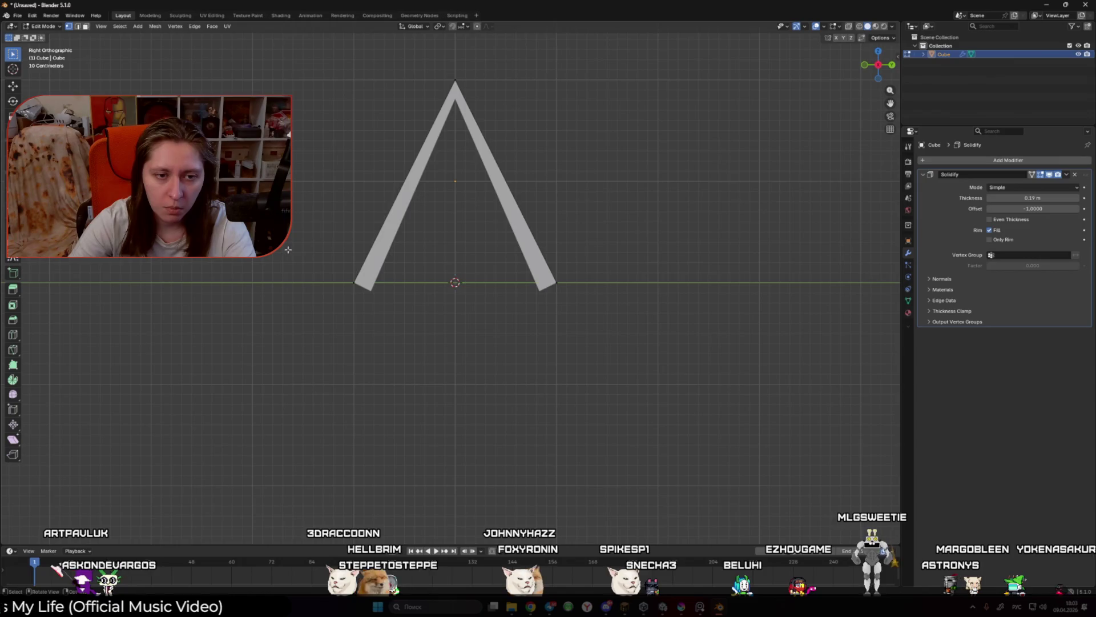
key(alt+z)
key(b)
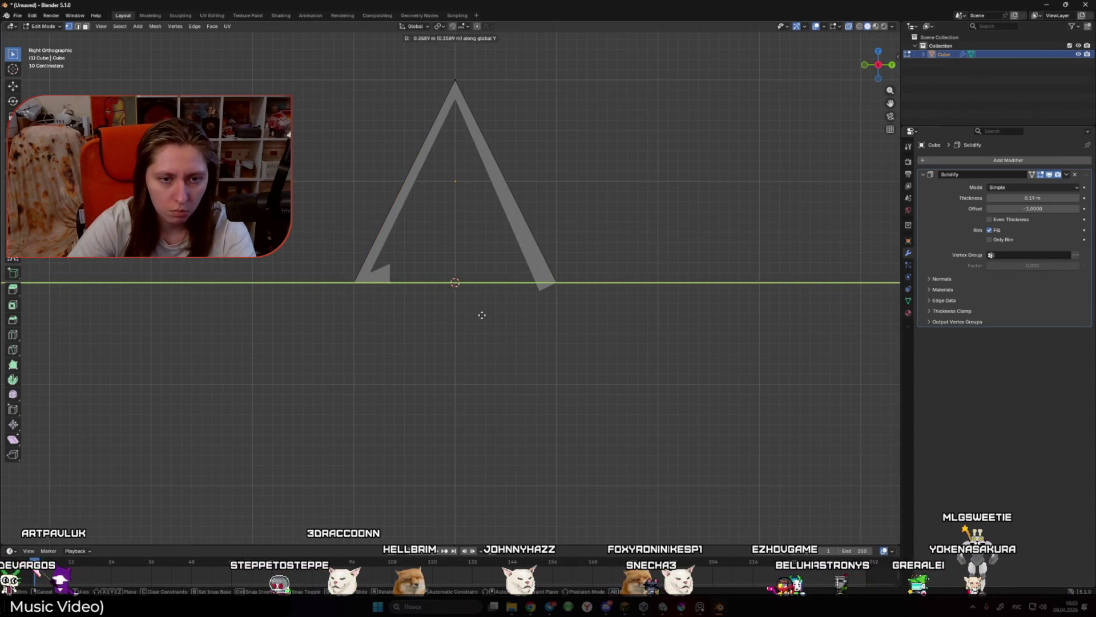
Step: Undo the stray edge slide at the left foot and return to Edit Mode
click(502, 317)
key(Tab)
mouse_move(496, 316)
mouse_down()
mouse_move(521, 350)
mouse_move(580, 350)
mouse_move(507, 339)
mouse_move(492, 320)
mouse_move(524, 308)
mouse_move(496, 325)
mouse_up()
key(Tab)
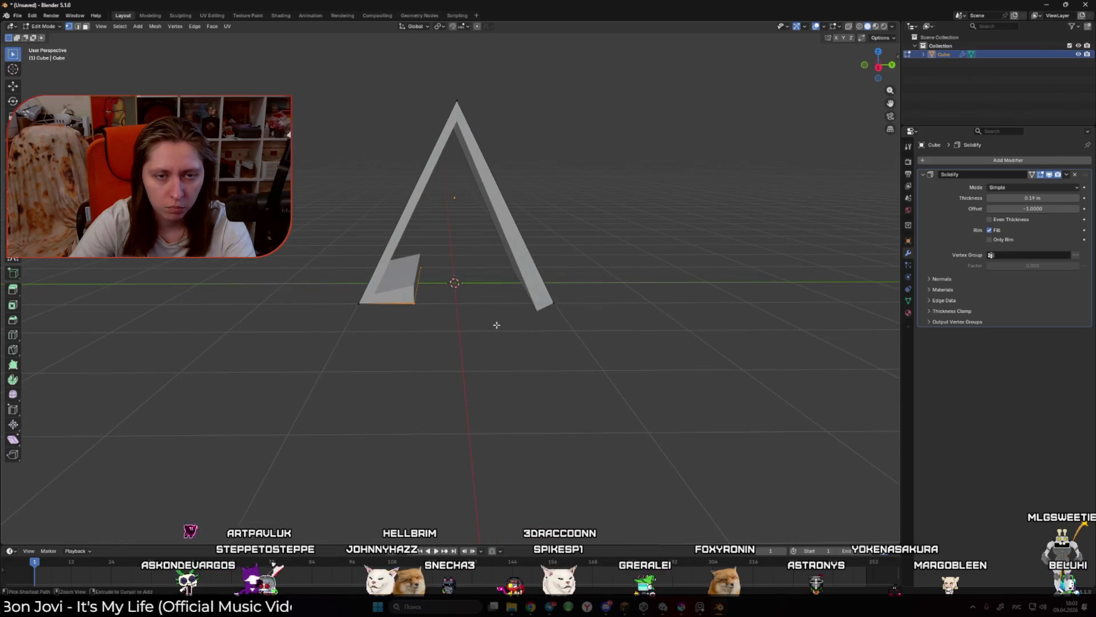
key(ctrl+z)
key(ctrl+z)
key(Tab)
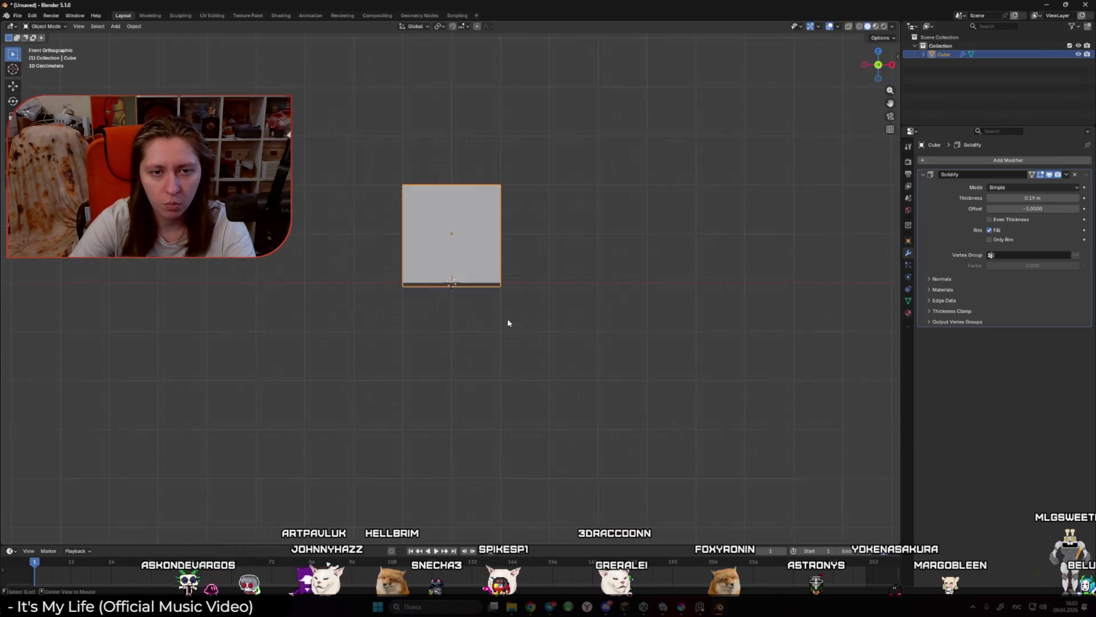
Step: Delete the faces of one leg, leaving a single slanted solidified slab
drag(430, 308, 432, 262)
key(x)
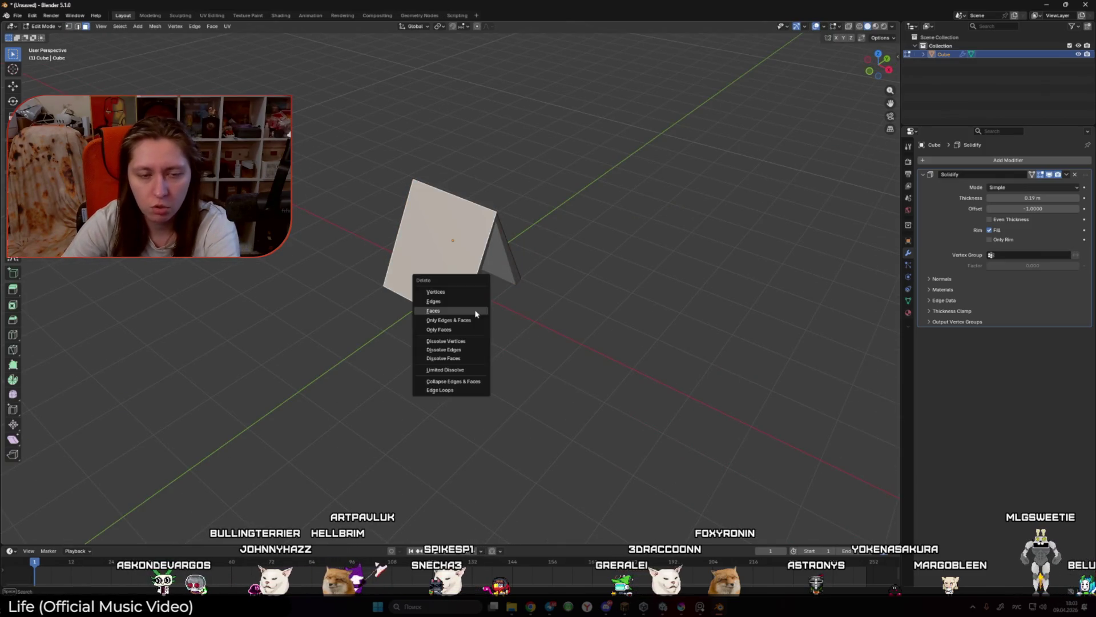
click(477, 310)
key(Tab)
click(986, 162)
Step: Add a Mirror modifier to the panel and set its axis to Y
mouse_move(986, 165)
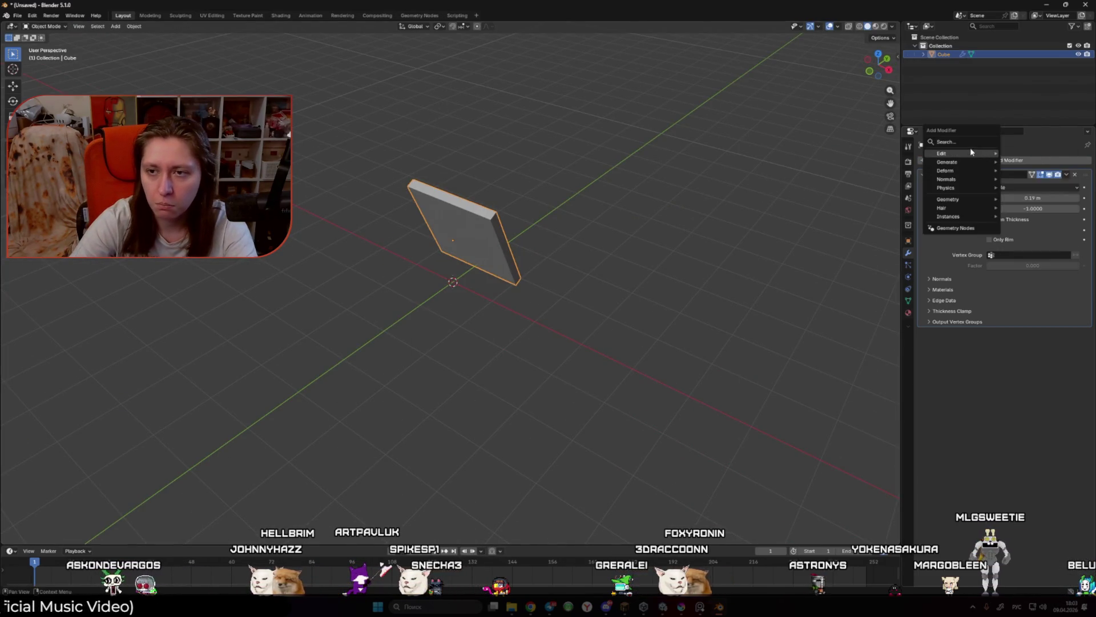
click(964, 143)
text(mirror)
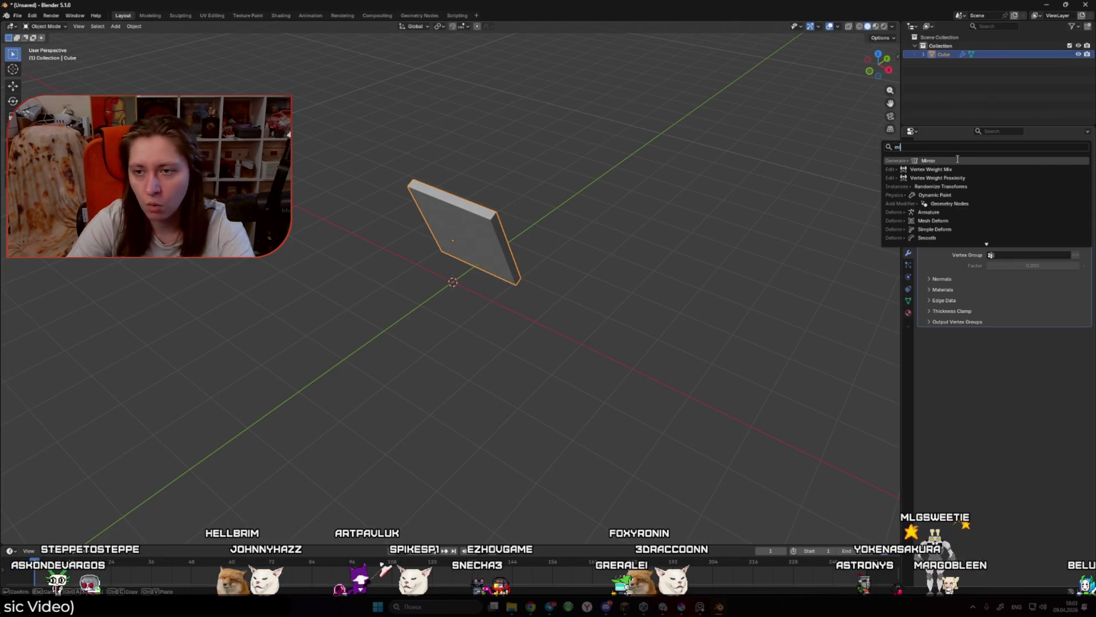
key(Return)
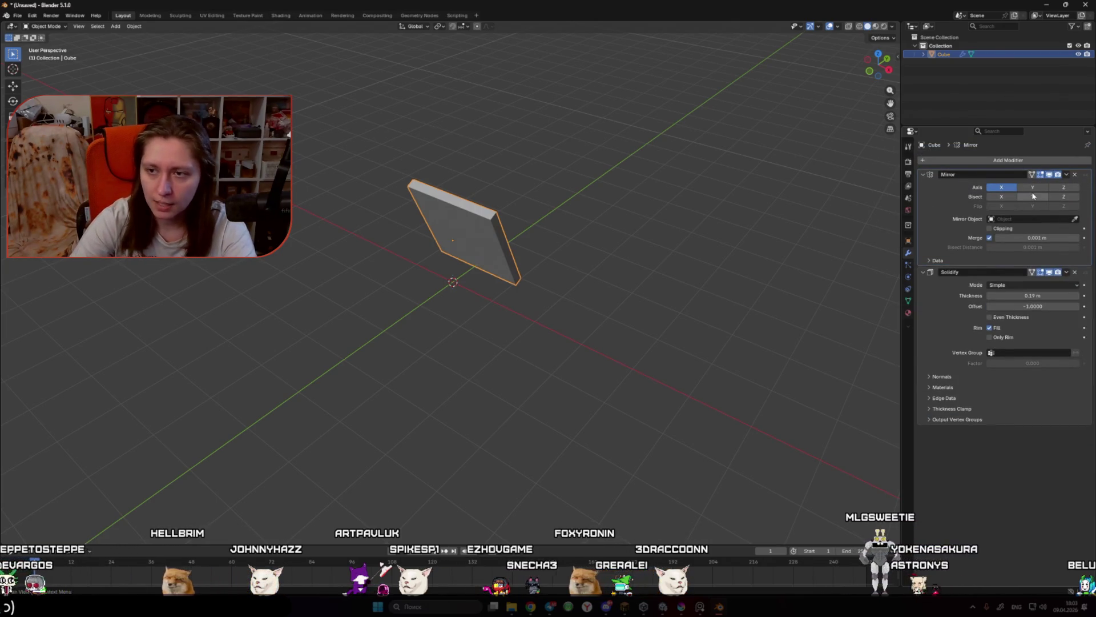
click(1032, 187)
drag(503, 286, 548, 288)
Step: In Edit Mode, extrude the base edge along the Y axis into a floor piece
key(Tab)
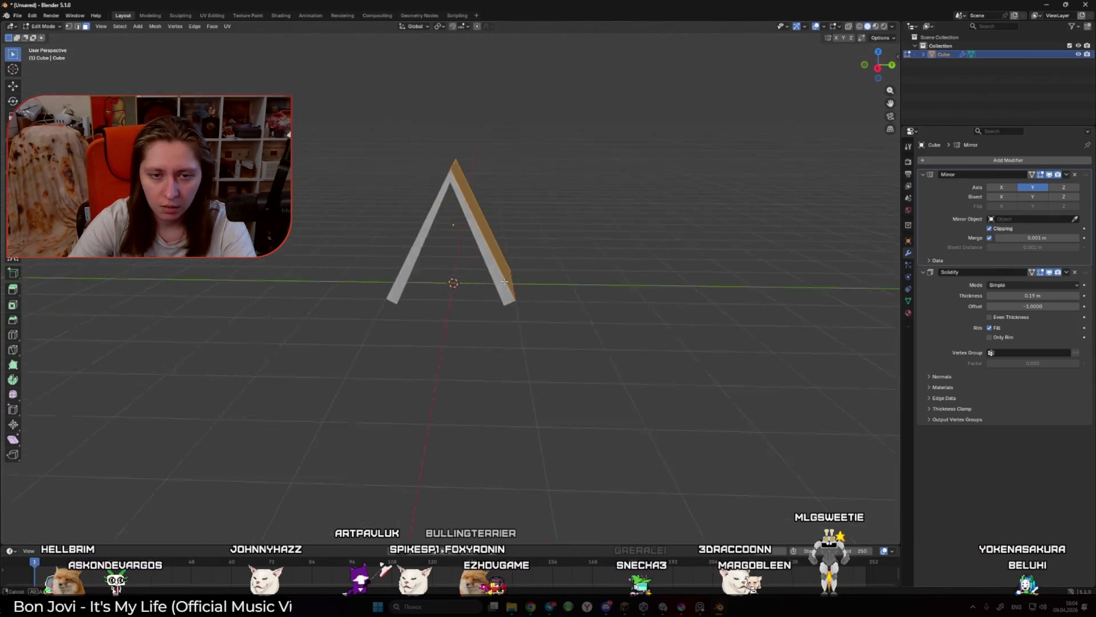
key(KP_1)
key(KP_3)
key(g)
key(g)
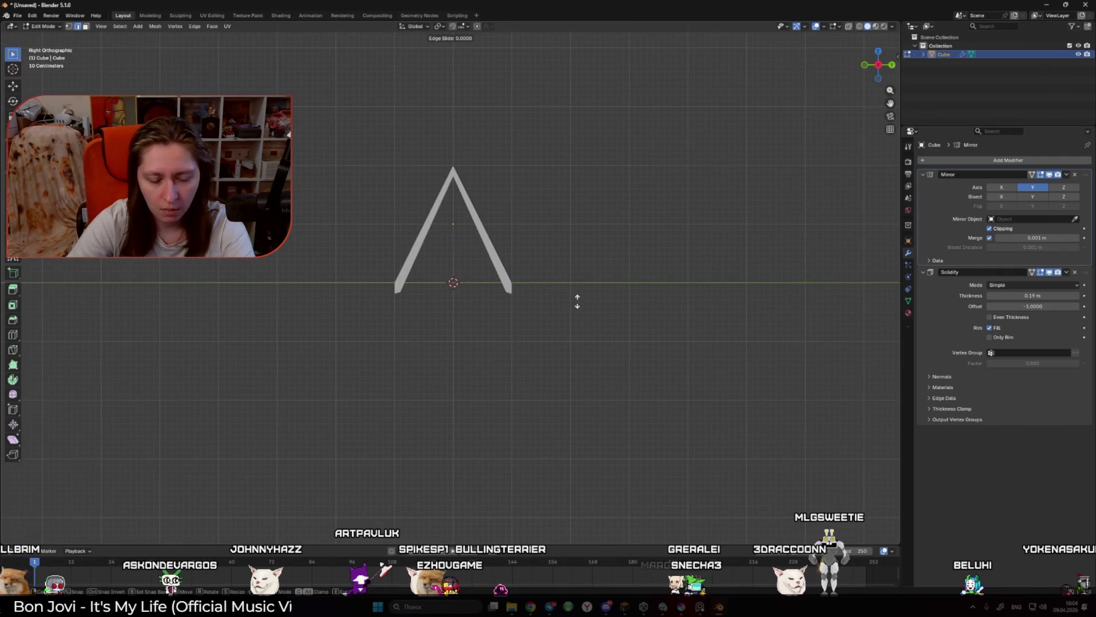
key(Escape)
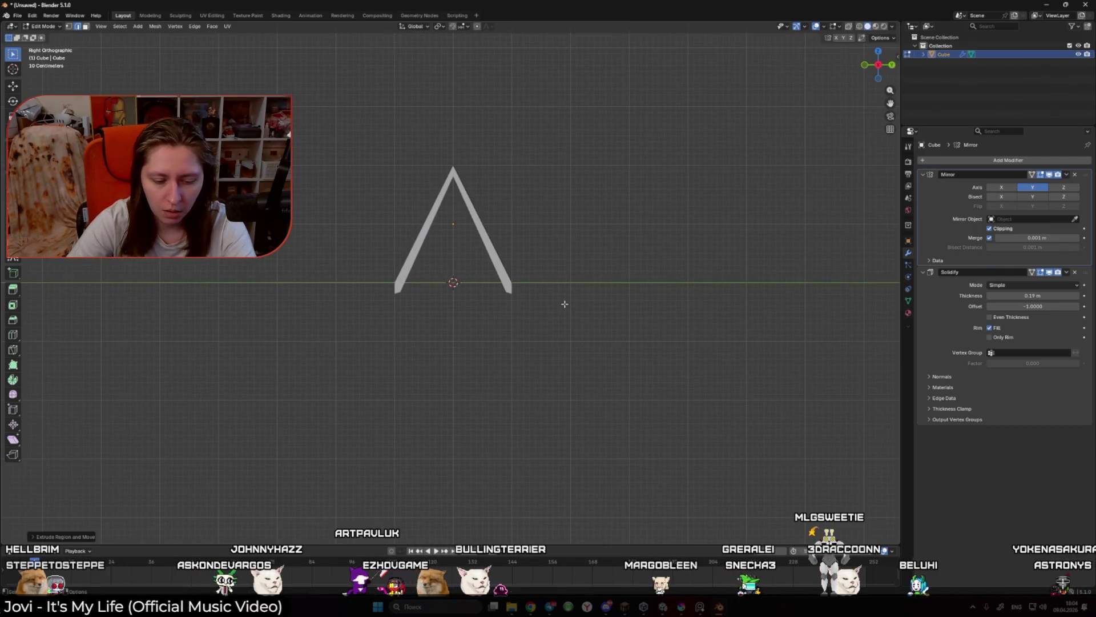
key(e)
key(x)
key(y)
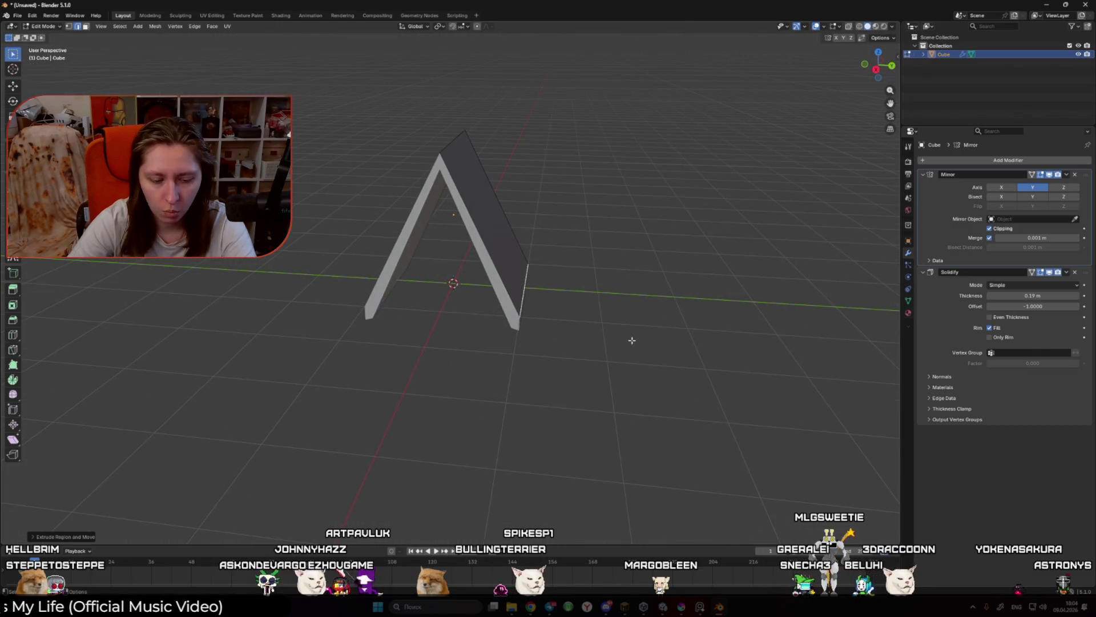
click(548, 326)
Step: Toggle overlays and Edit Mode to check the tent shape from front and angled views
key(KP_1)
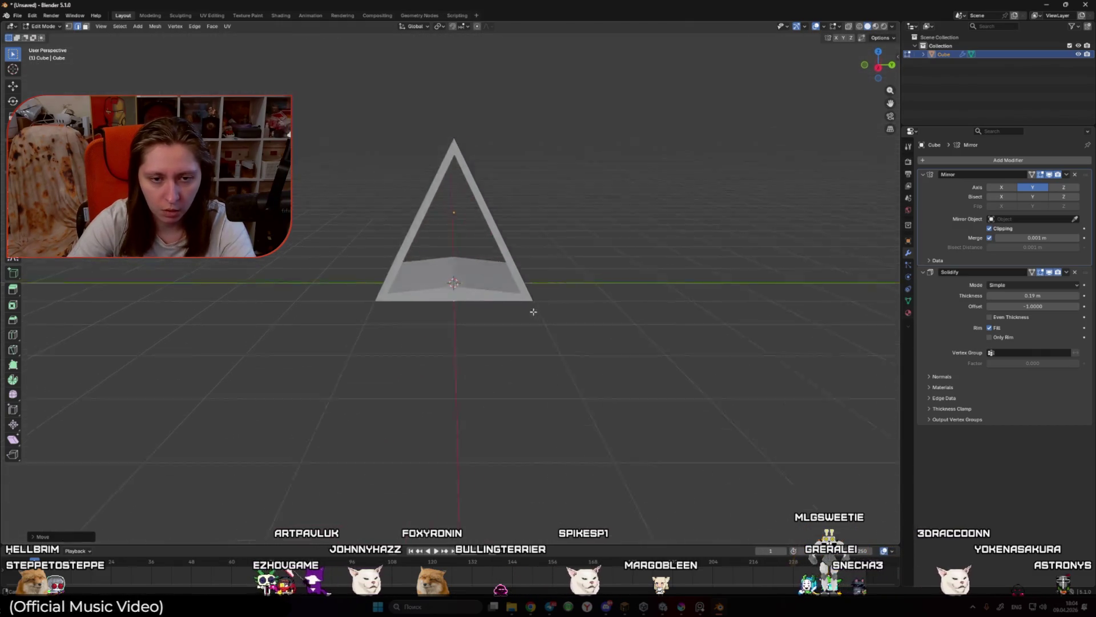
key(Tab)
key(shift+alt+z)
key(shift+alt+z)
key(Tab)
key(shift+alt+z)
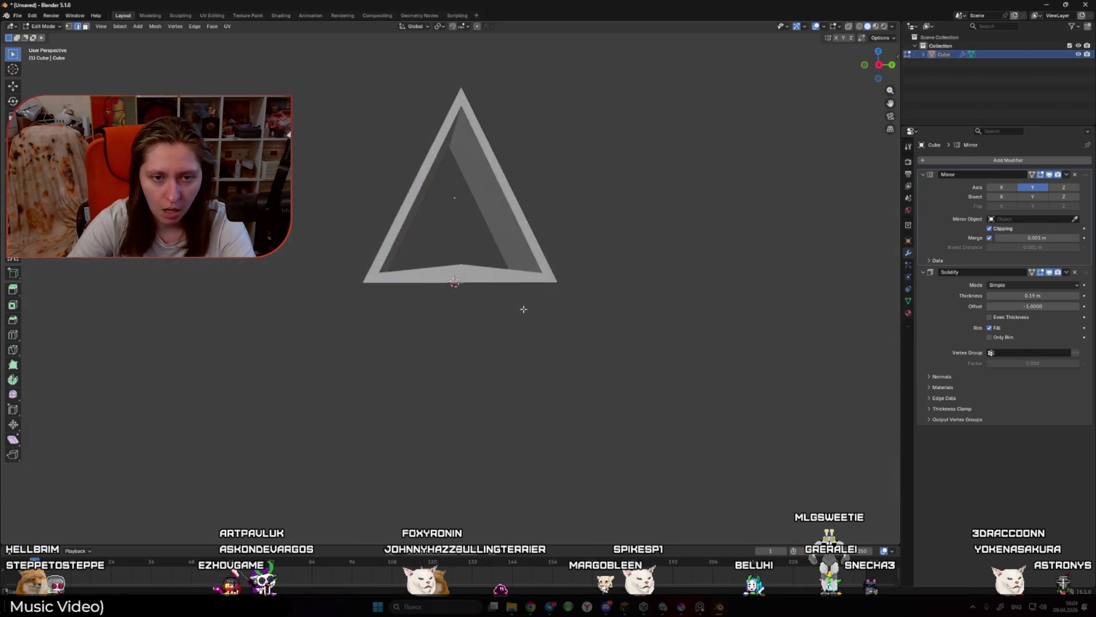
key(Tab)
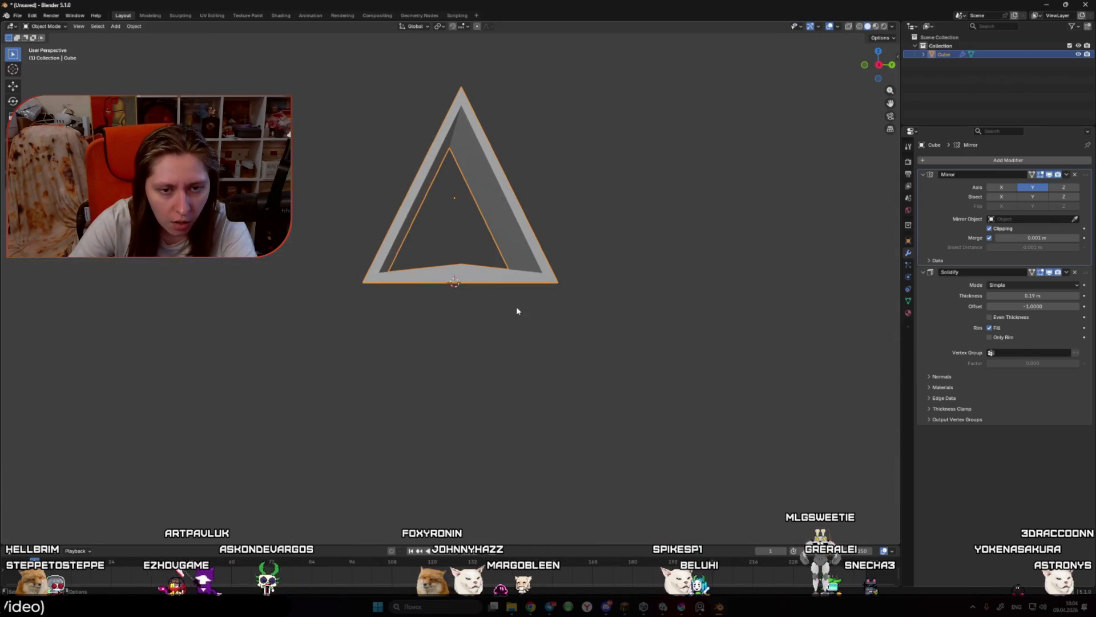
key(shift+alt+z)
mouse_move(519, 308)
mouse_down()
mouse_move(514, 335)
mouse_move(615, 331)
mouse_move(543, 331)
mouse_move(506, 314)
mouse_move(529, 176)
mouse_move(586, 226)
mouse_up()
Step: Raise the apex vertex straight up along Z in side view
key(Tab)
key(KP_5)
key(KP_3)
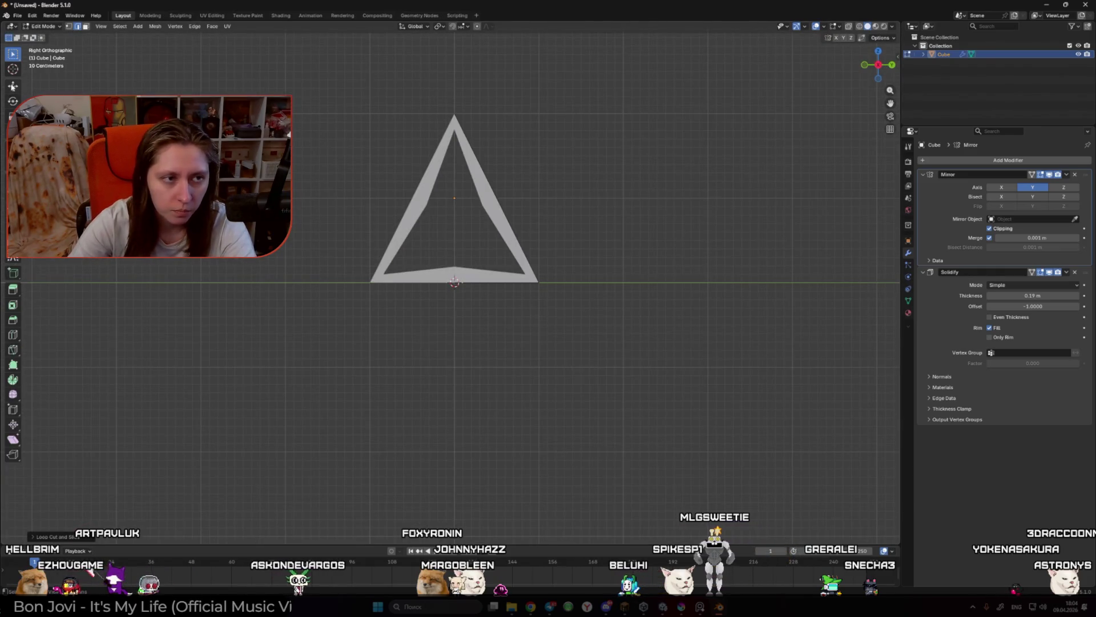
key(shift+space)
key(g)
mouse_move(497, 232)
mouse_down()
mouse_move(526, 228)
mouse_move(499, 257)
mouse_up()
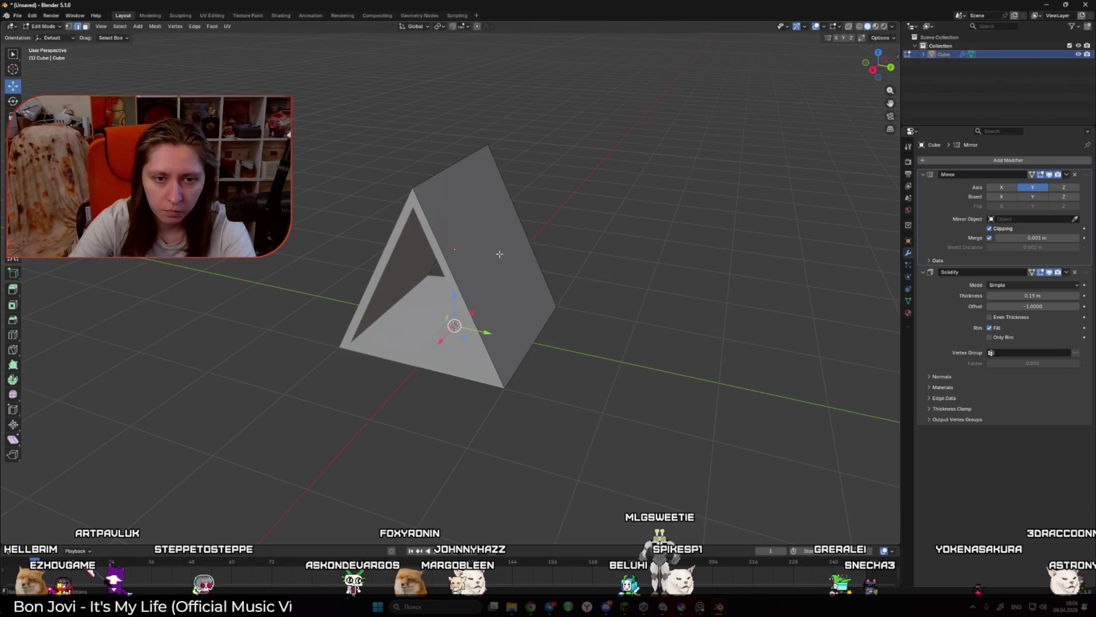
key(g)
key(KP_3)
key(z)
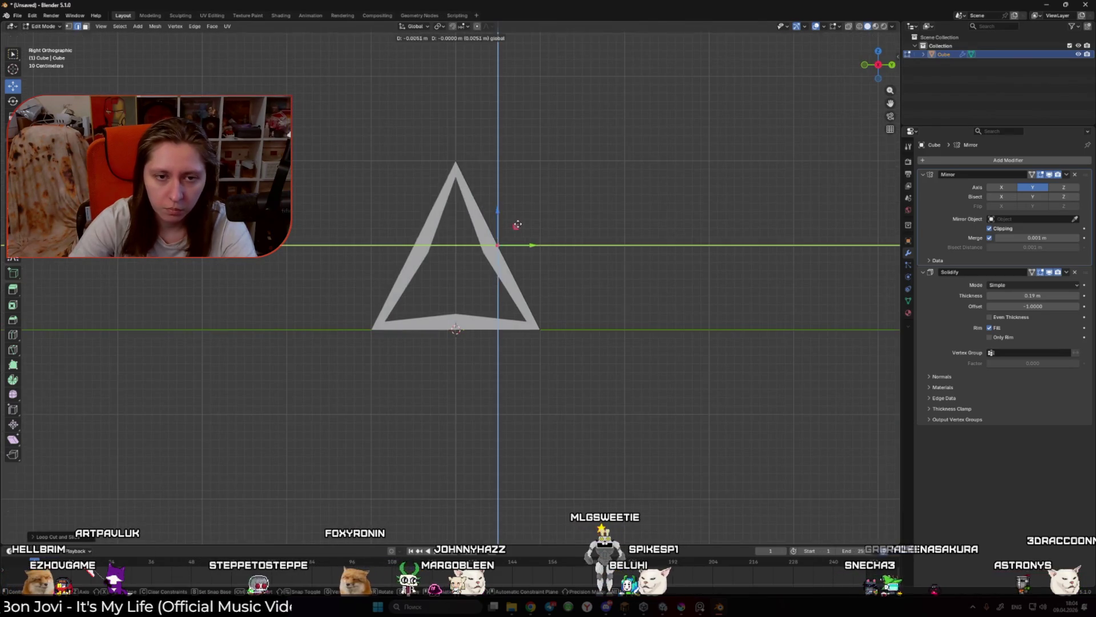
click(516, 225)
Step: Bevel the ridge edge with Ctrl+B and return to Object Mode
drag(517, 225, 491, 252)
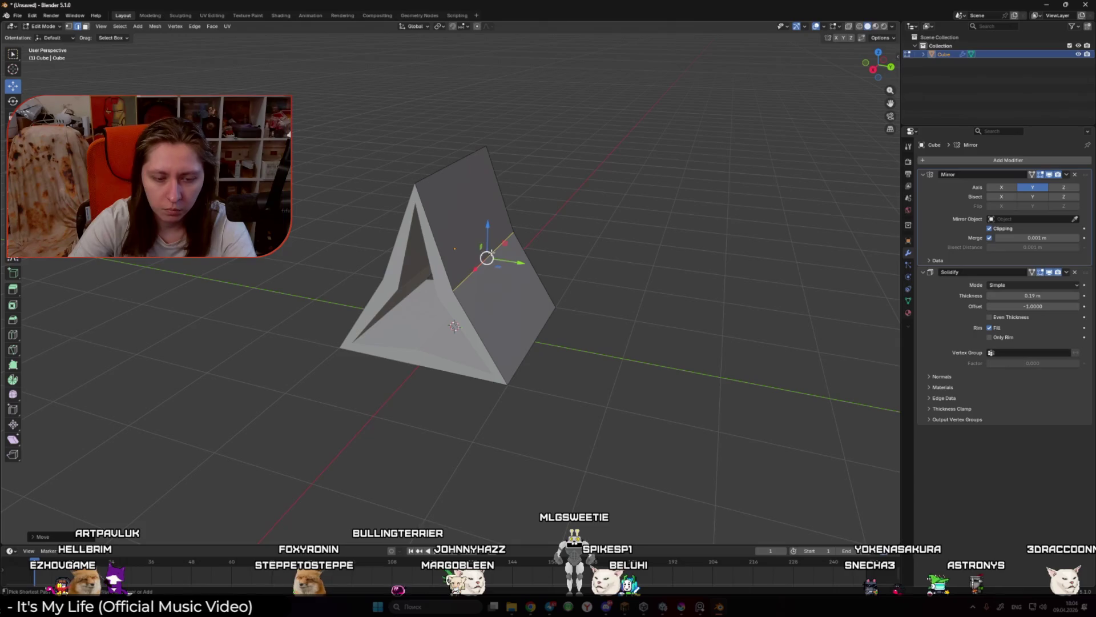
key(ctrl+b)
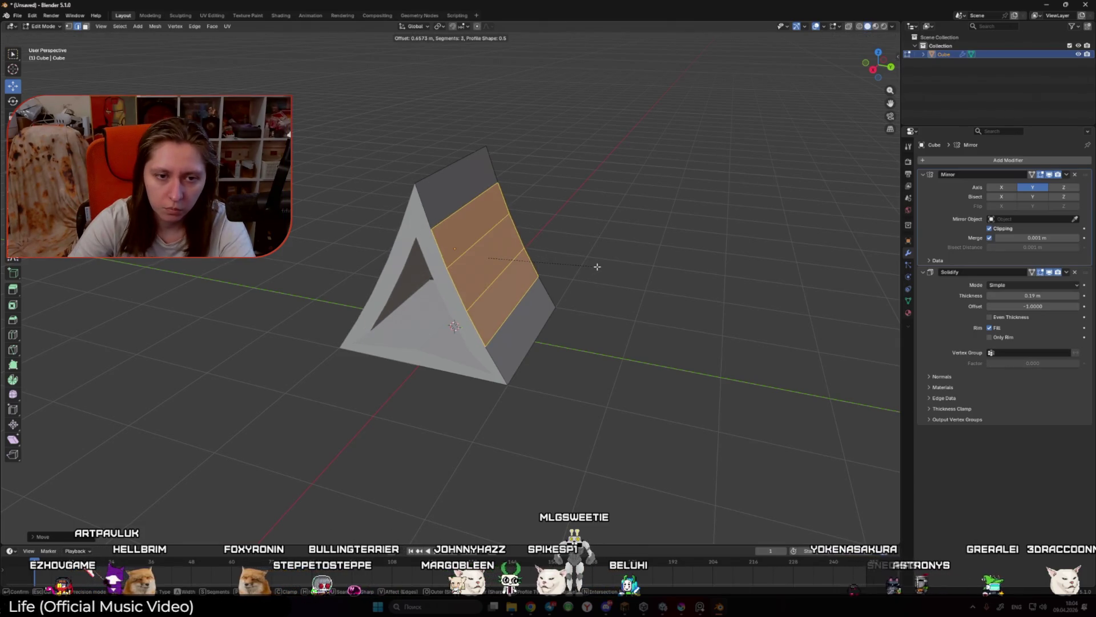
click(595, 264)
key(Tab)
mouse_move(596, 264)
mouse_down()
mouse_move(593, 238)
mouse_move(639, 235)
mouse_move(649, 253)
mouse_up()
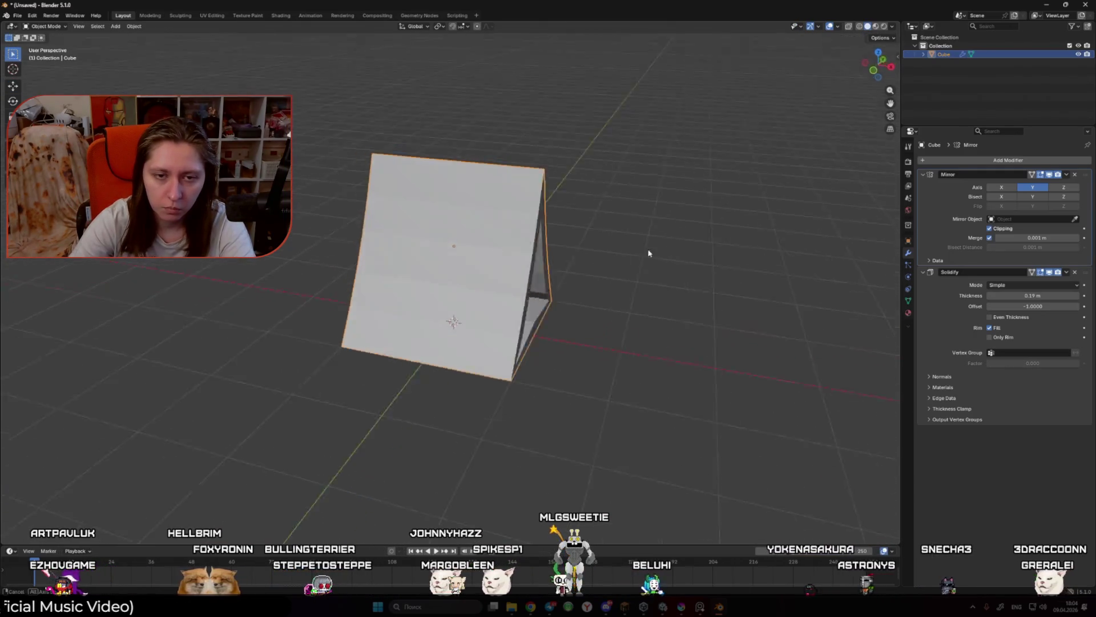
Step: Apply Shade Auto Smooth to the tent from its context menu
right_click(558, 247)
scroll(491, 263, down, 3)
scroll(456, 257, up, 3)
right_click(436, 263)
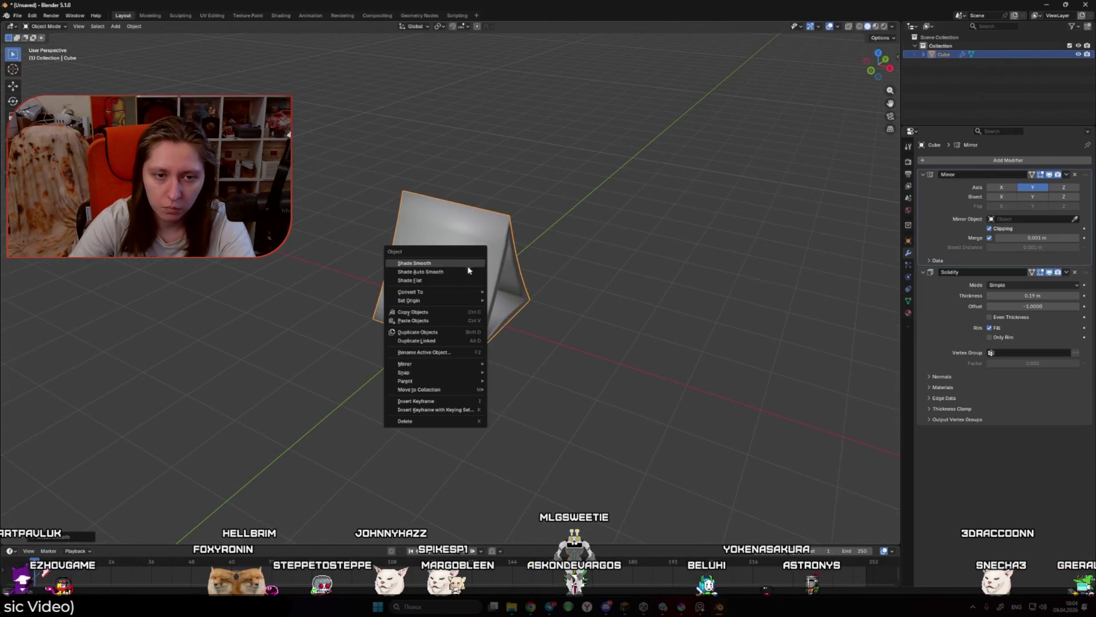
click(468, 271)
click(580, 278)
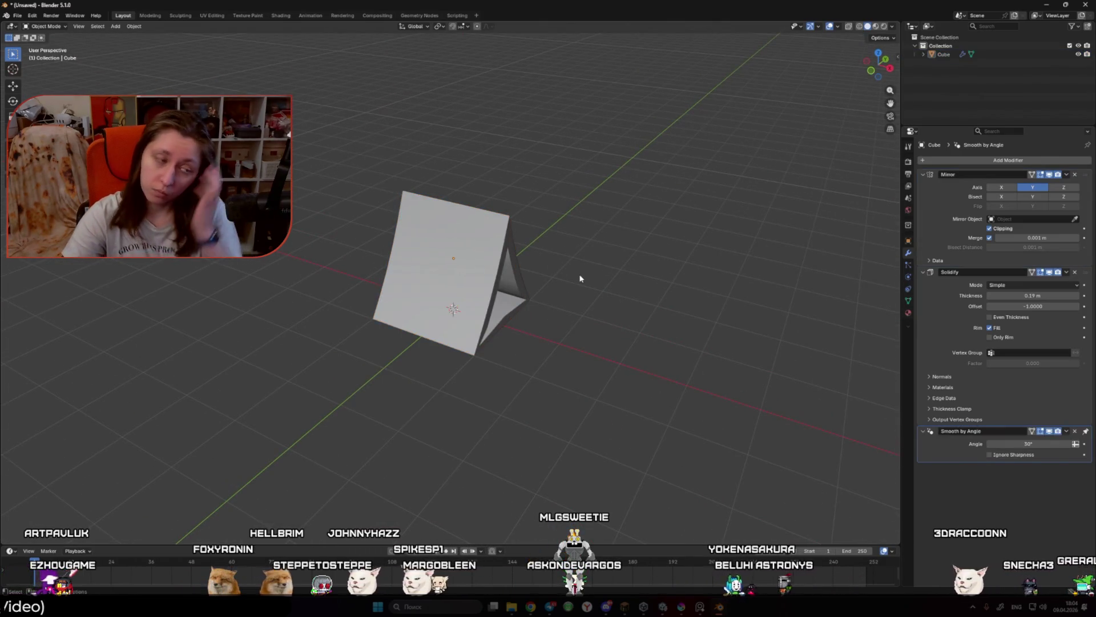
click(498, 267)
Step: Try a level 2 Subdivision before Solidify and an applied Solidify, then revert both
key(ctrl+2)
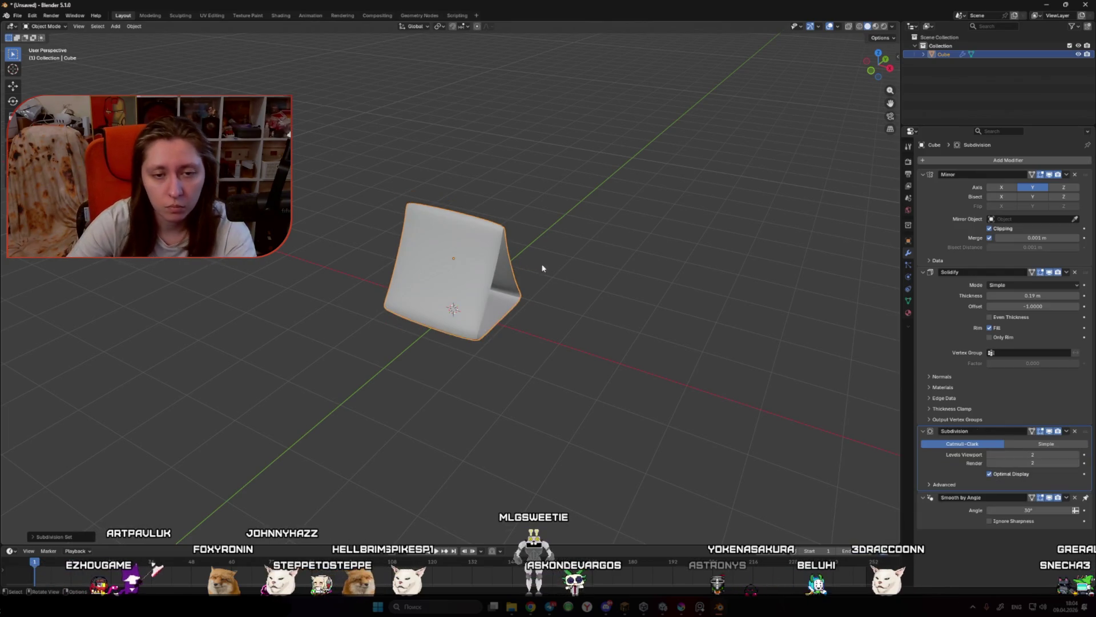
drag(1087, 434, 1087, 273)
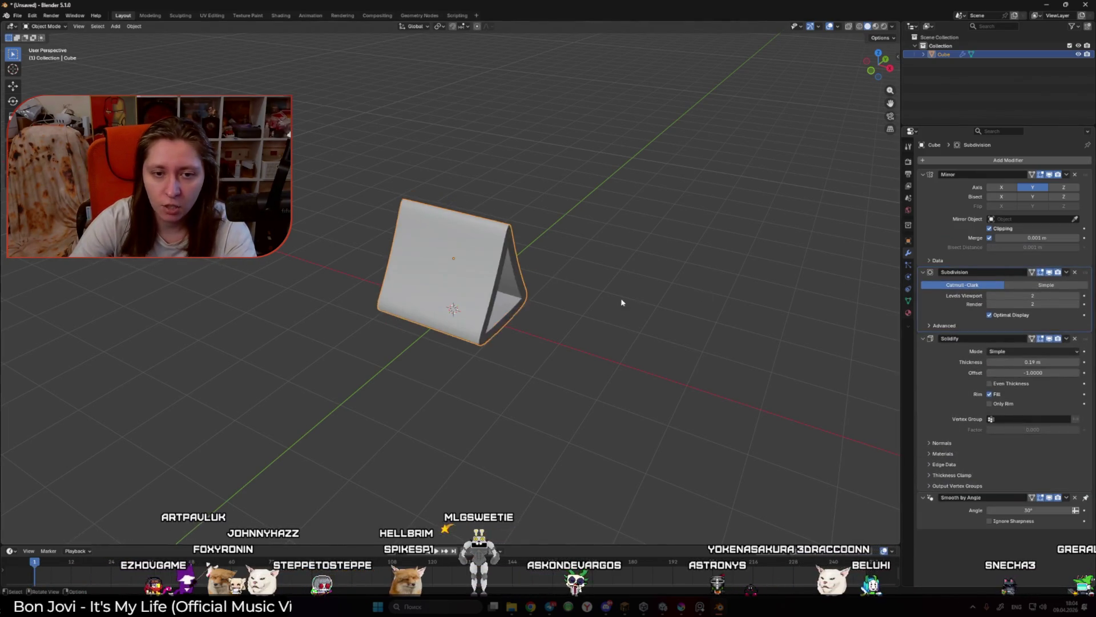
drag(463, 285, 658, 289)
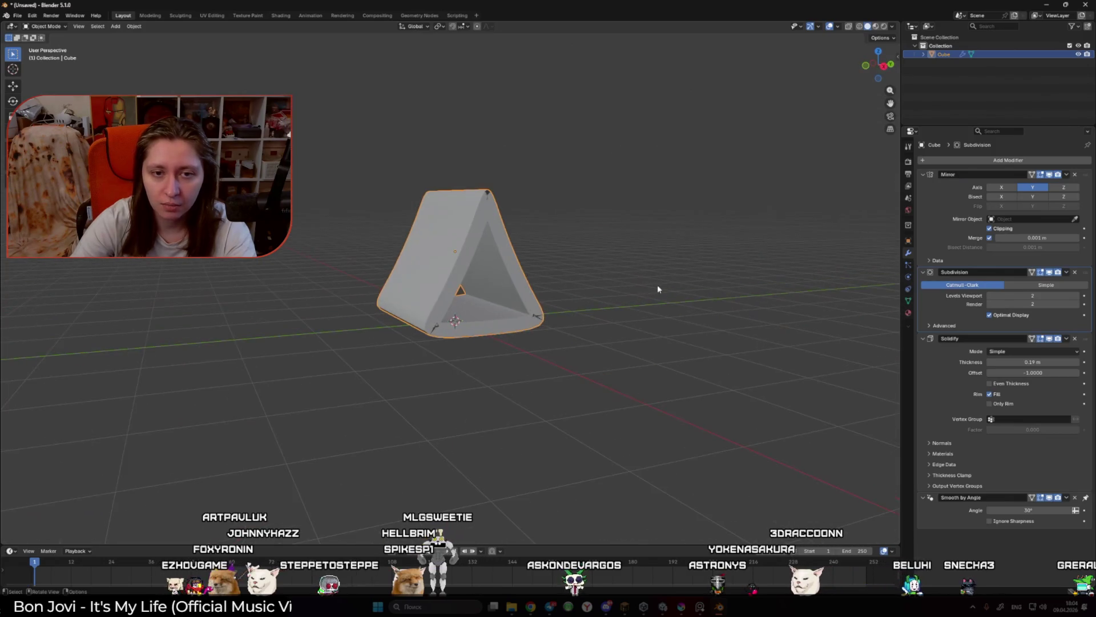
click(1075, 272)
right_click(440, 323)
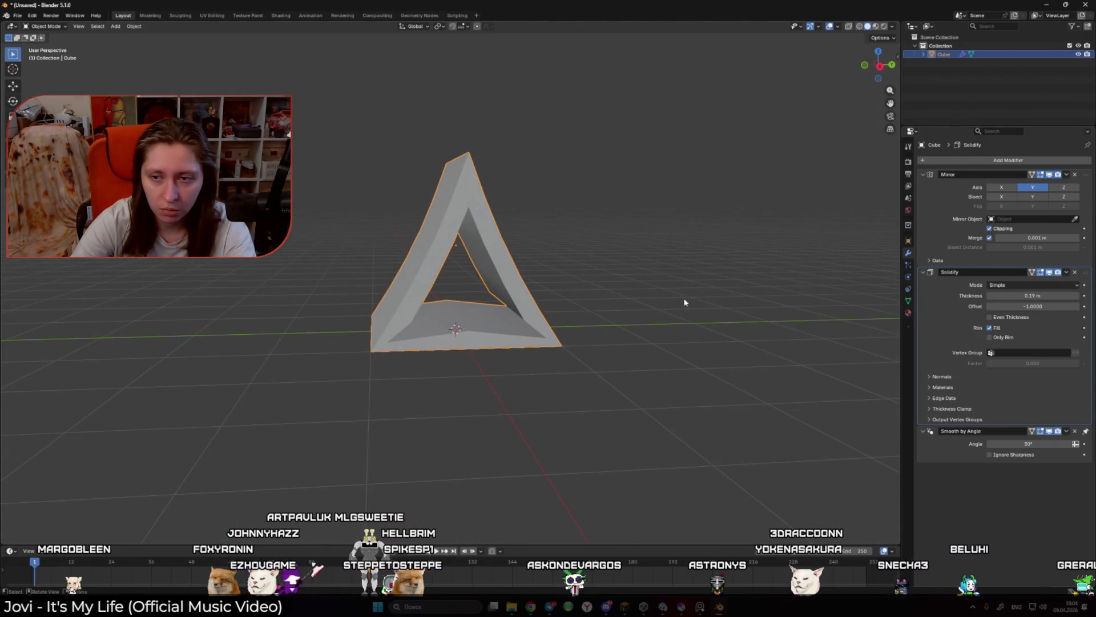
click(1067, 273)
click(1022, 285)
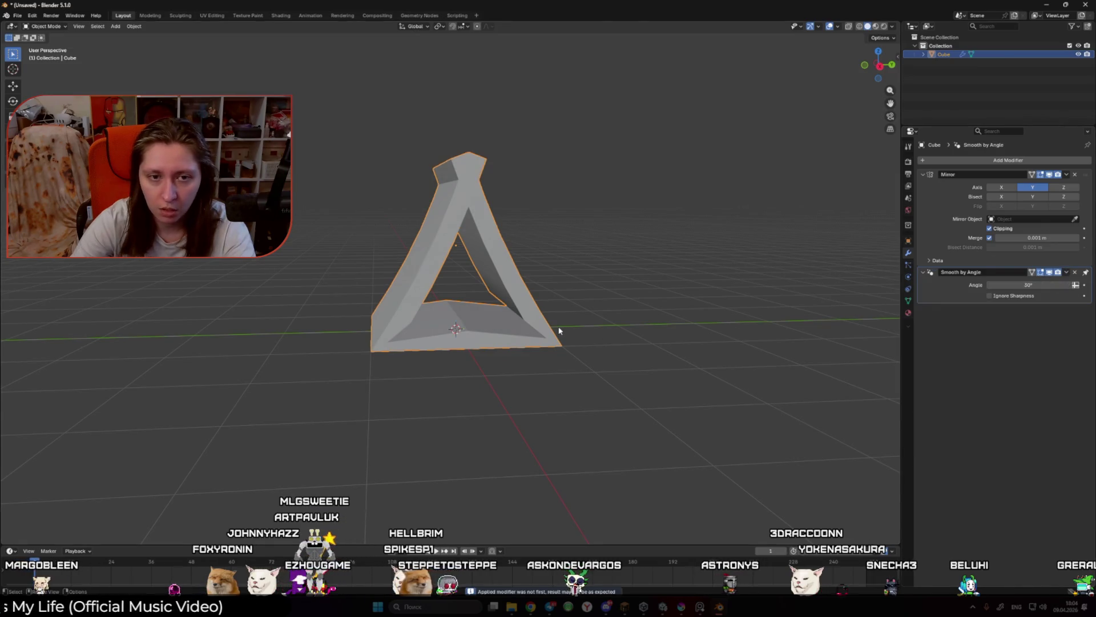
key(ctrl+z)
Step: Convert the tent into a plain mesh with its modifiers baked in
right_click(495, 254)
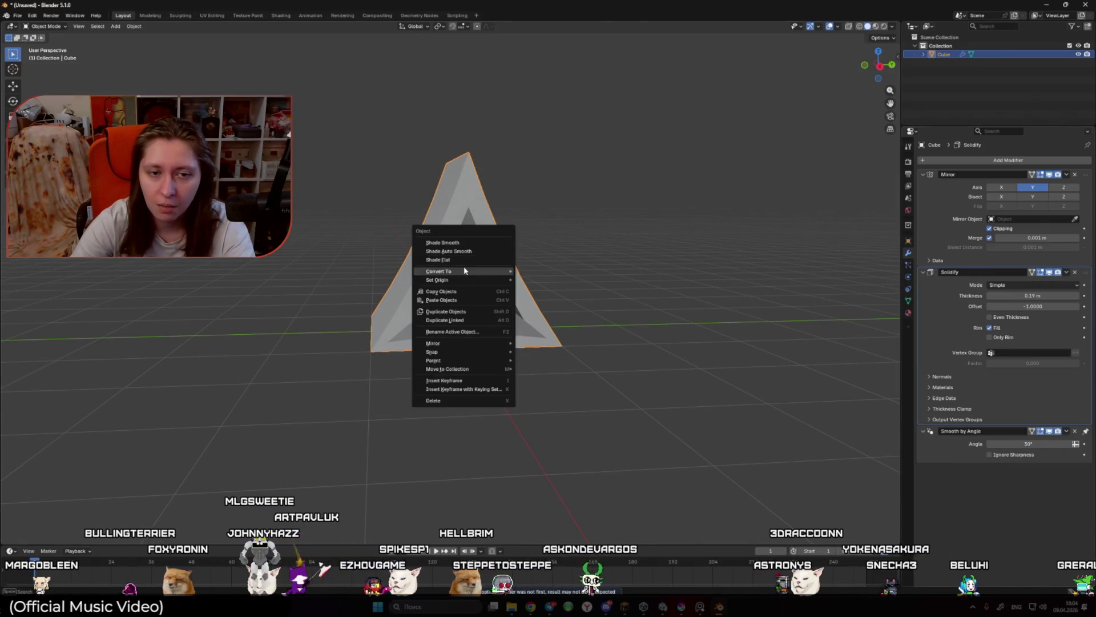
mouse_move(465, 271)
click(532, 274)
key(Tab)
Step: In right view, delete the top triangle face and the left-arm faces
key(KP_3)
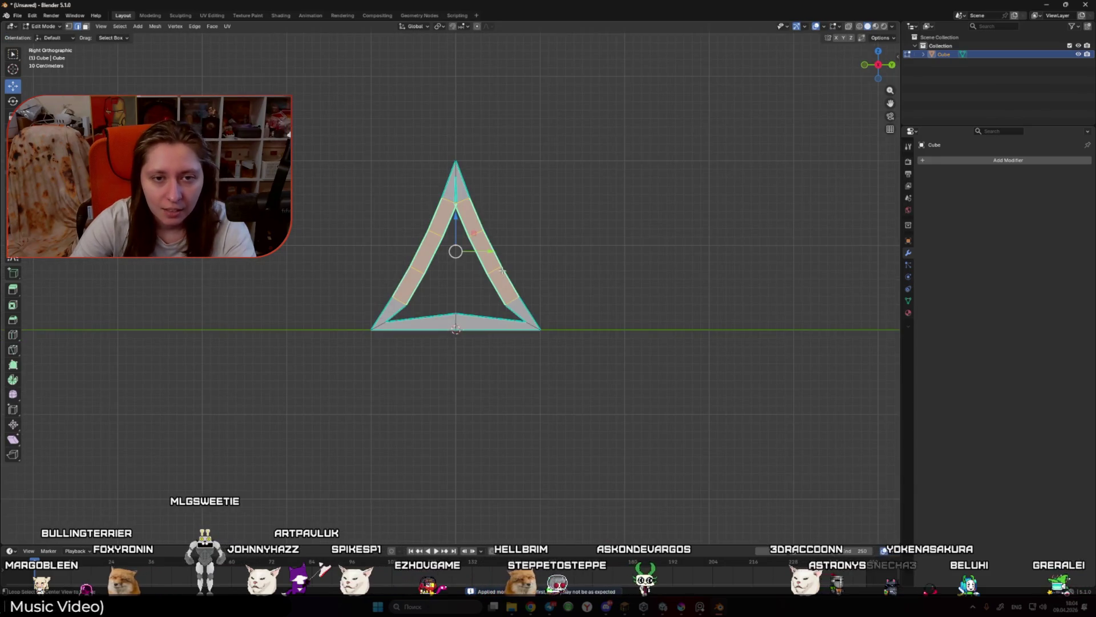
scroll(488, 294, up, 3)
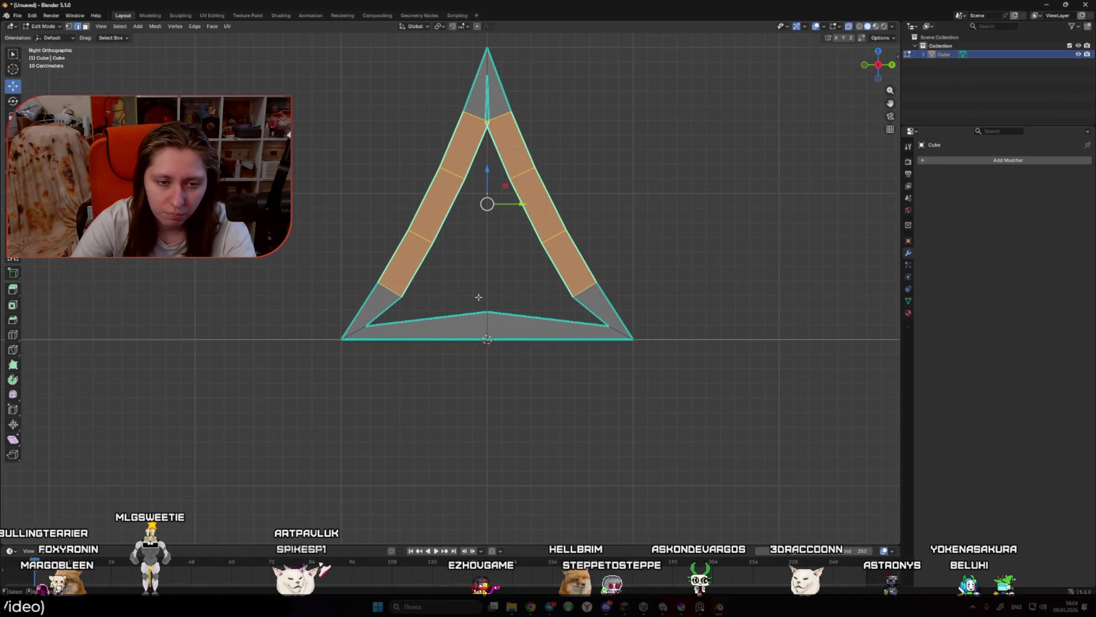
scroll(459, 314, down, 3)
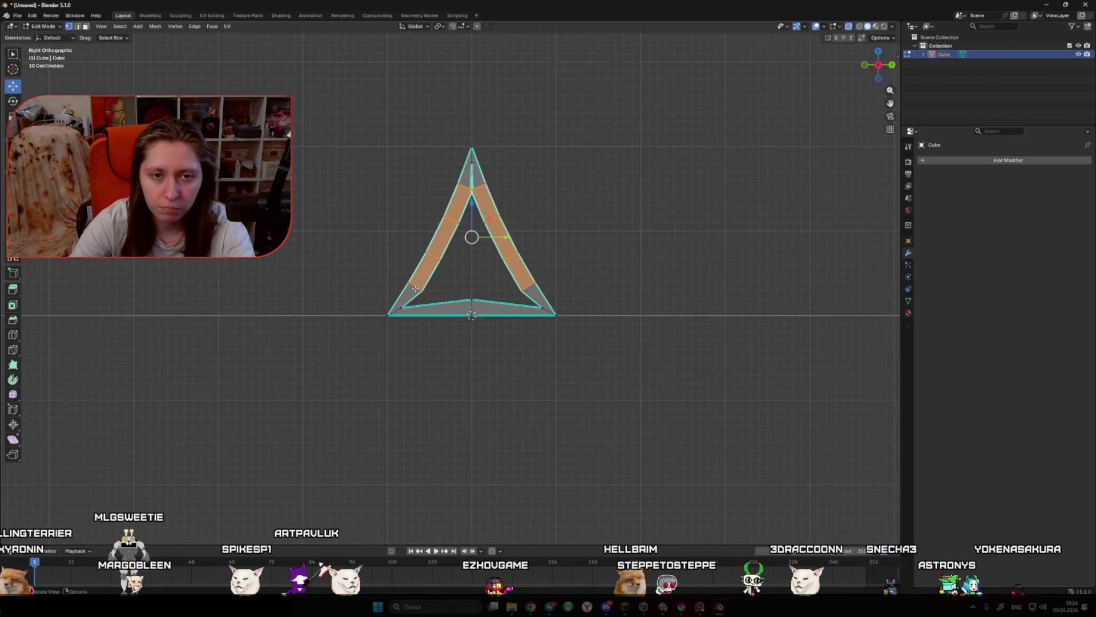
click(480, 177)
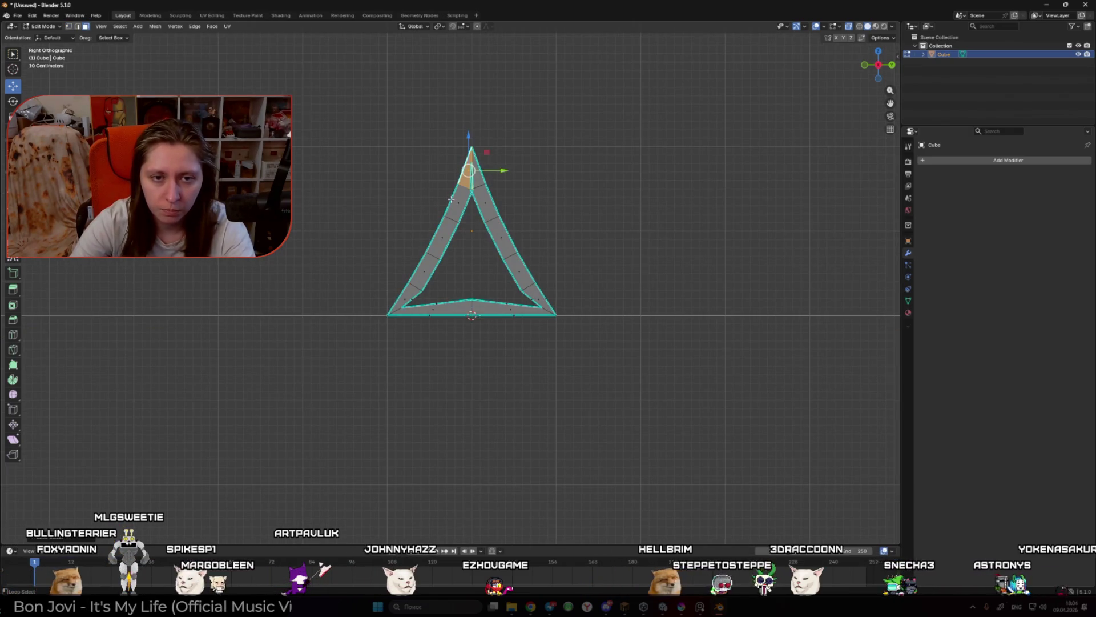
key(x)
click(436, 255)
mouse_move(310, 180)
mouse_down()
mouse_move(457, 350)
mouse_move(517, 352)
mouse_up()
key(x)
click(487, 367)
key(Tab)
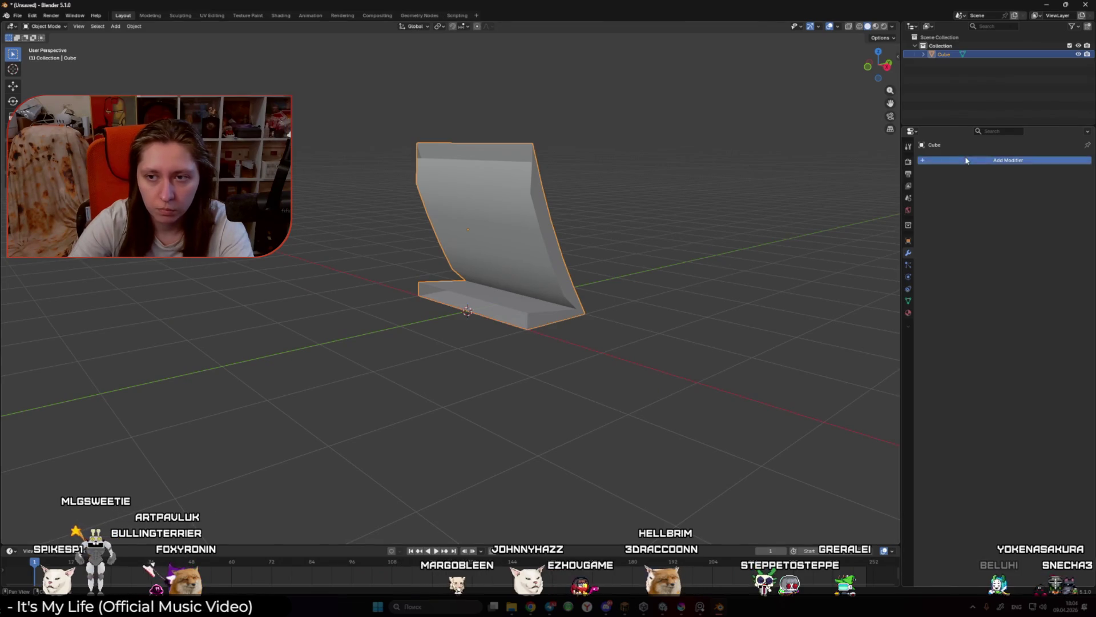
Step: Add a Mirror modifier set to the Y axis
click(966, 160)
click(958, 178)
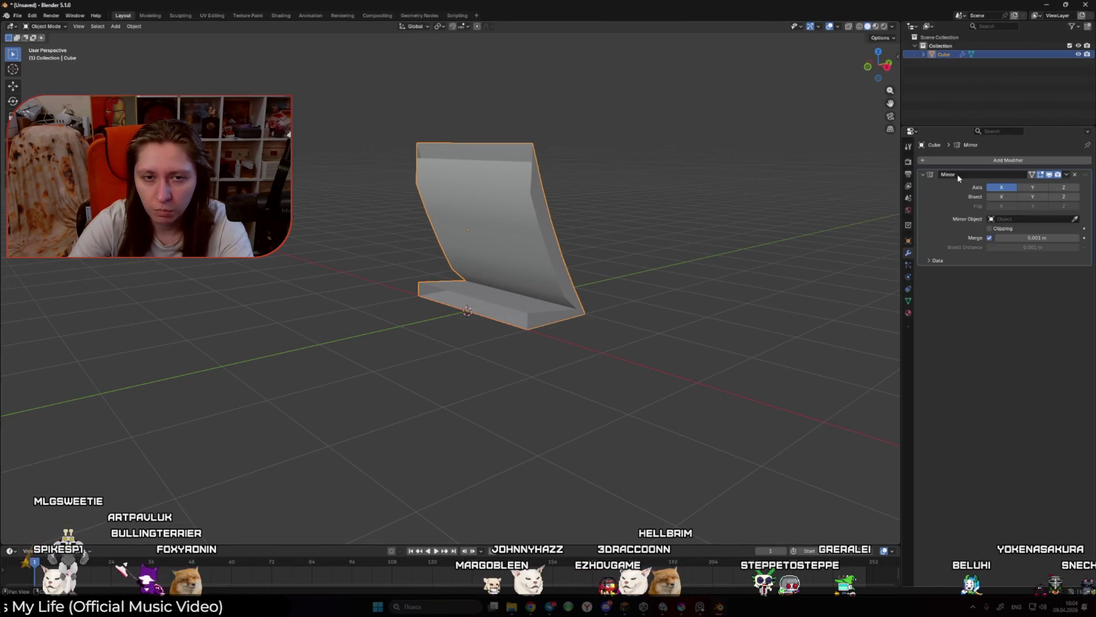
click(1034, 187)
Step: Delete the top face near the apex and dissolve the leftover vertices
key(Tab)
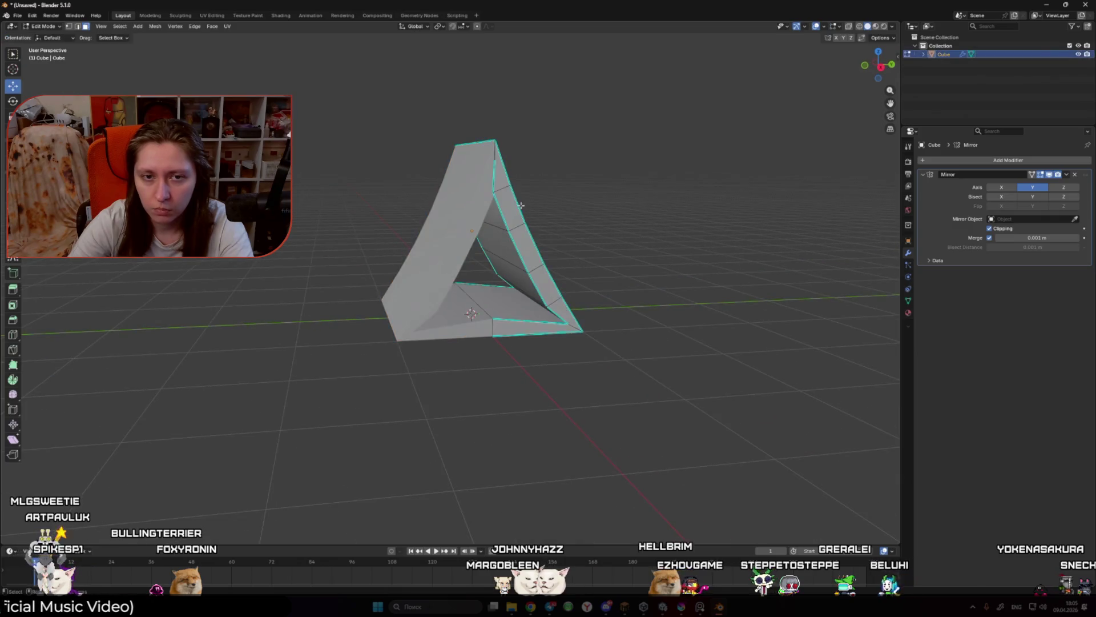
scroll(514, 268, up, 5)
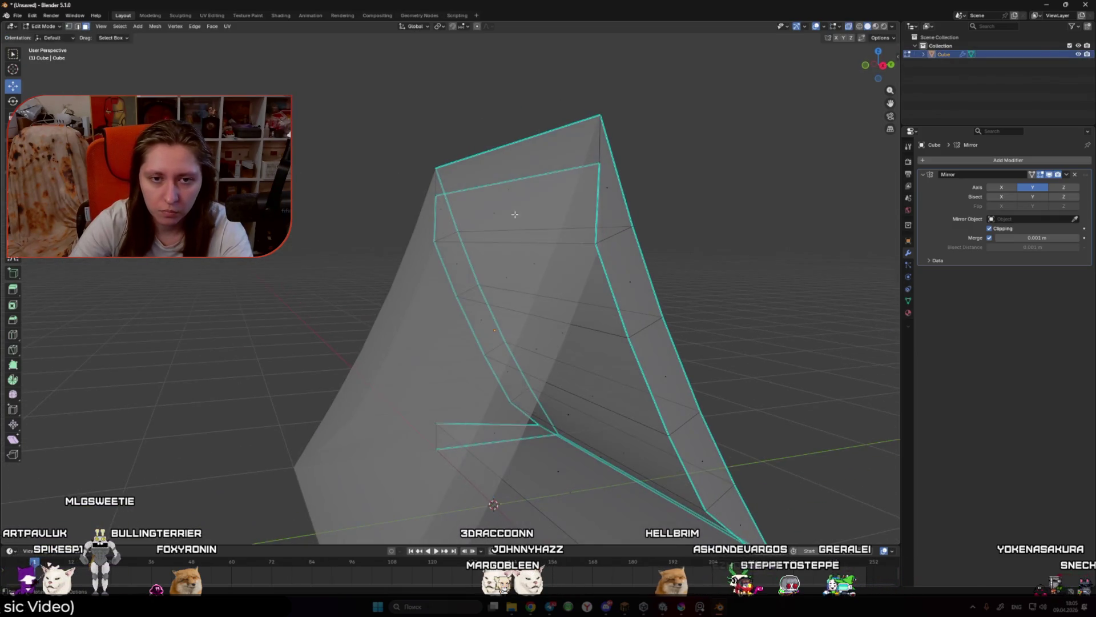
click(511, 220)
key(x)
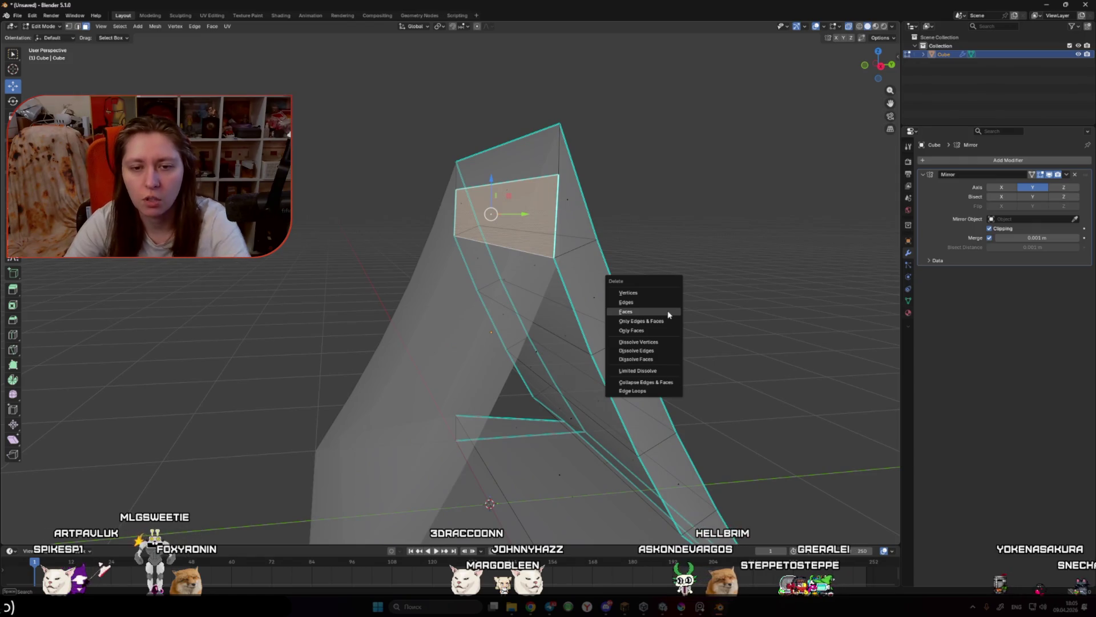
click(667, 310)
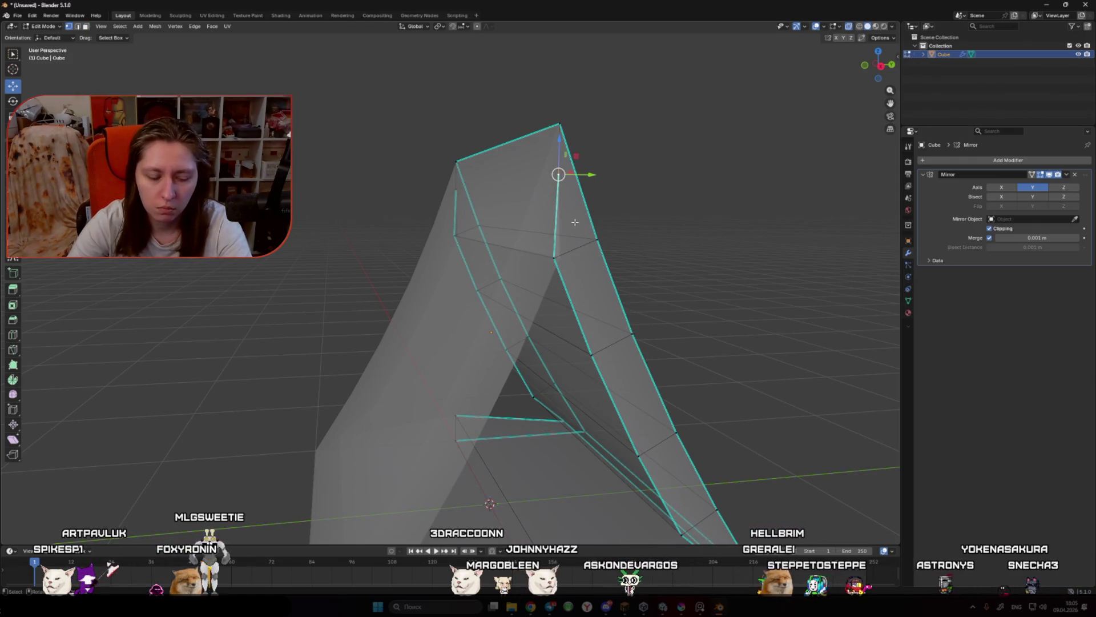
key(x)
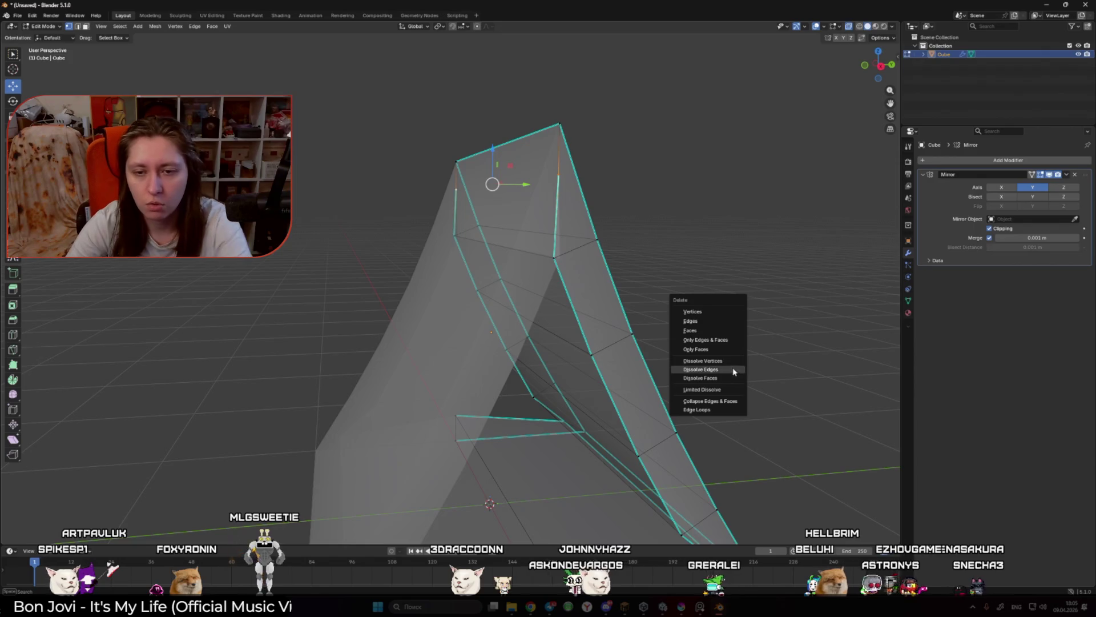
click(727, 362)
key(Tab)
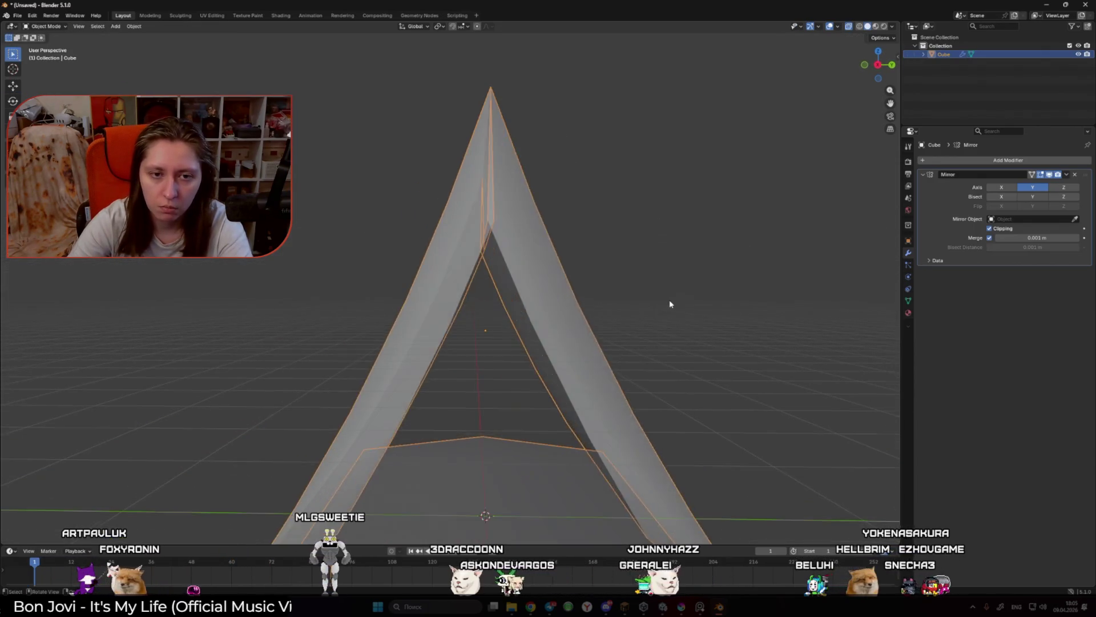
key(Tab)
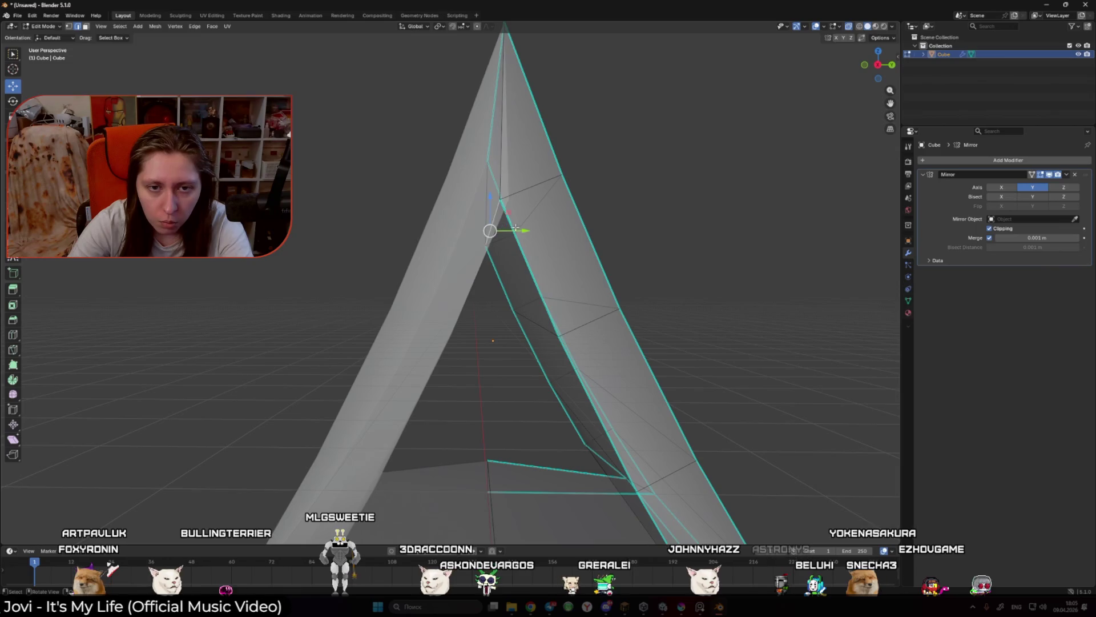
key(Tab)
scroll(651, 248, down, 5)
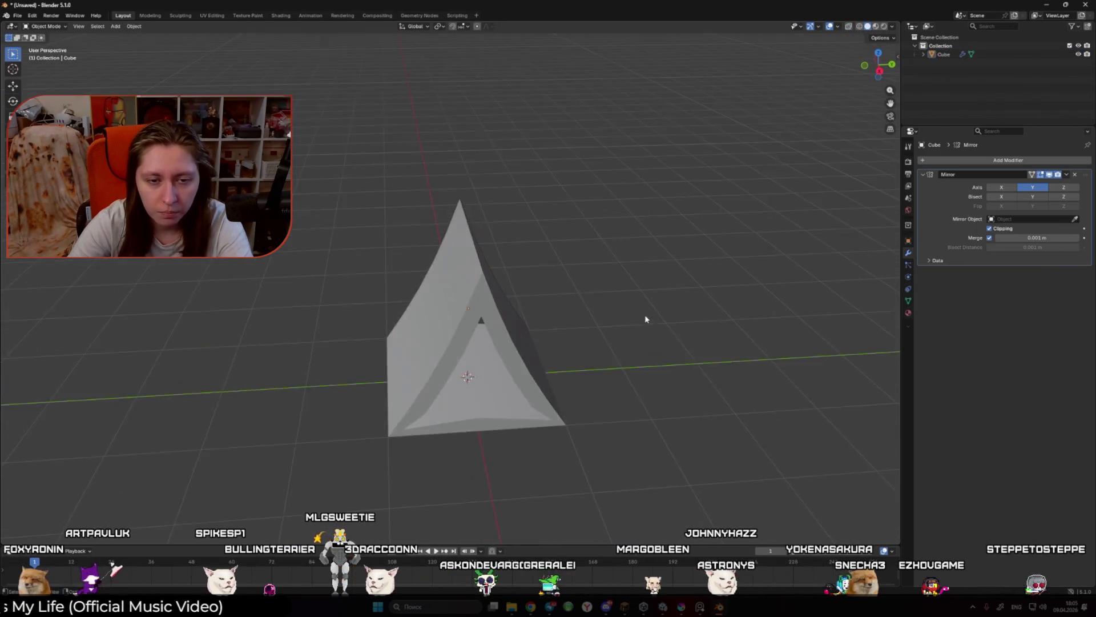
Step: Add a level 2 Subdivision and clear seams and sharp marks from all edges
click(484, 232)
key(ctrl+2)
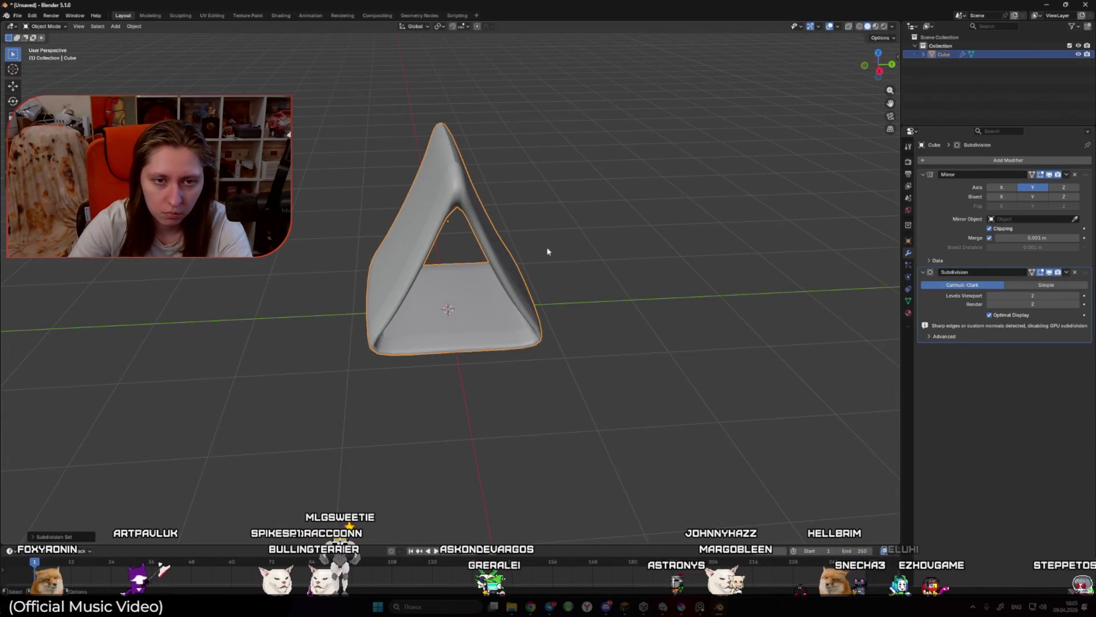
key(Tab)
key(a)
right_click(485, 195)
mouse_move(523, 194)
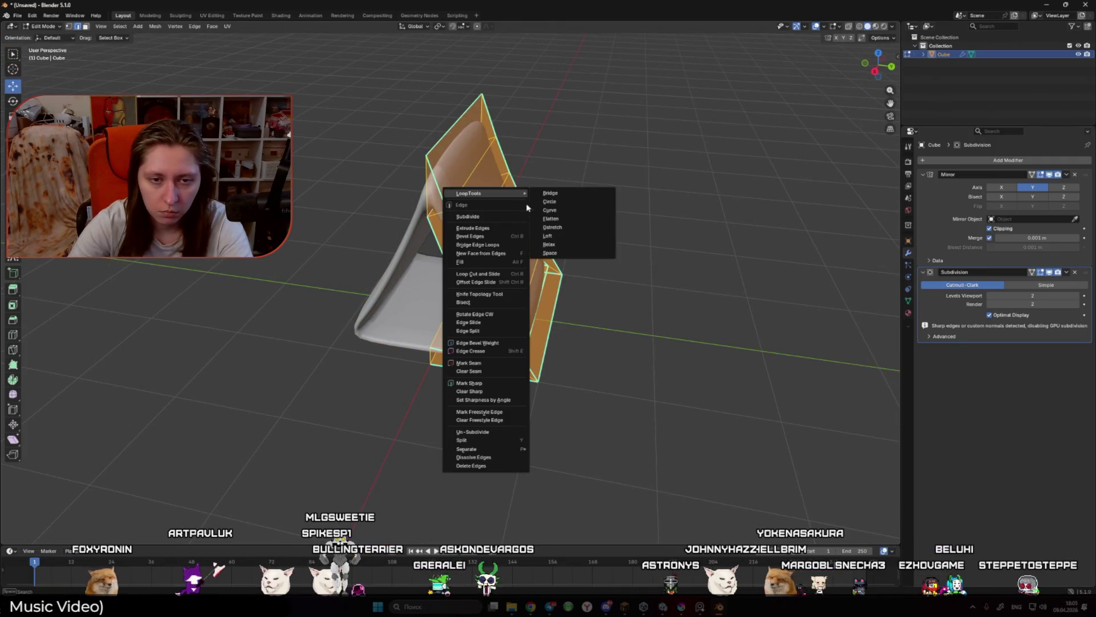
click(492, 372)
right_click(493, 373)
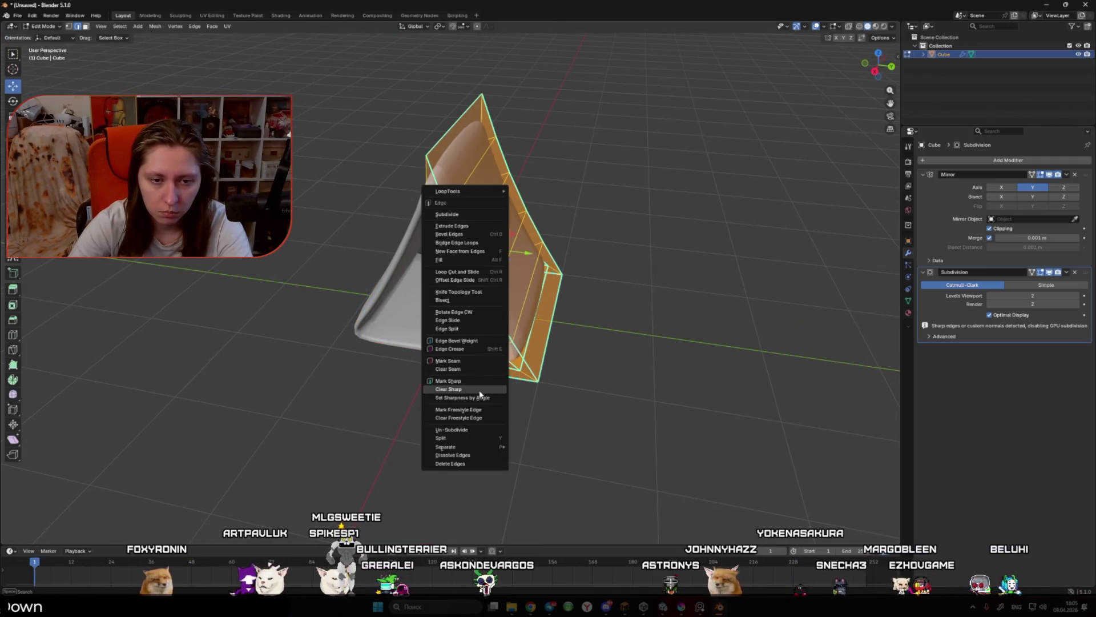
click(480, 388)
key(Tab)
Step: Crease the right leg's edge loop and apex face with Shift+E
mouse_move(611, 362)
mouse_down()
mouse_move(543, 324)
mouse_move(602, 329)
mouse_move(558, 299)
mouse_up()
key(Tab)
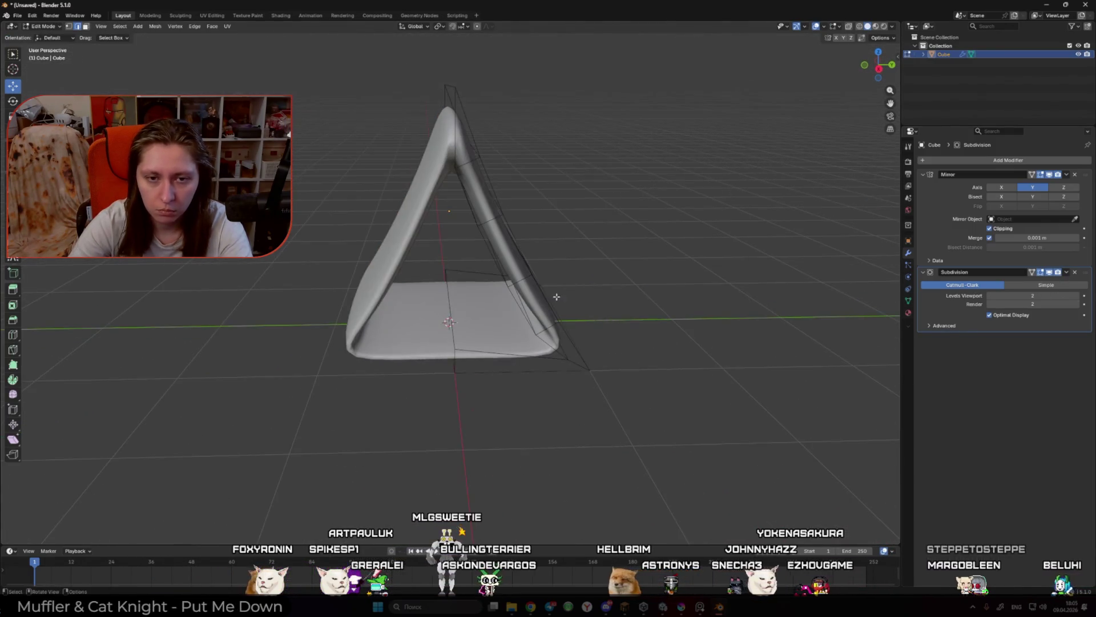
alt+click(521, 283)
shift+click(475, 147)
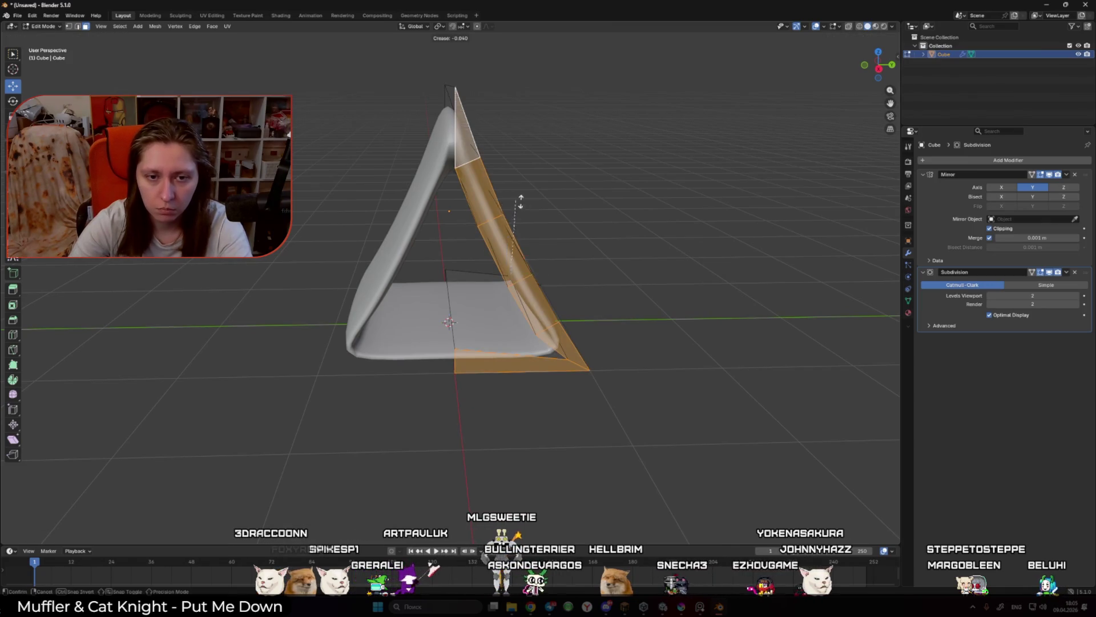
click(521, 274)
mouse_move(522, 274)
mouse_down()
mouse_move(586, 221)
mouse_move(362, 239)
mouse_up()
key(Tab)
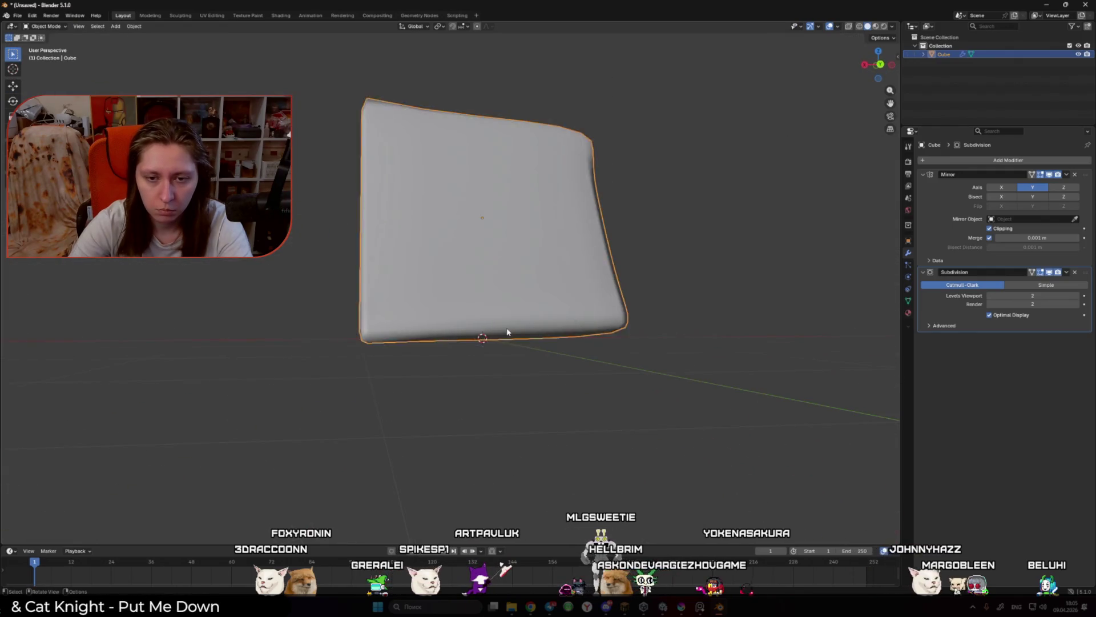
mouse_move(507, 332)
mouse_down()
mouse_move(600, 347)
mouse_move(761, 338)
mouse_up()
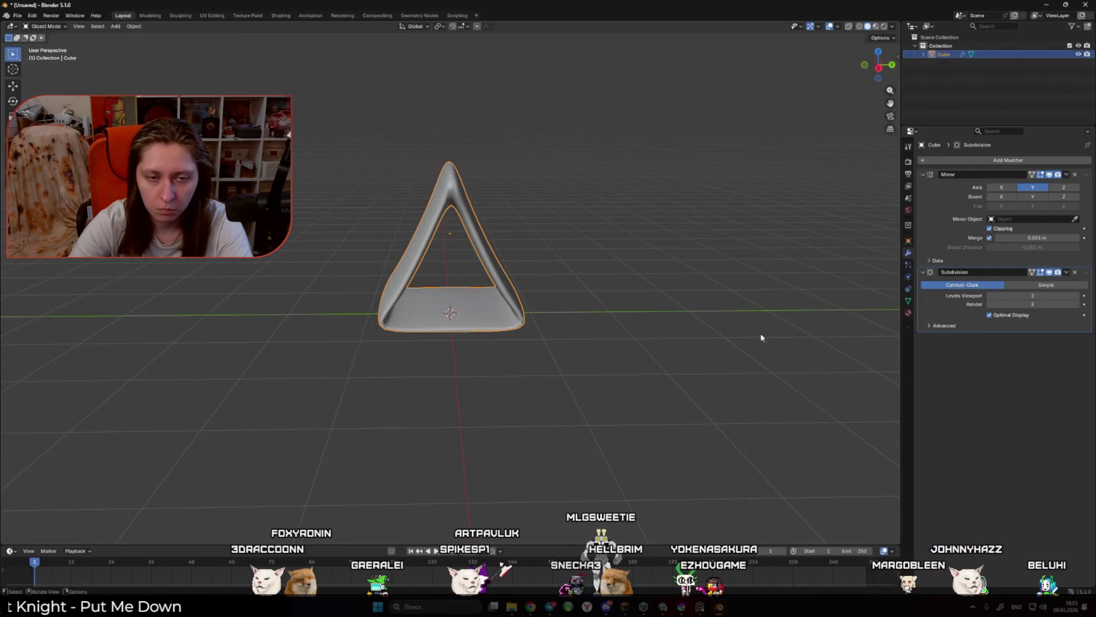
Step: Hide the Subdivision in the viewport and shade the tent flat
click(1050, 272)
click(794, 322)
click(506, 320)
right_click(506, 320)
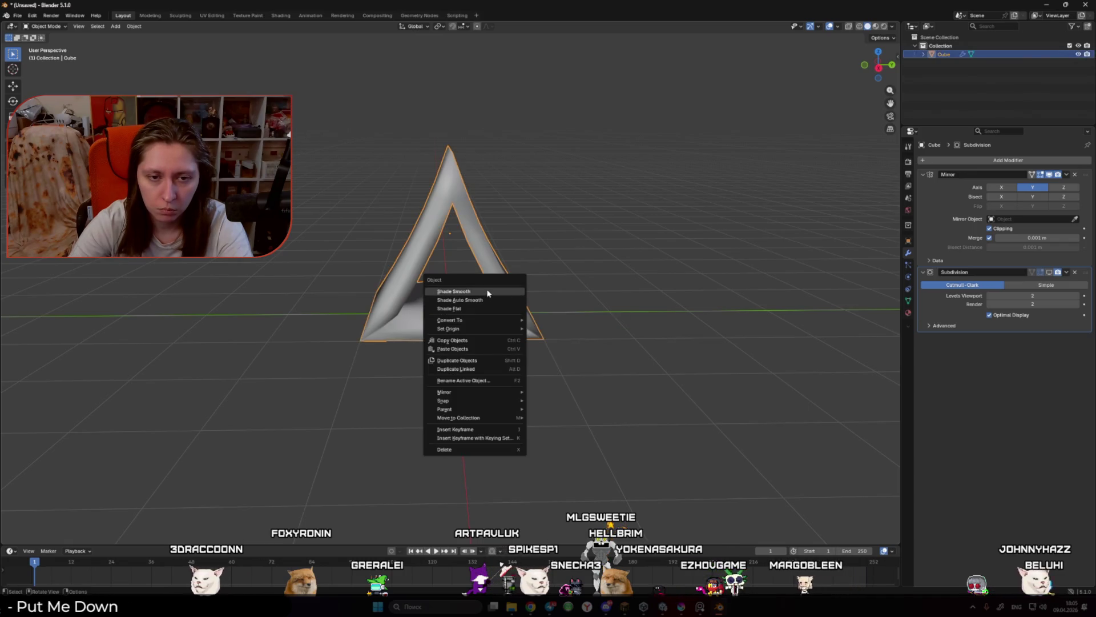
click(496, 308)
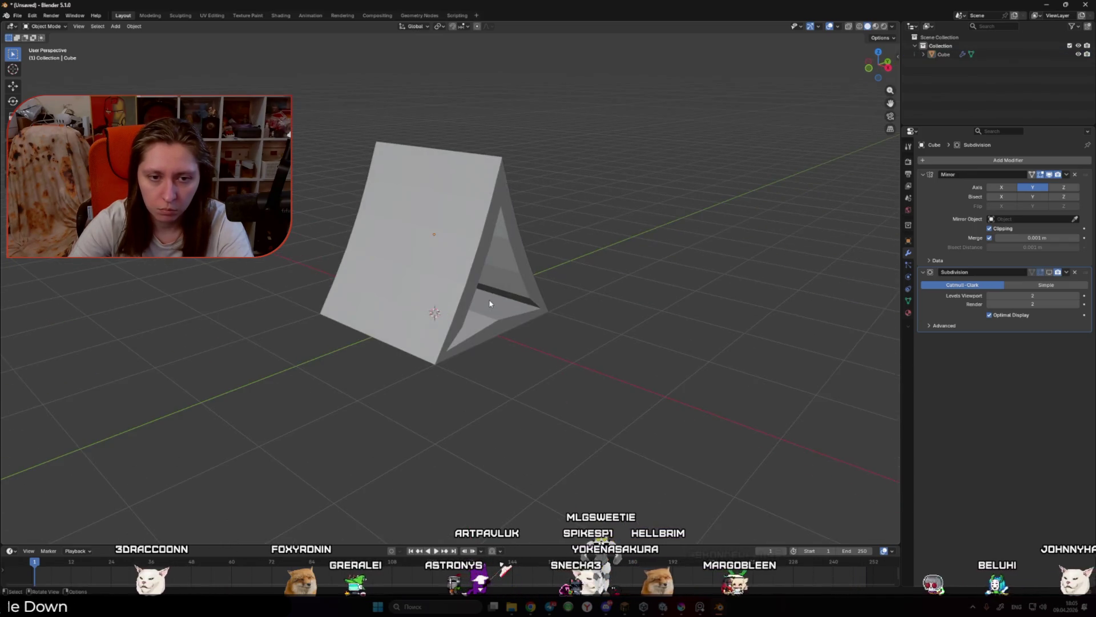
Step: In right view Edit Mode, box-select the lower leg's inner corner vertex
key(Tab)
key(KP_3)
scroll(419, 317, up, 1)
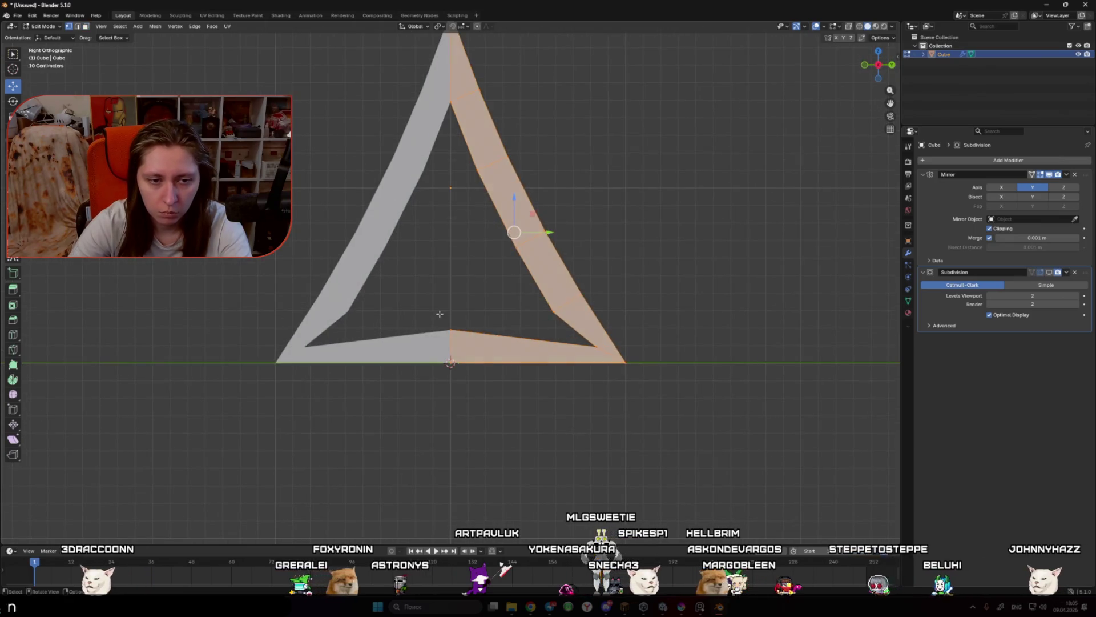
scroll(594, 344, up, 3)
key(b)
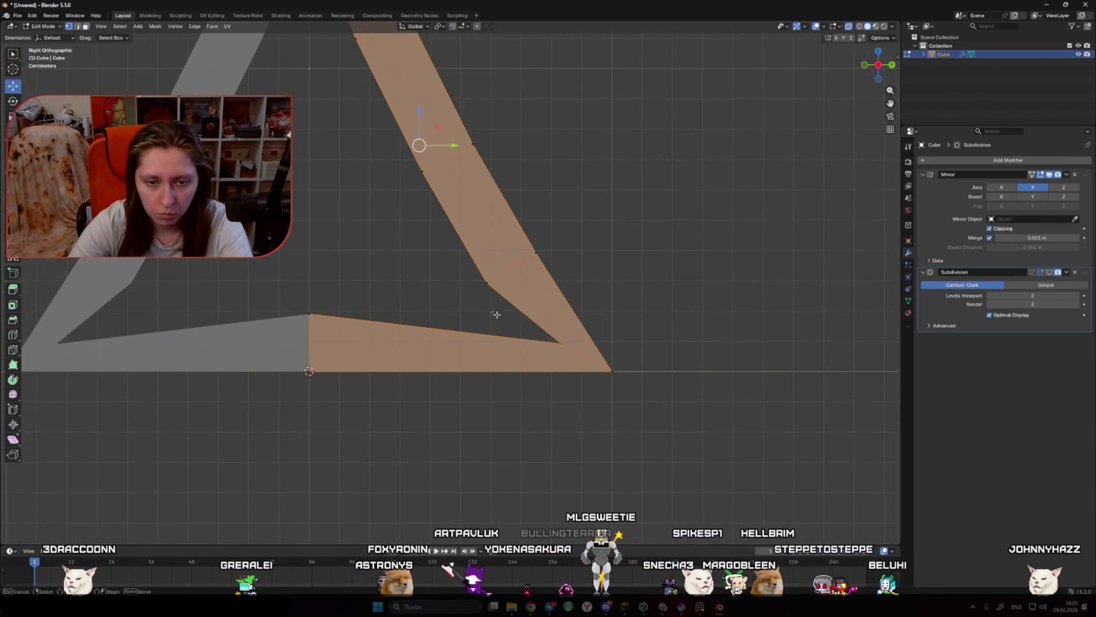
drag(572, 354, 573, 354)
Step: Move the vertex vertically with G Z, cancelling further sideways attempts
key(g)
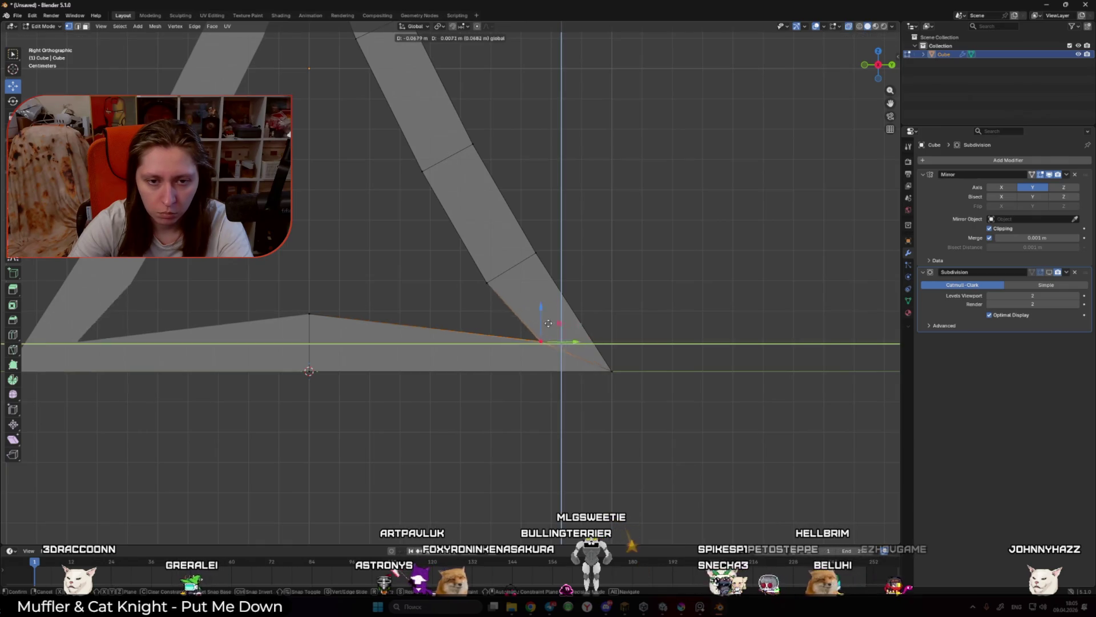
key(Escape)
key(g)
key(z)
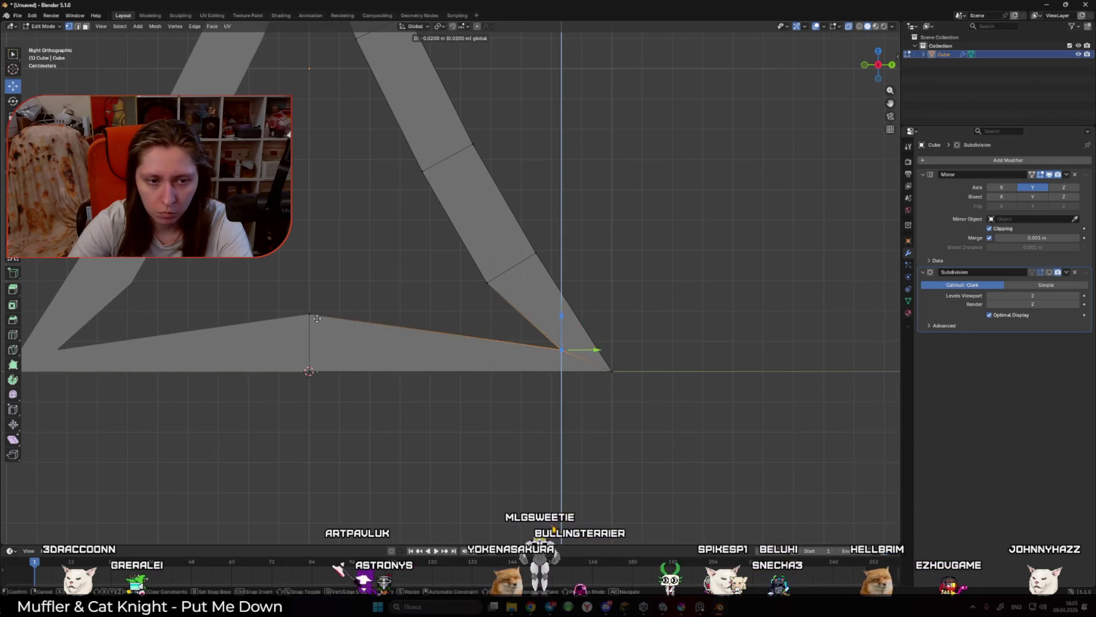
click(346, 315)
drag(596, 343, 541, 334)
key(Escape)
key(z)
key(Escape)
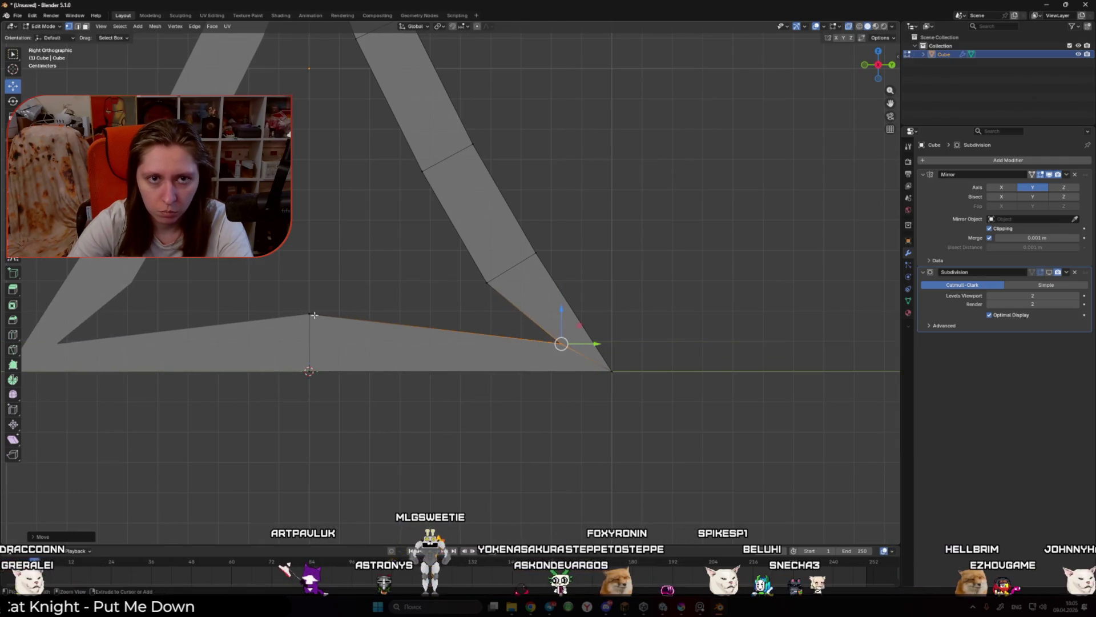
Step: Enable vertex snapping and snap the vertex up onto the horizontal edge
click(452, 27)
click(464, 26)
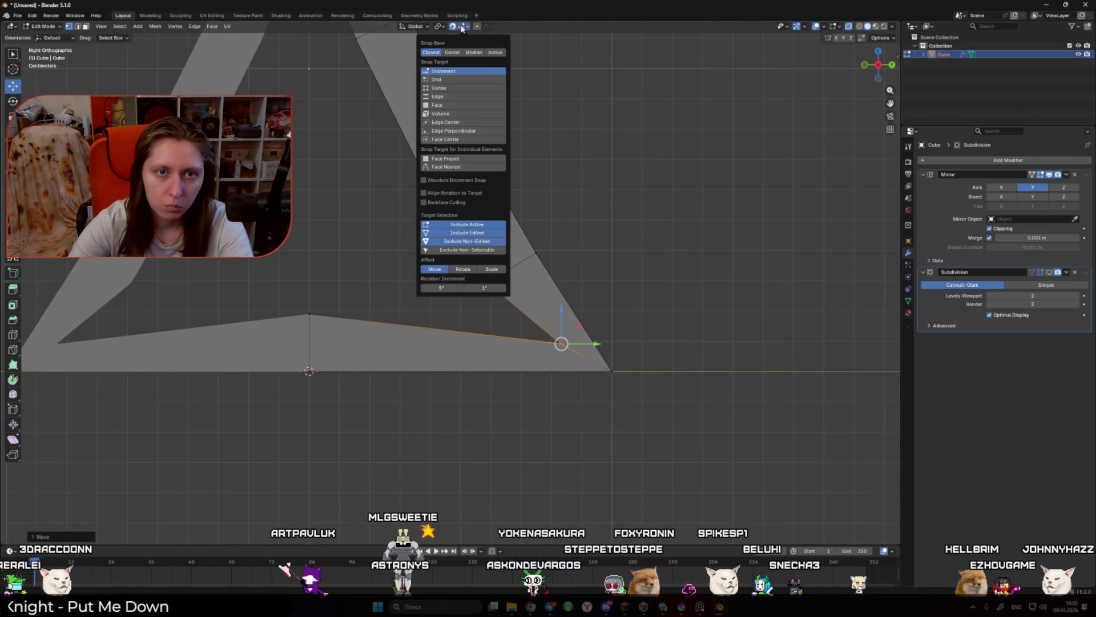
click(461, 88)
click(453, 27)
mouse_move(559, 310)
mouse_down()
mouse_move(562, 343)
mouse_move(562, 313)
mouse_move(574, 315)
mouse_up()
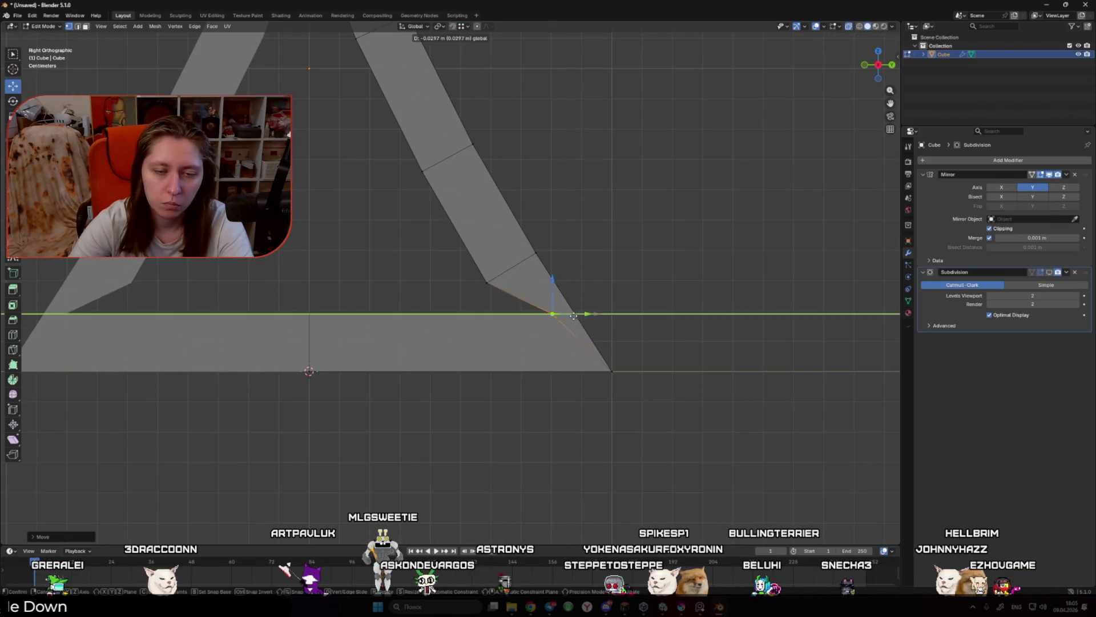
click(534, 316)
key(Tab)
scroll(641, 288, down, 5)
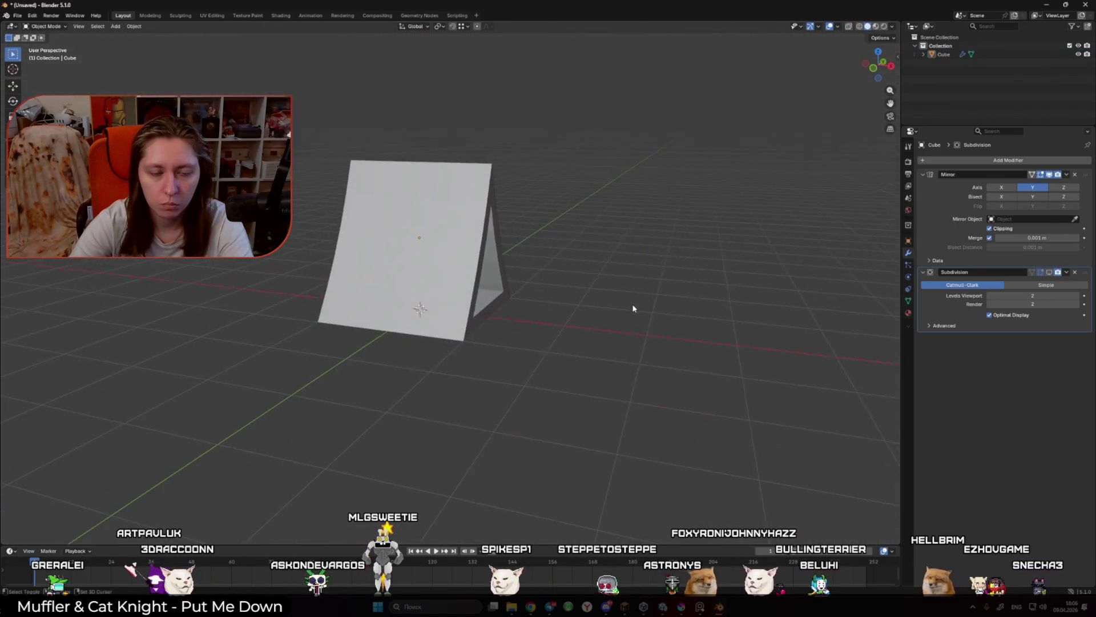
Step: Delete the bottom faces of the tent cloth mesh in Edit Mode
scroll(668, 286, up, 3)
click(495, 291)
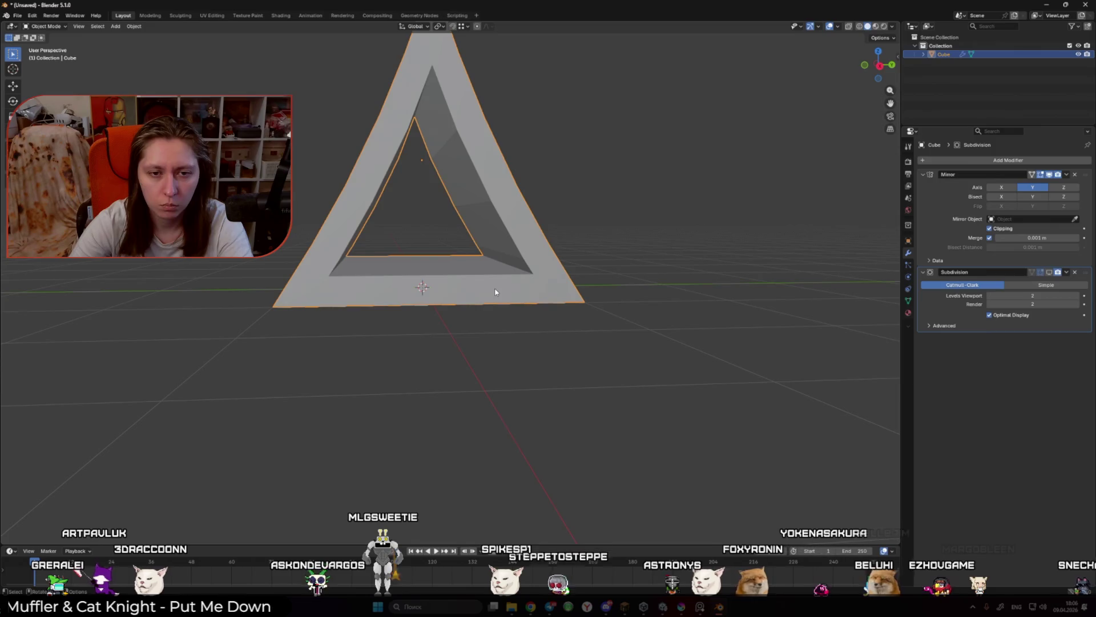
key(Tab)
click(459, 286)
key(x)
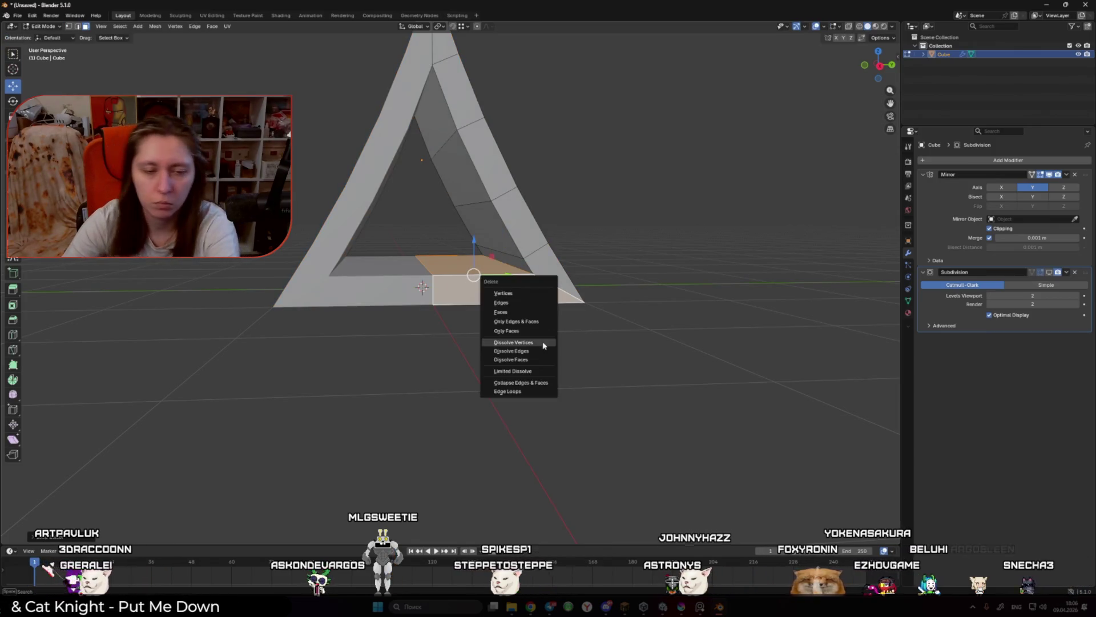
click(501, 312)
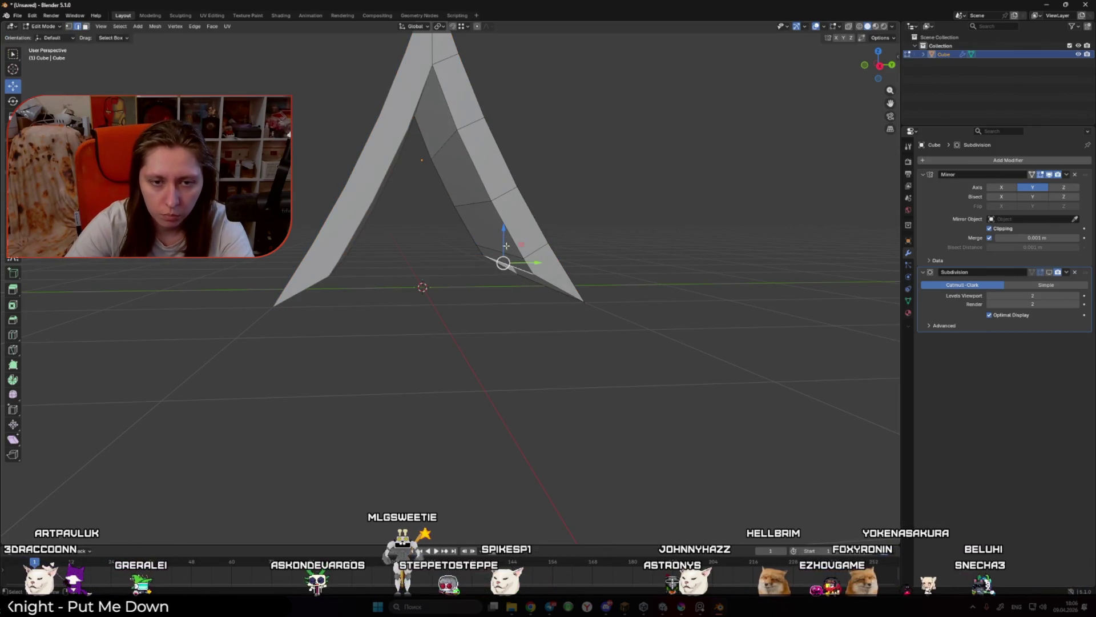
Step: Drop the bottom edges to the floor line and shift the lower vertex outward to the right
key(g)
key(z)
click(514, 268)
key(KP_3)
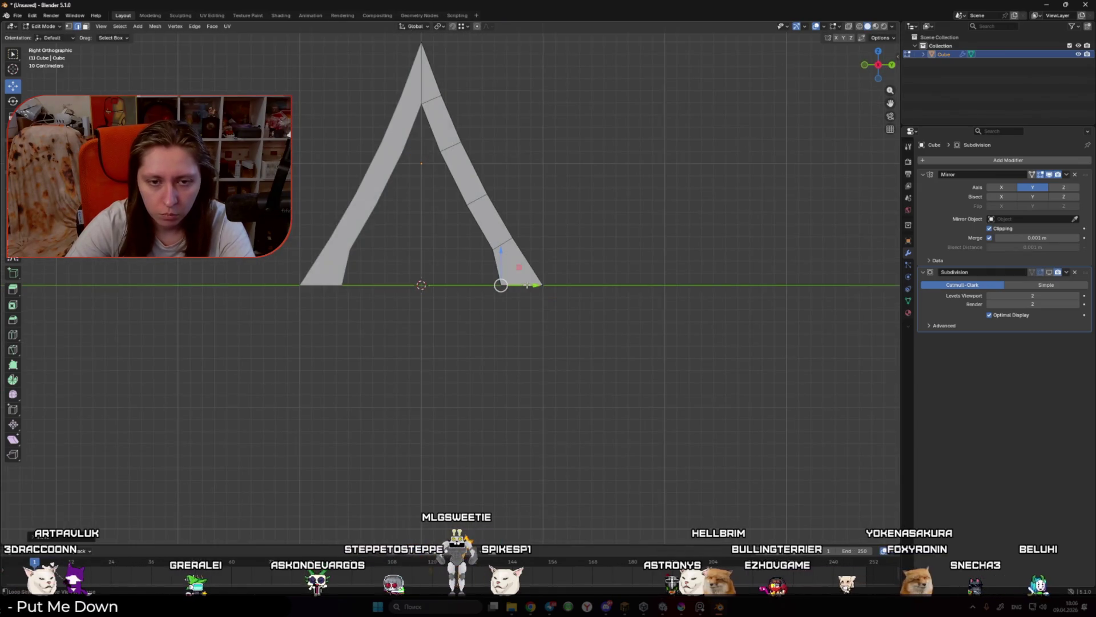
key(g)
click(552, 284)
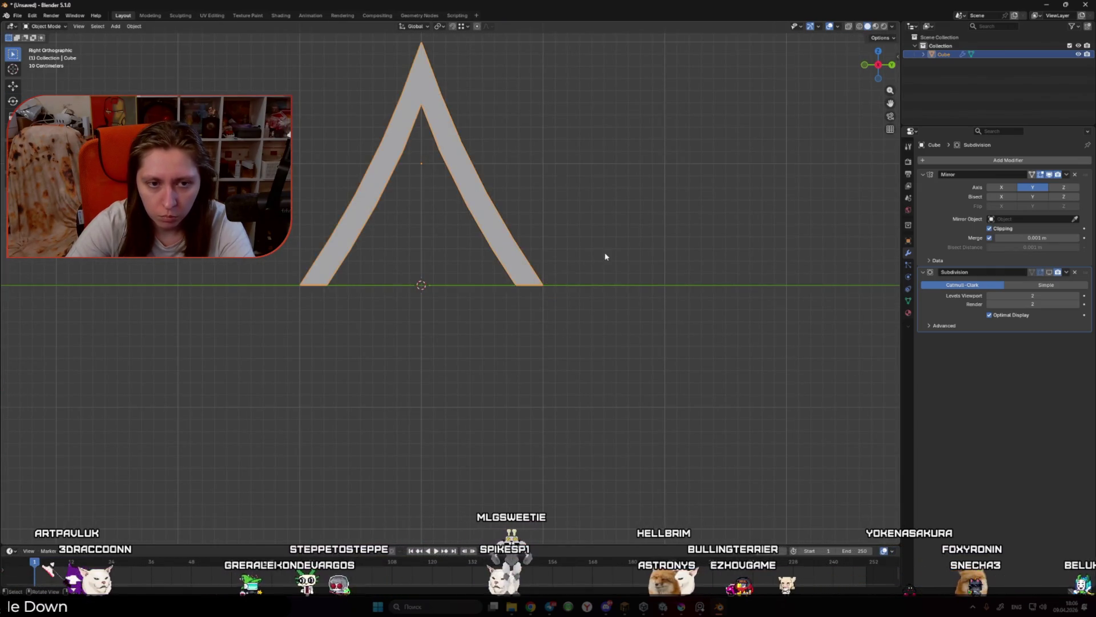
mouse_move(604, 255)
mouse_down()
mouse_move(577, 289)
mouse_move(567, 220)
mouse_move(544, 272)
mouse_up()
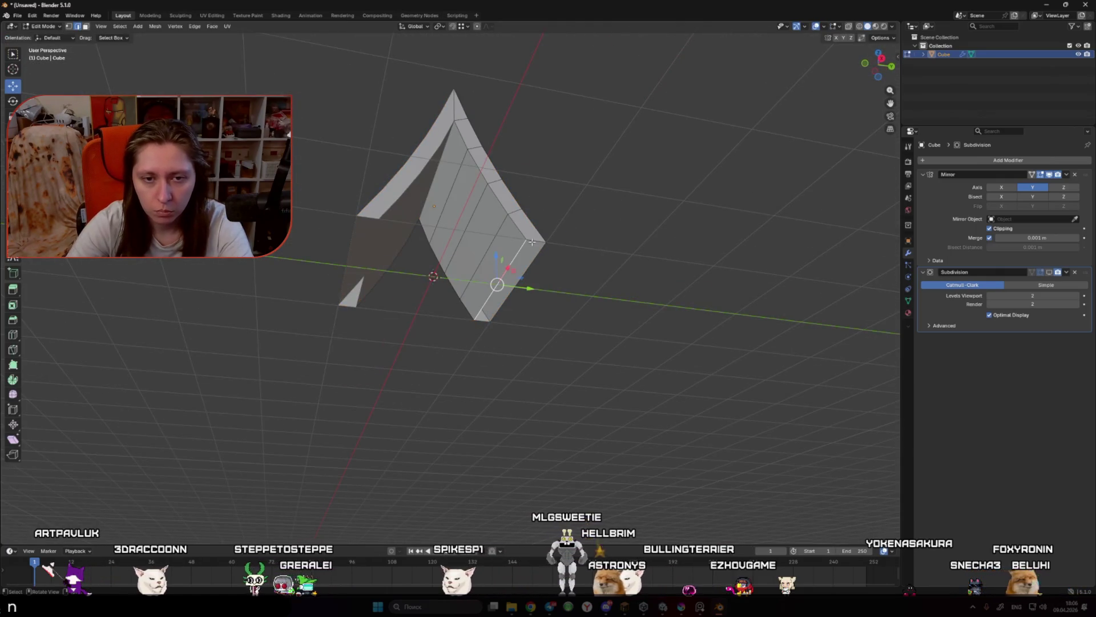
key(Tab)
key(ctrl+s)
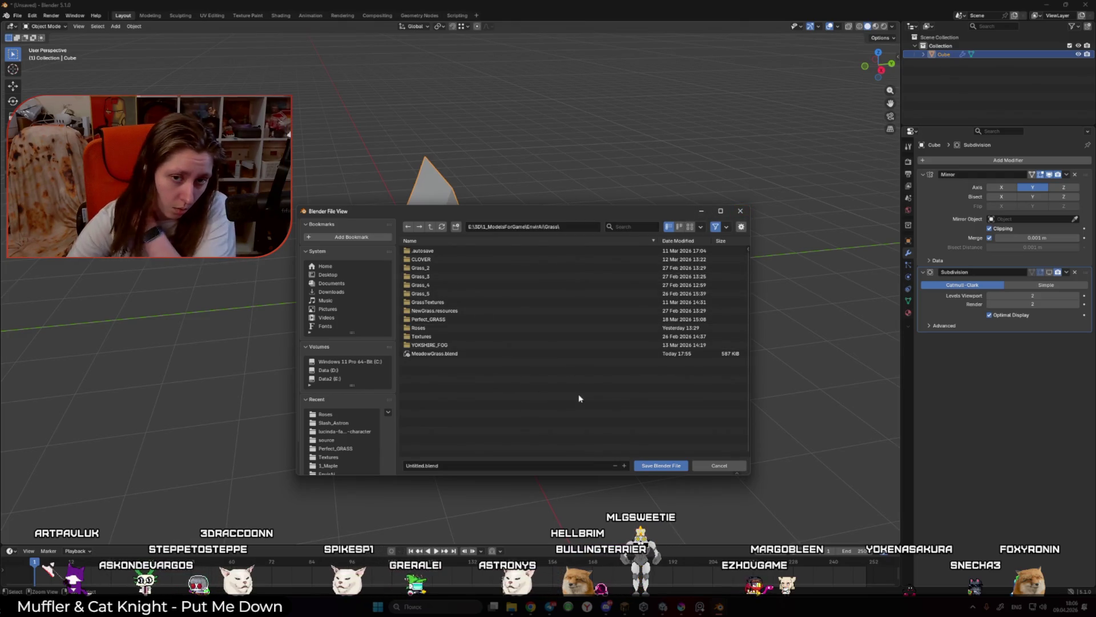
Step: Create a new folder named Pol inside the EnvirAI folder
click(534, 227)
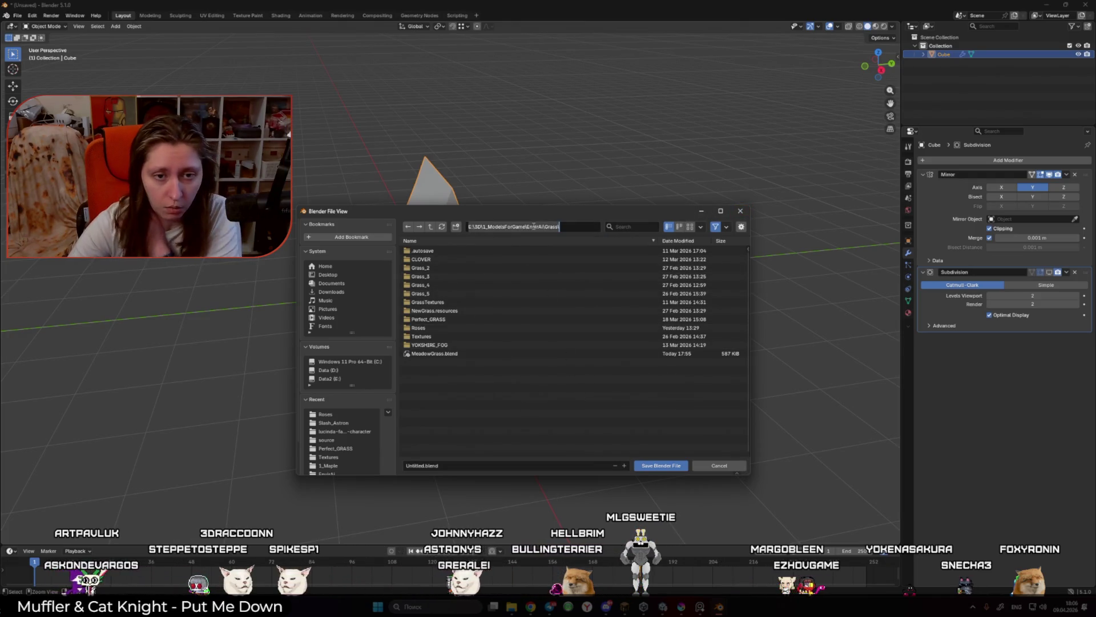
click(523, 227)
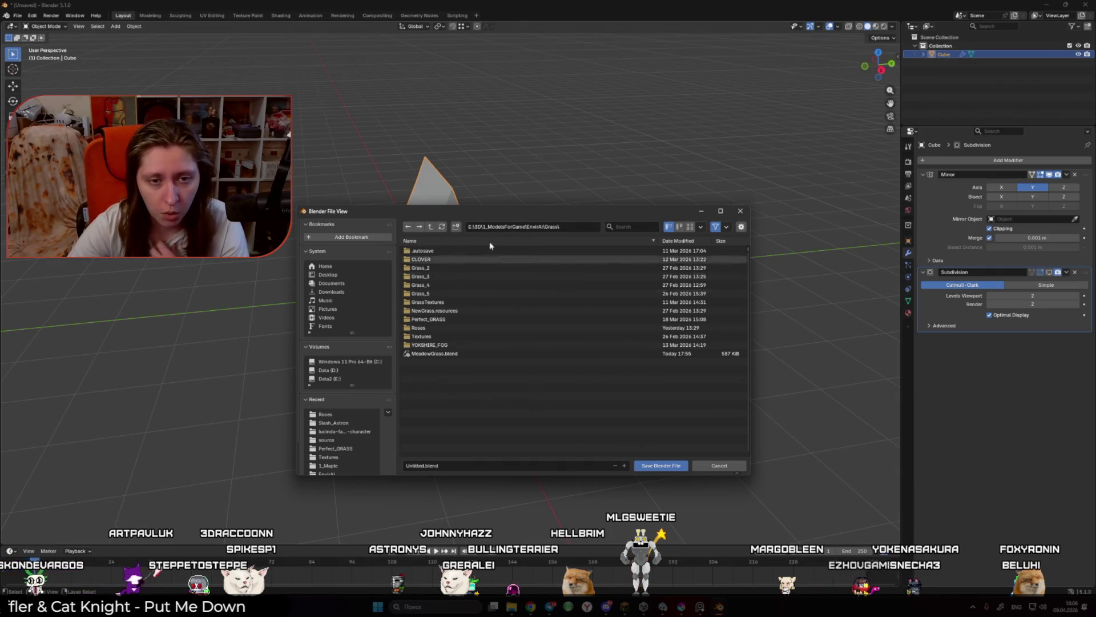
click(431, 226)
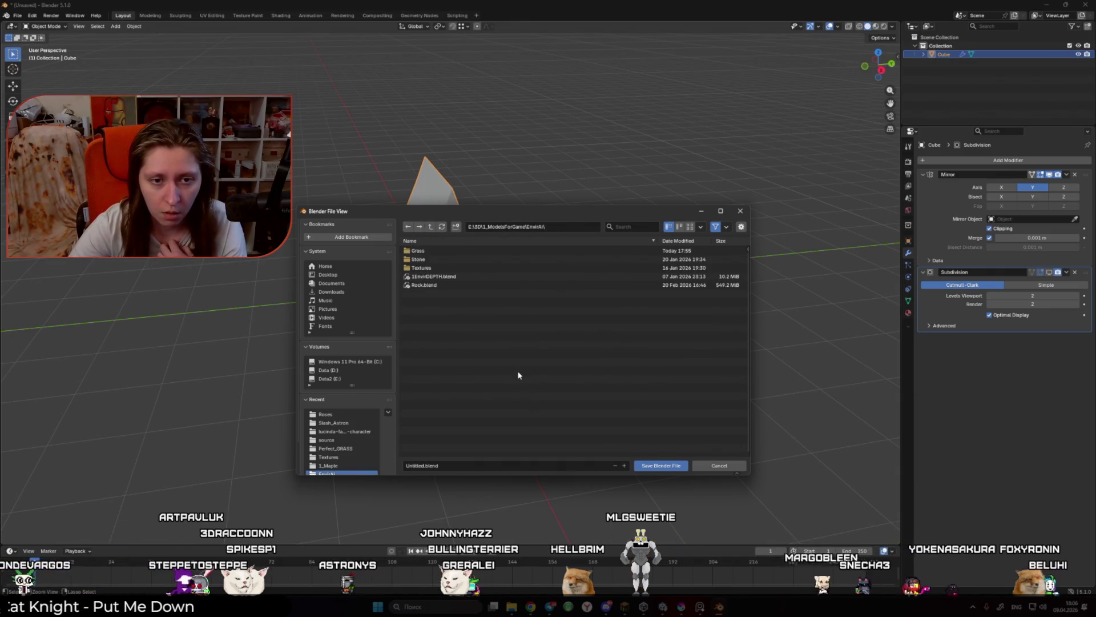
right_click(491, 345)
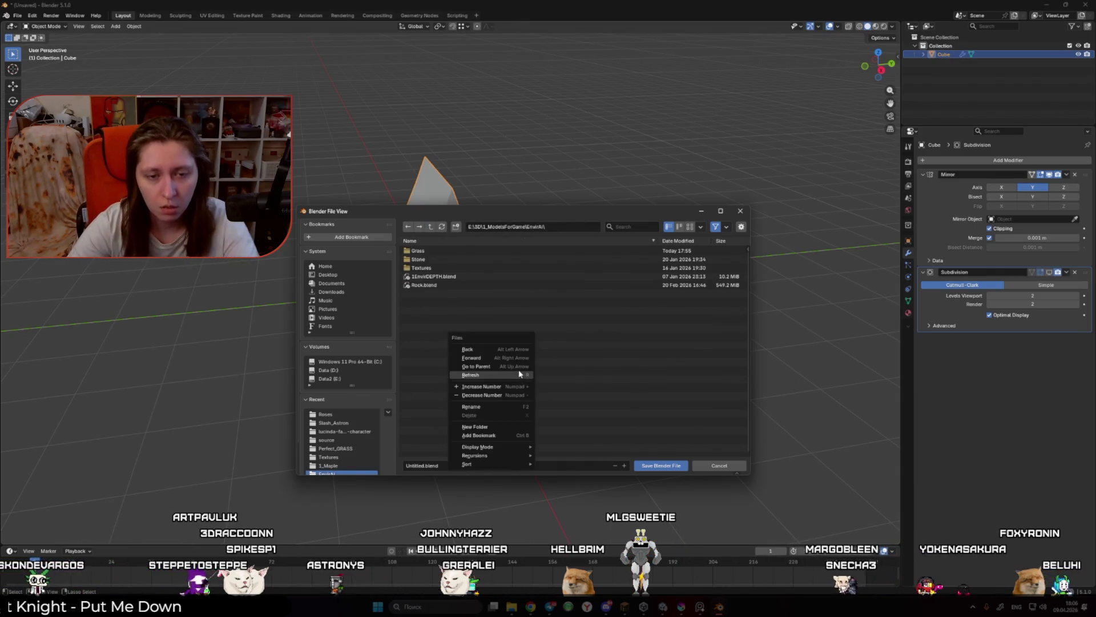
click(493, 426)
text(Po)
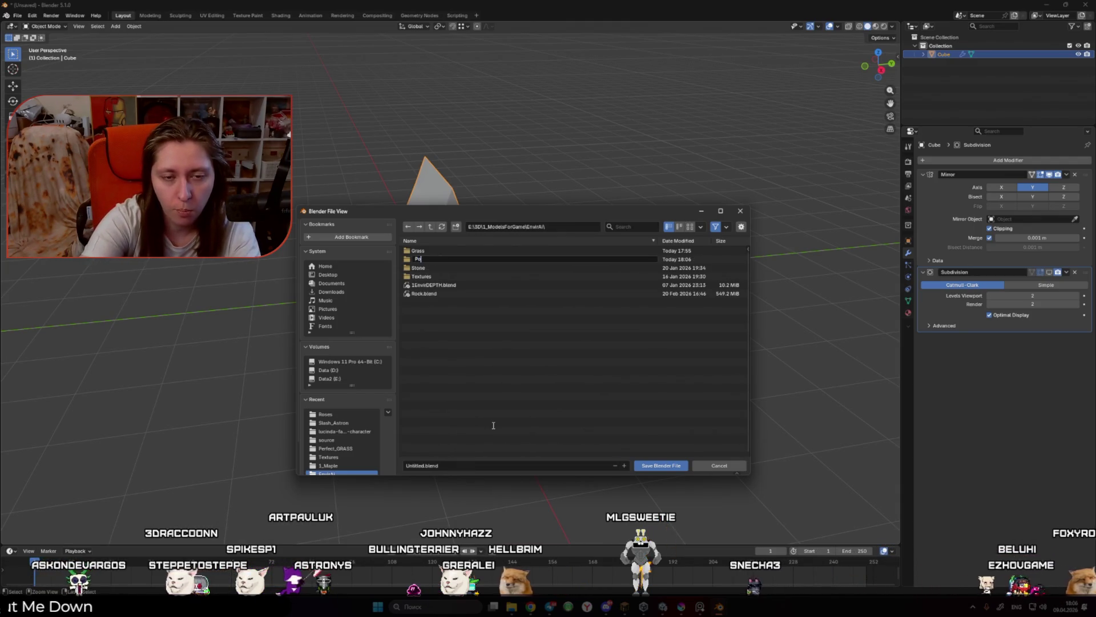
text(l)
key(Return)
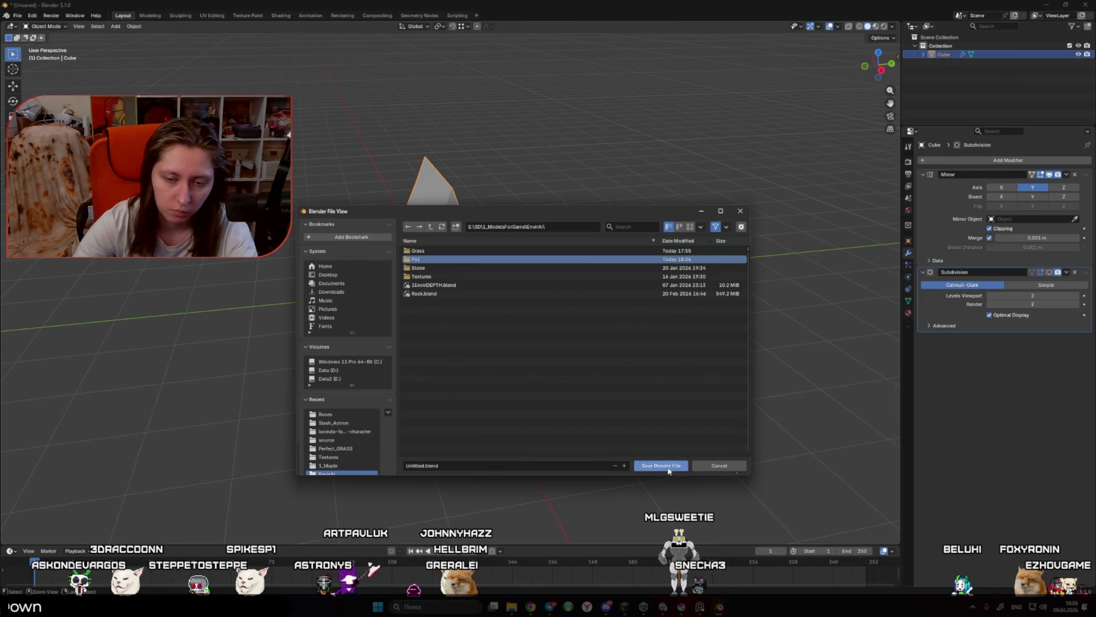
Step: Save the tent model as Pol_1.blend inside the Pol folder
click(512, 465)
text(P)
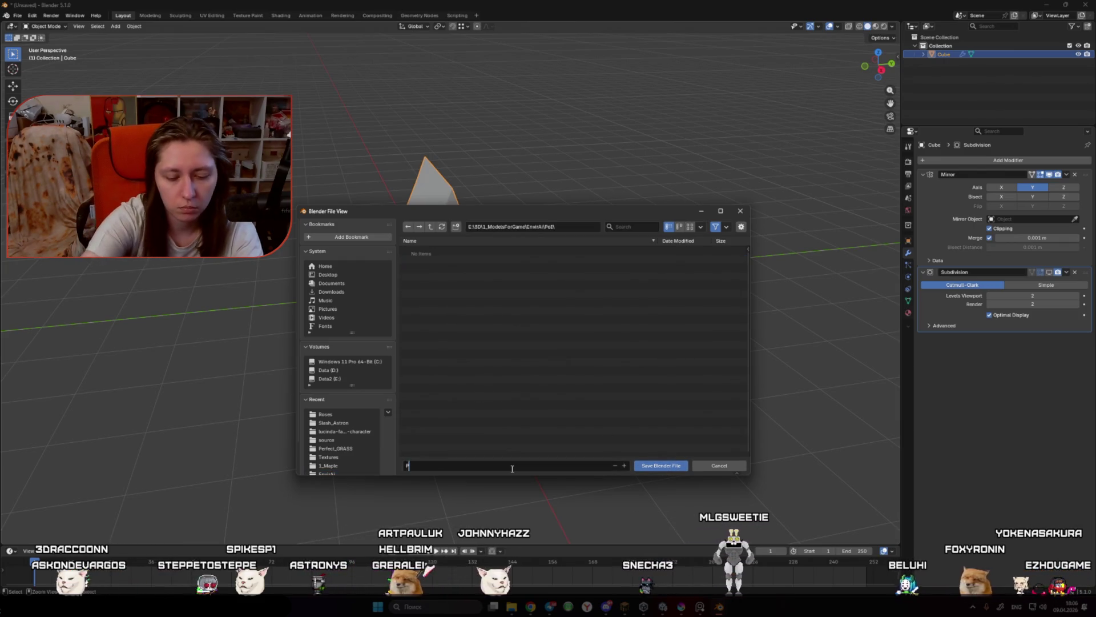
text(ol)
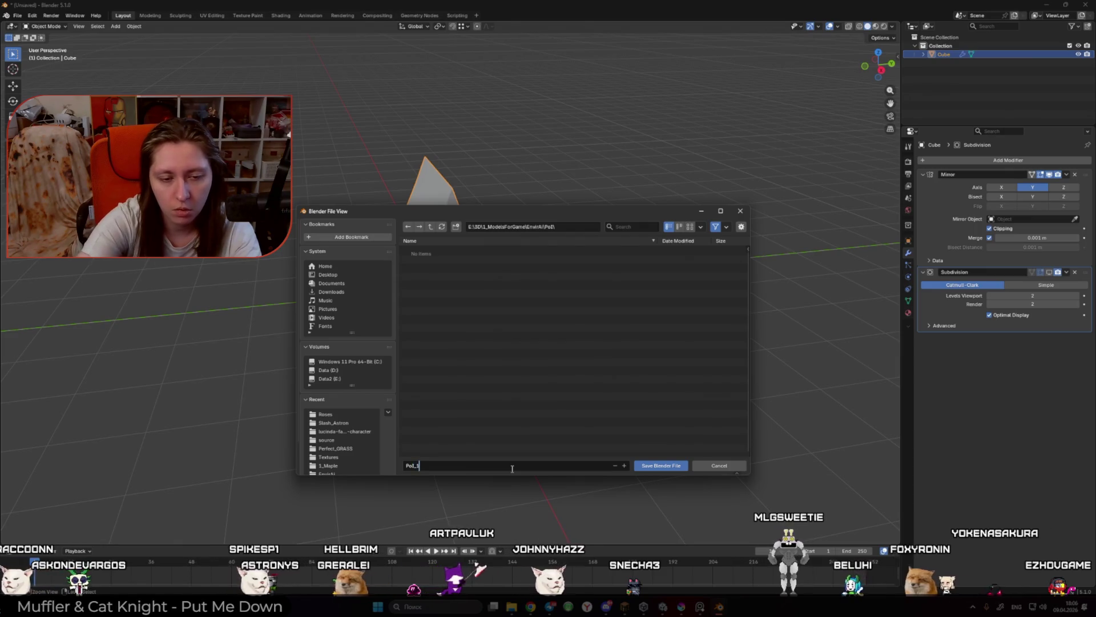
text(_1)
key(Return)
click(661, 466)
click(570, 398)
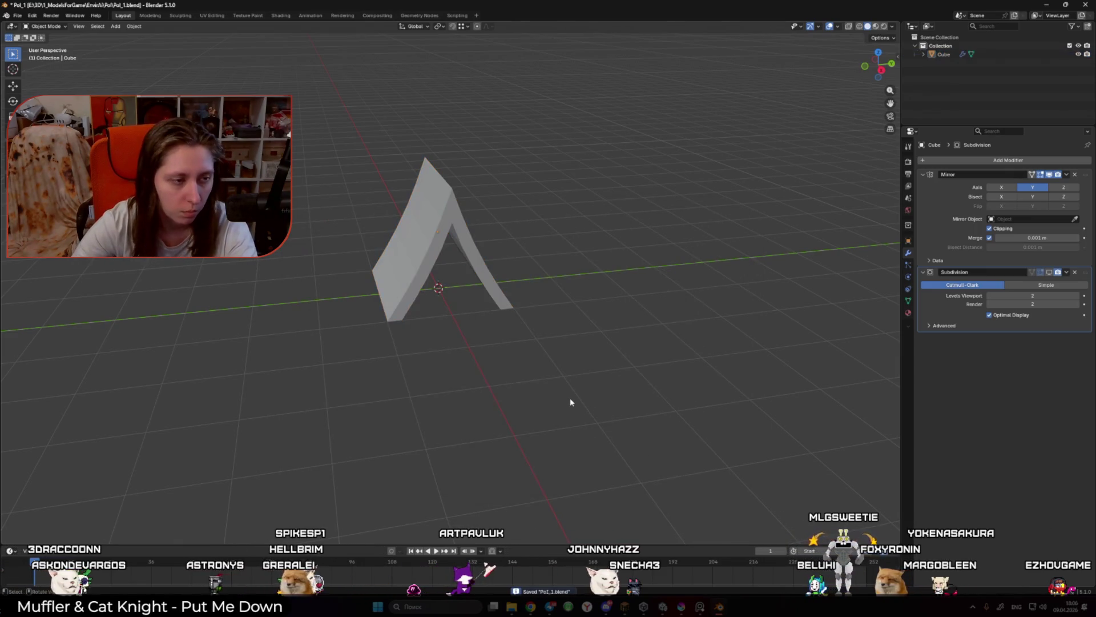
Step: Add a centred loop cut across the tent cloth and scale the new edges
mouse_move(570, 398)
mouse_down()
mouse_move(540, 311)
mouse_move(560, 310)
mouse_move(542, 272)
mouse_move(514, 297)
mouse_move(457, 228)
mouse_up()
click(542, 271)
key(Tab)
key(ctrl+r)
click(443, 136)
right_click(443, 136)
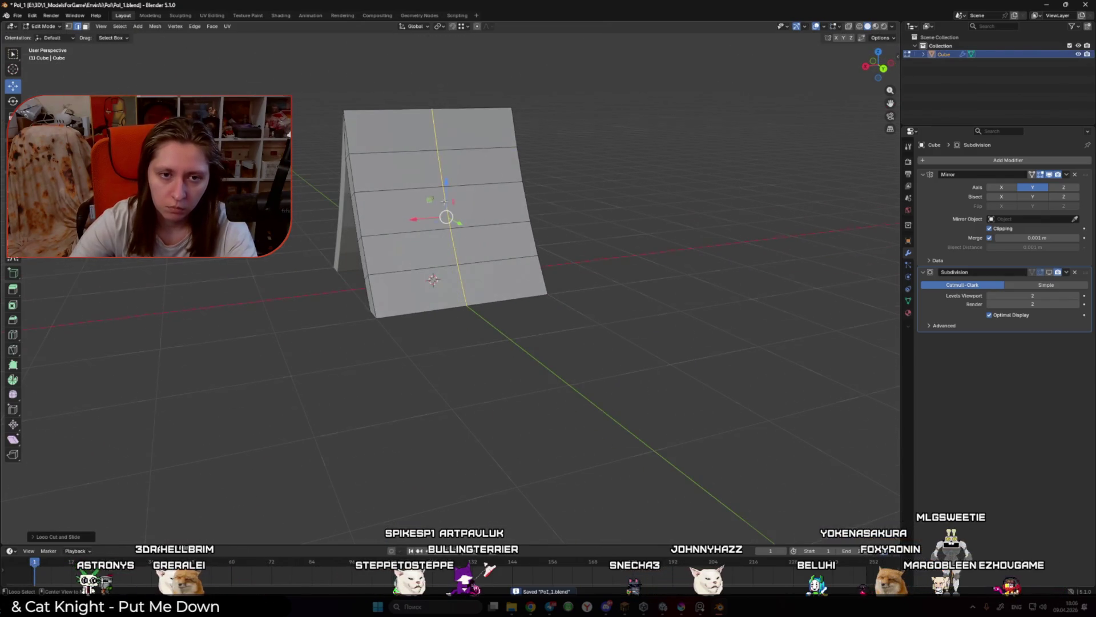
key(KP_7)
key(KP_3)
key(s)
click(563, 240)
key(Tab)
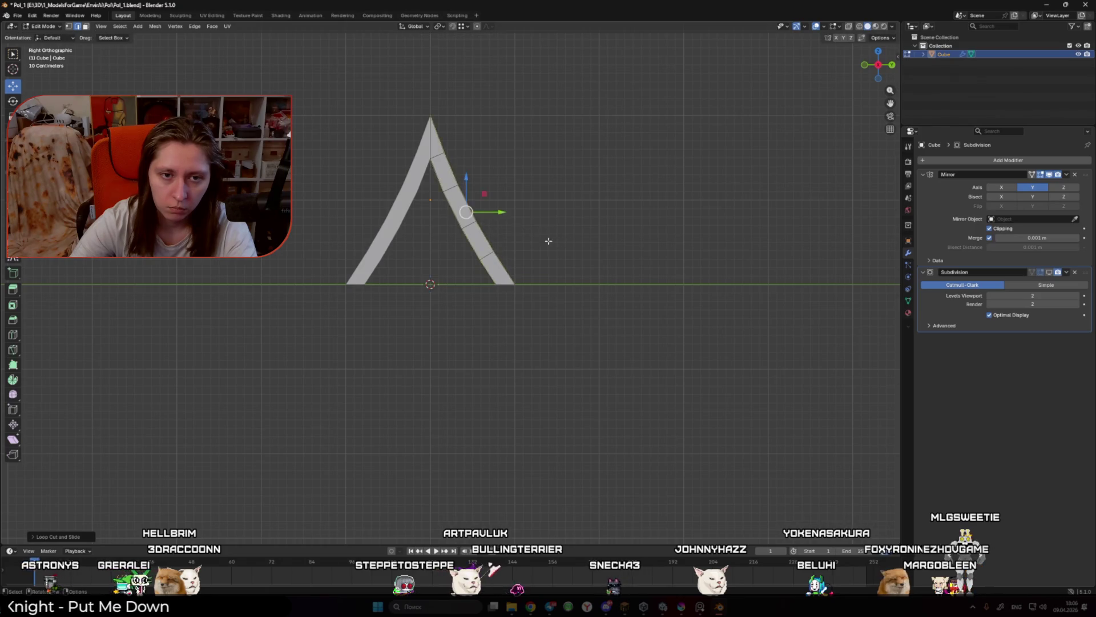
Step: Add another loop cut along the roof and move the right slope faces outward
mouse_move(546, 240)
mouse_down()
mouse_move(491, 245)
mouse_move(482, 262)
mouse_move(510, 269)
mouse_move(455, 223)
mouse_move(462, 216)
mouse_up()
key(Tab)
key(ctrl+r)
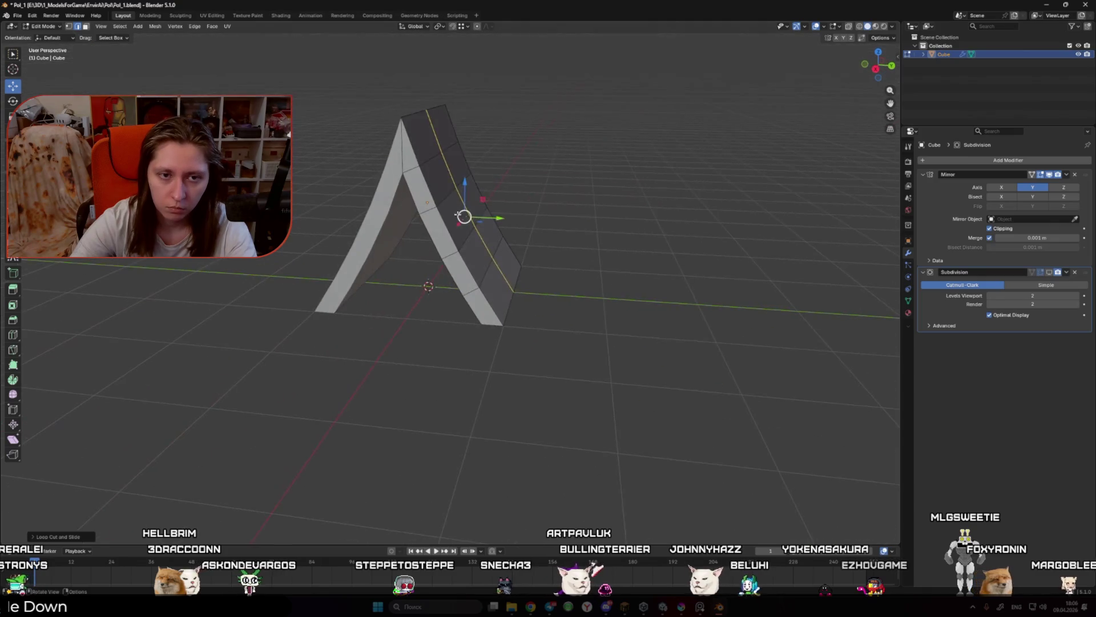
drag(483, 312, 441, 282)
ctrl+click(440, 282)
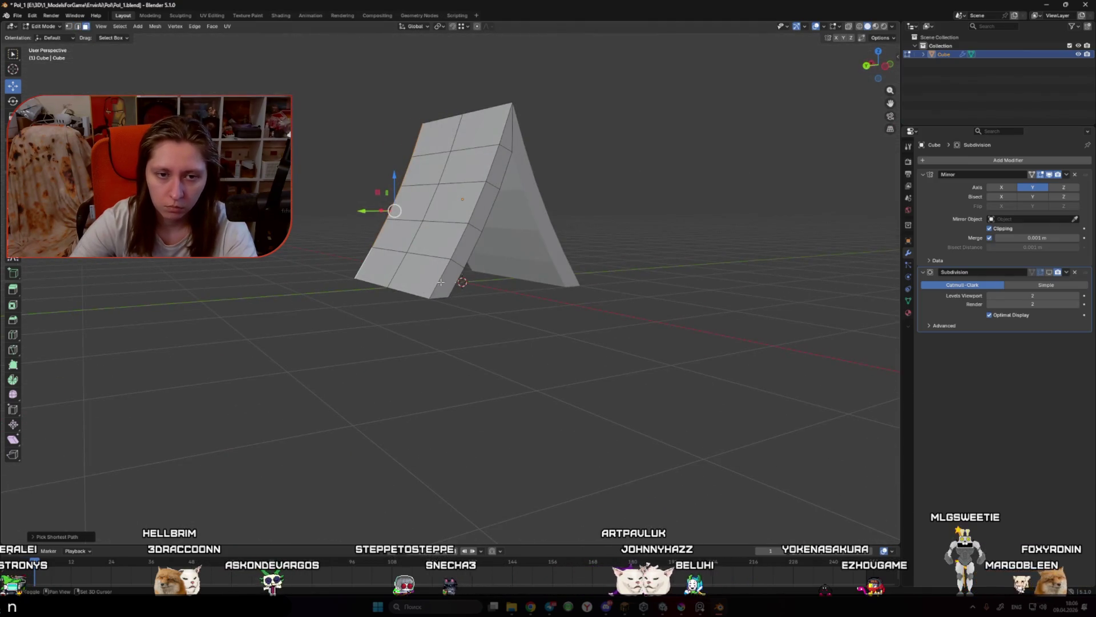
click(461, 240)
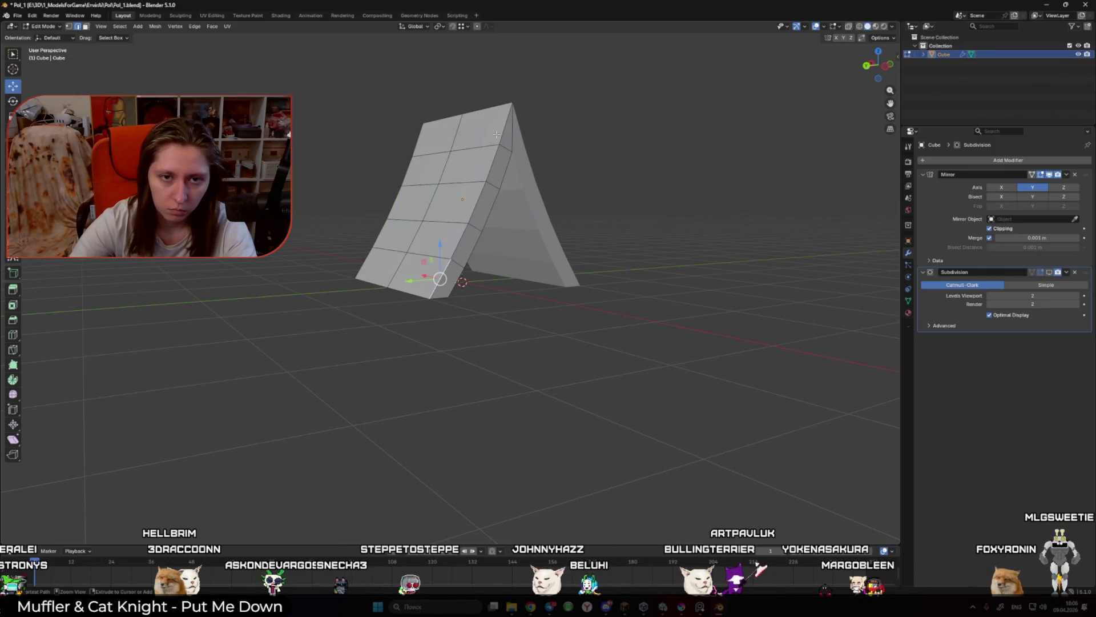
drag(496, 134, 491, 229)
ctrl+click(495, 267)
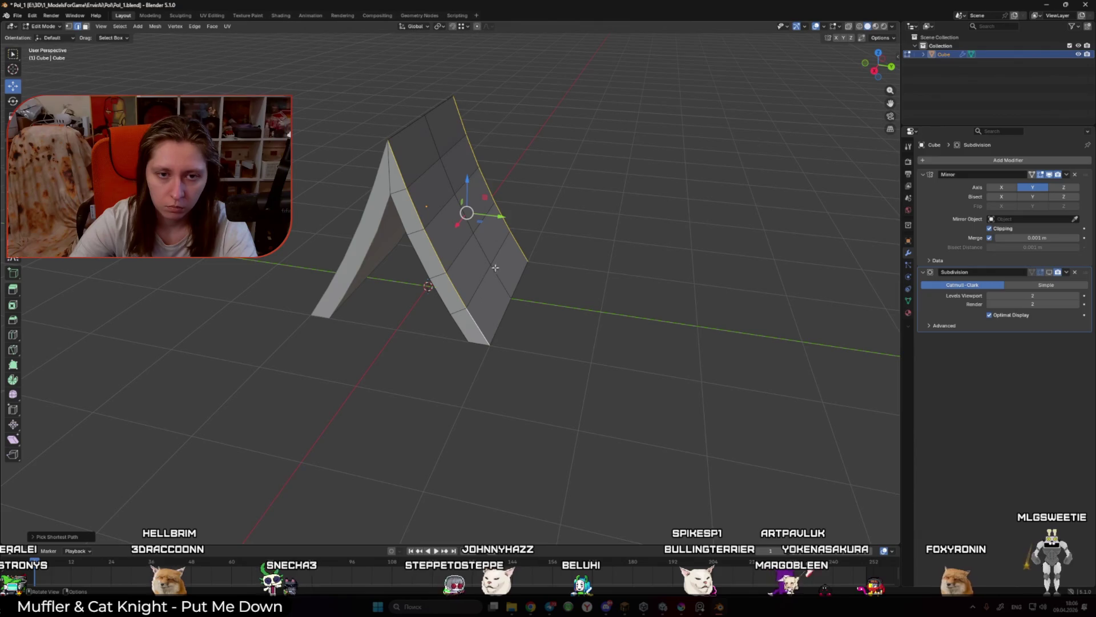
mouse_move(495, 268)
mouse_down()
mouse_move(493, 207)
mouse_move(437, 214)
mouse_move(437, 192)
mouse_move(411, 191)
mouse_move(453, 225)
mouse_move(531, 259)
mouse_move(649, 293)
mouse_up()
key(Tab)
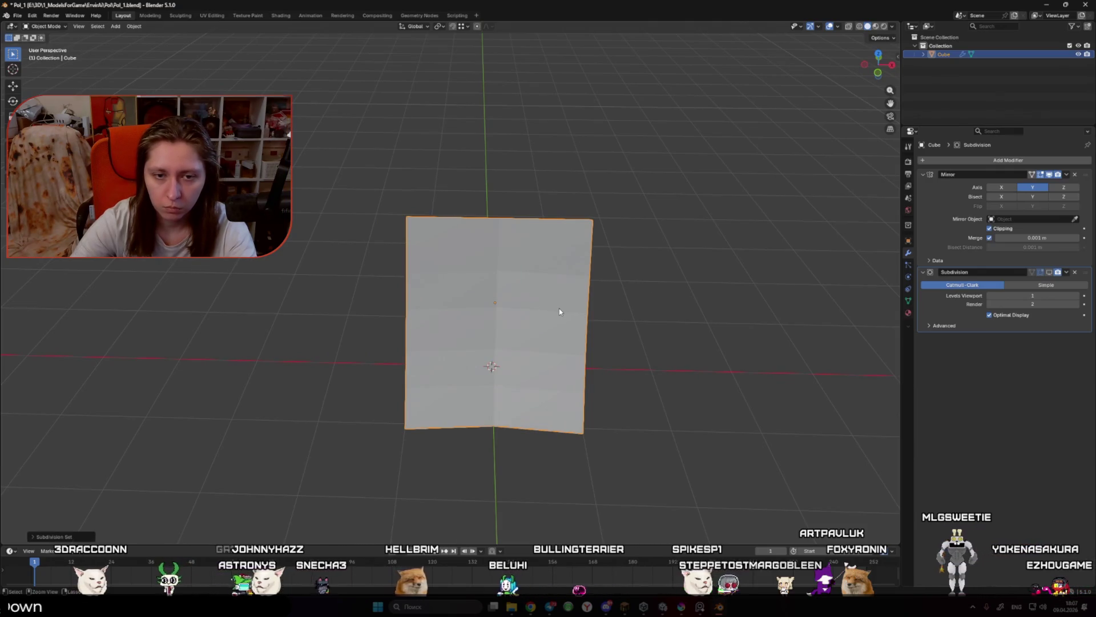
Step: Give the bottom-right face strip a full edge crease
drag(491, 317, 779, 318)
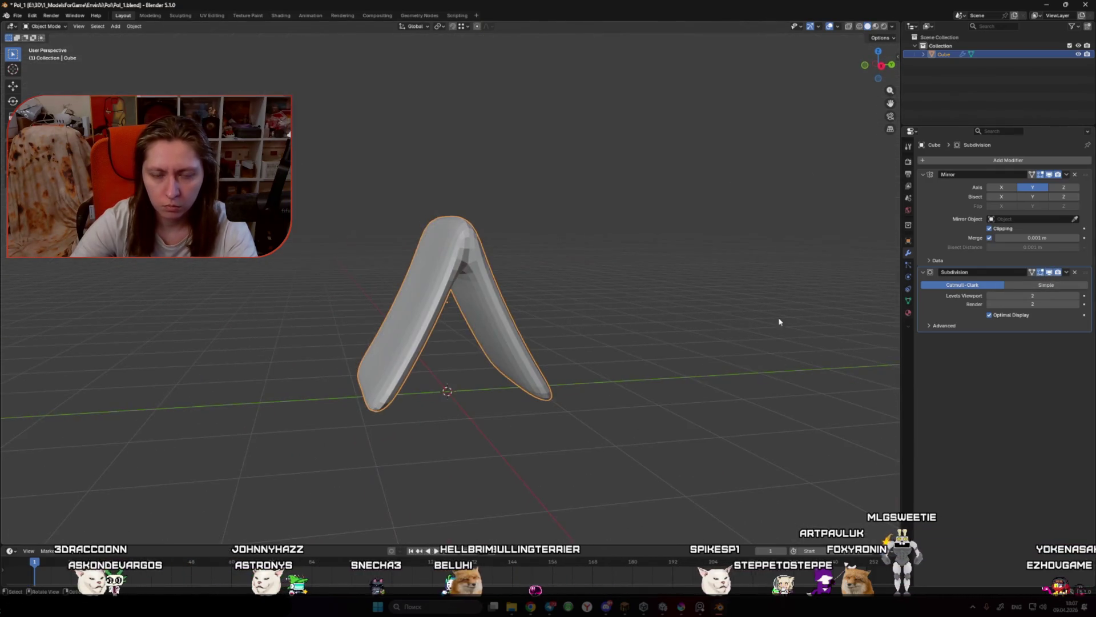
key(Tab)
mouse_move(607, 399)
mouse_down()
mouse_move(563, 340)
mouse_move(556, 360)
mouse_move(537, 273)
mouse_up()
click(539, 275)
key(shift+e)
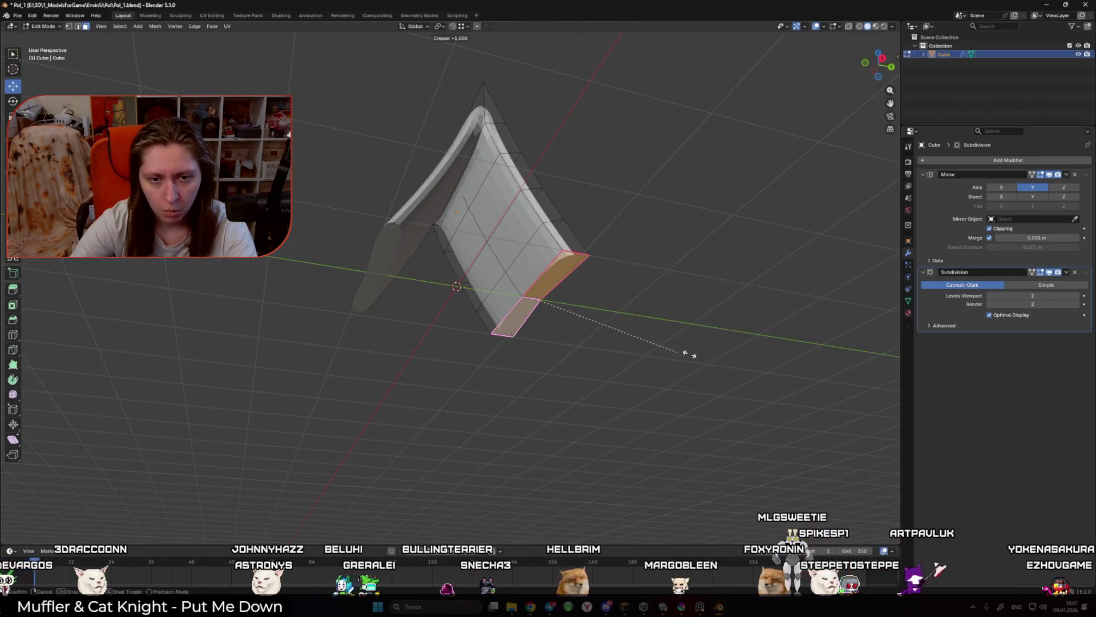
click(655, 325)
Step: Crease the other slope's strip from its bottom face up to the top face
mouse_move(656, 325)
mouse_down()
mouse_move(582, 357)
mouse_move(502, 351)
mouse_move(597, 370)
mouse_move(586, 358)
mouse_up()
click(560, 311)
ctrl+click(485, 146)
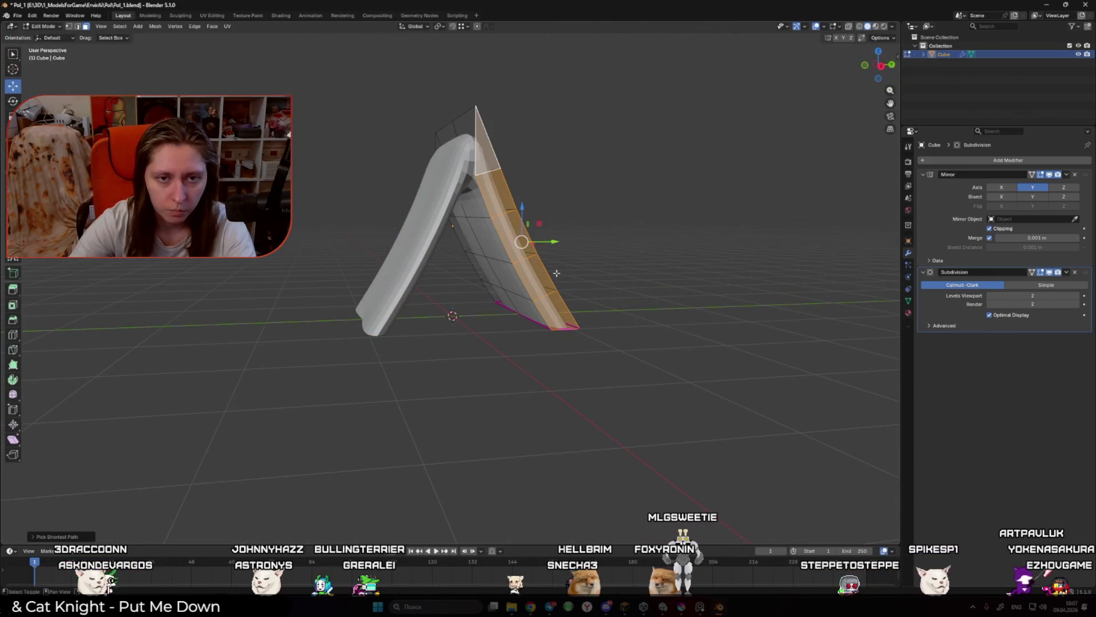
key(shift+e)
click(685, 289)
mouse_move(698, 291)
mouse_down()
mouse_move(587, 238)
mouse_move(457, 197)
mouse_up()
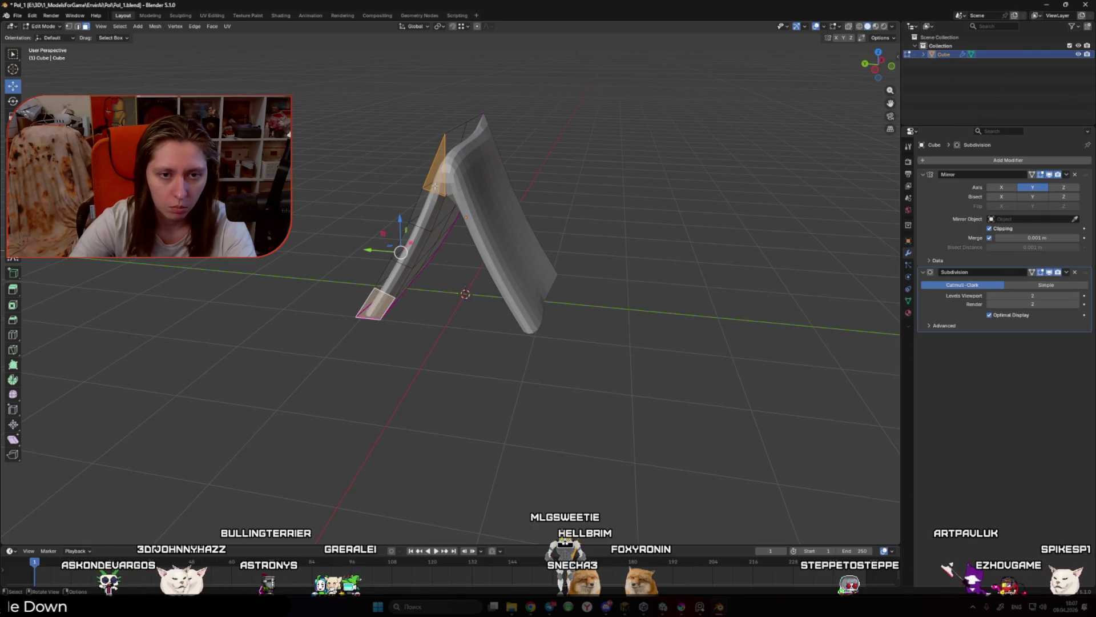
key(Tab)
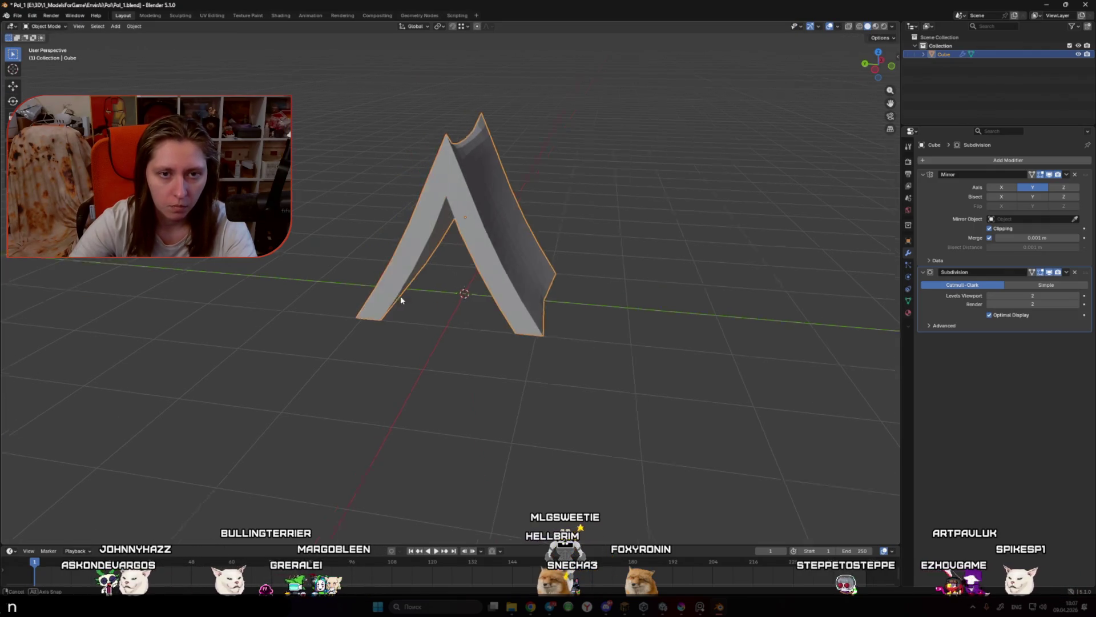
Step: Apply Shade Smooth to the tent object
mouse_move(588, 345)
mouse_down()
mouse_move(516, 294)
mouse_move(622, 286)
mouse_up()
right_click(516, 294)
click(517, 293)
click(577, 286)
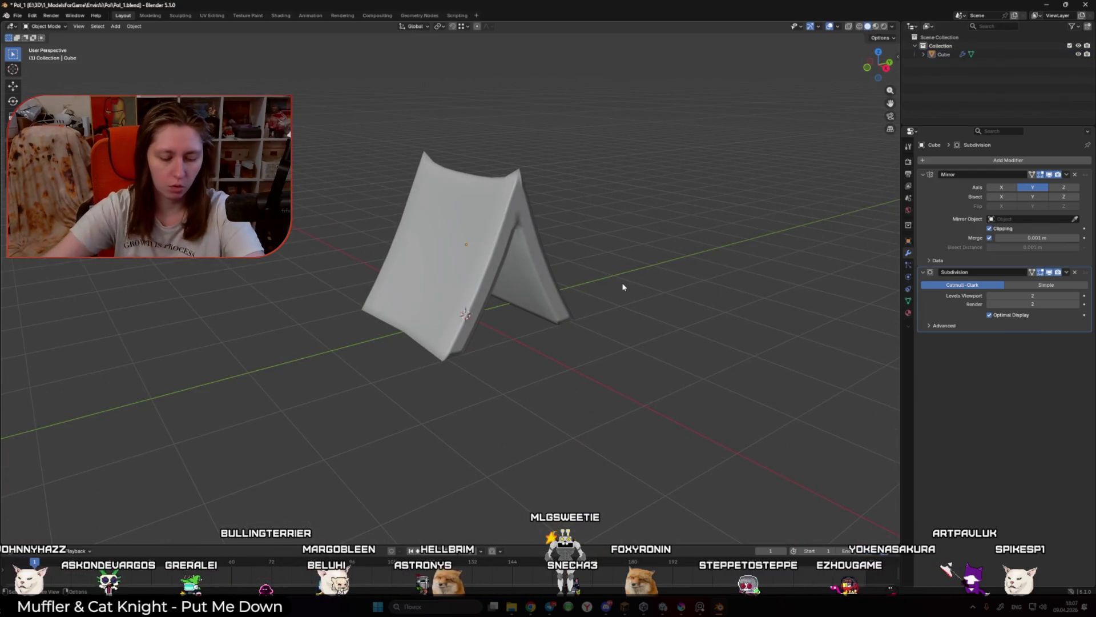
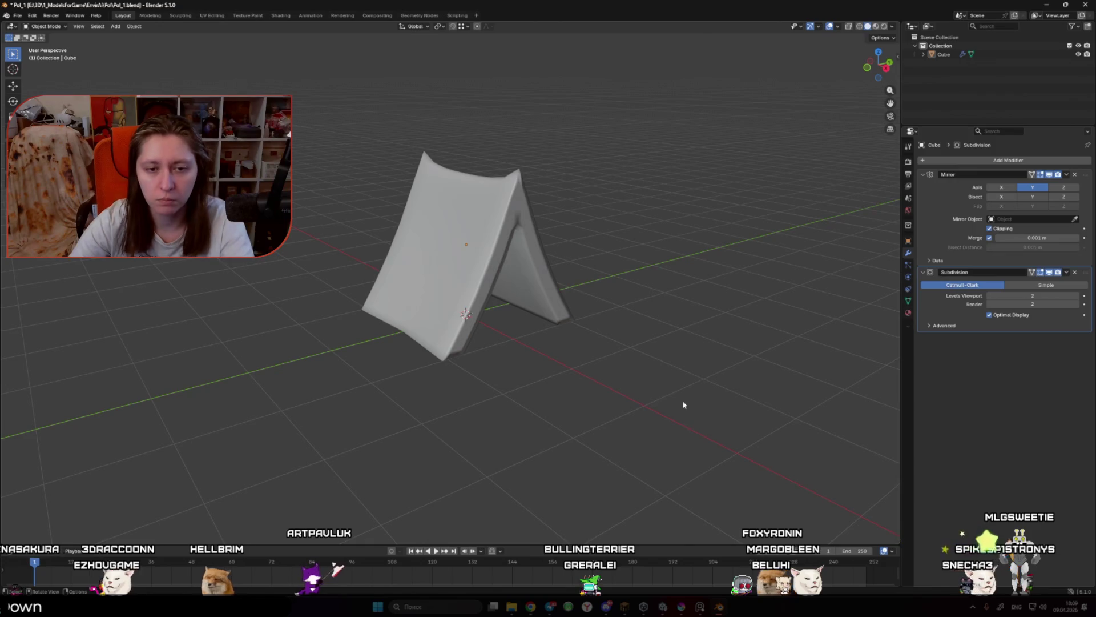
Step: Select the tent mesh in Edit Mode and pick the faces along its inner side
click(490, 235)
key(Tab)
key(KP_1)
drag(491, 234, 479, 158)
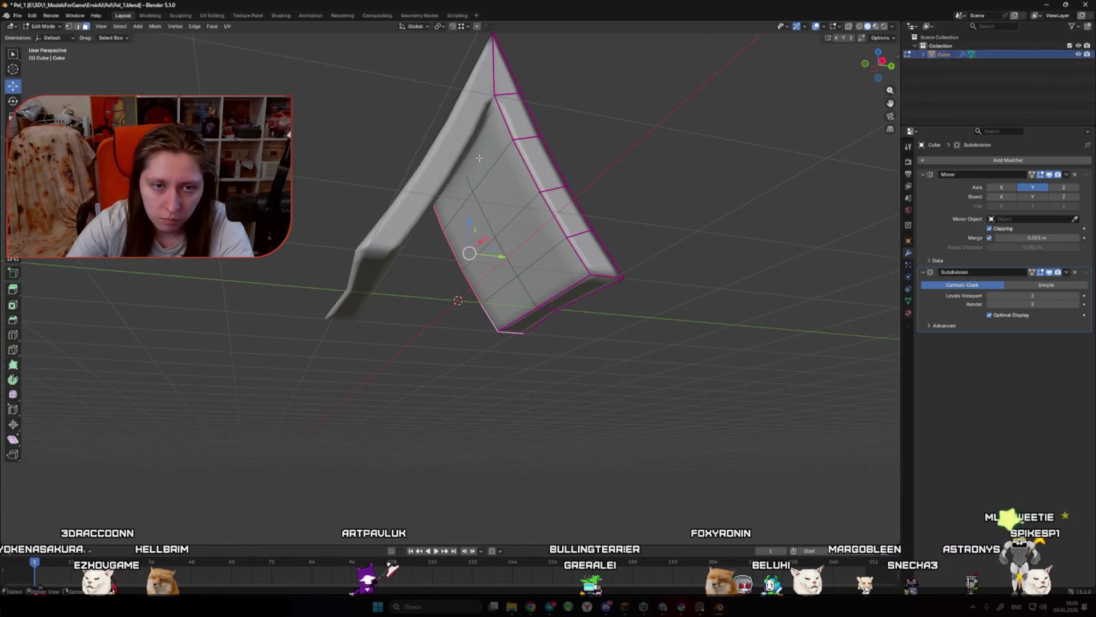
shift+click(485, 188)
shift+click(503, 257)
shift+click(514, 297)
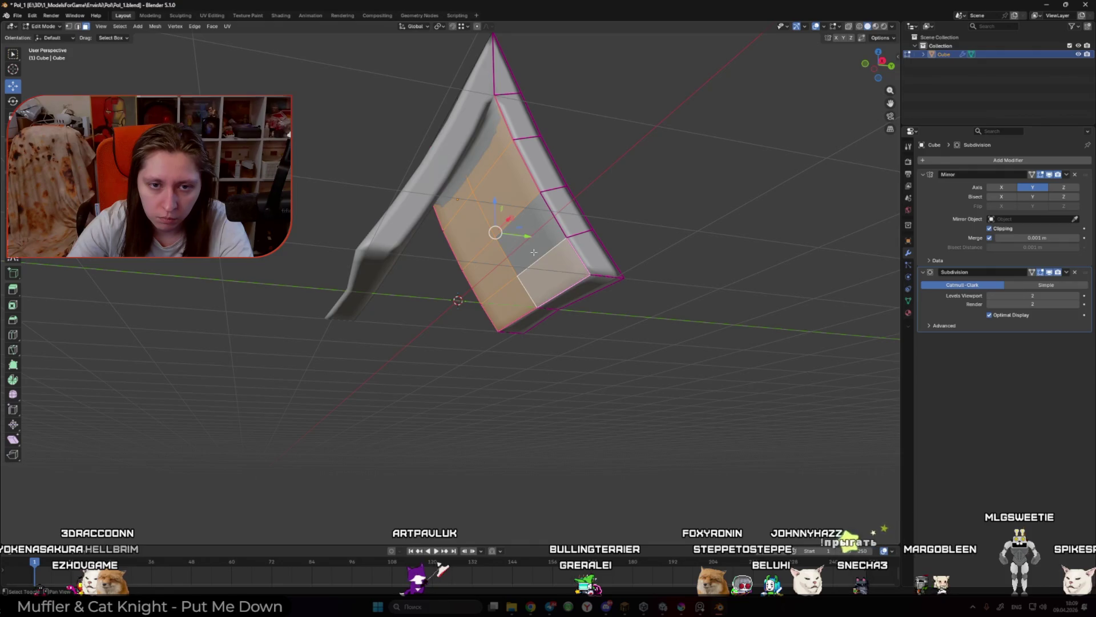
shift+click(553, 257)
Step: Vertex-slide the selected inner faces from the right side view
key(KP_3)
key(g)
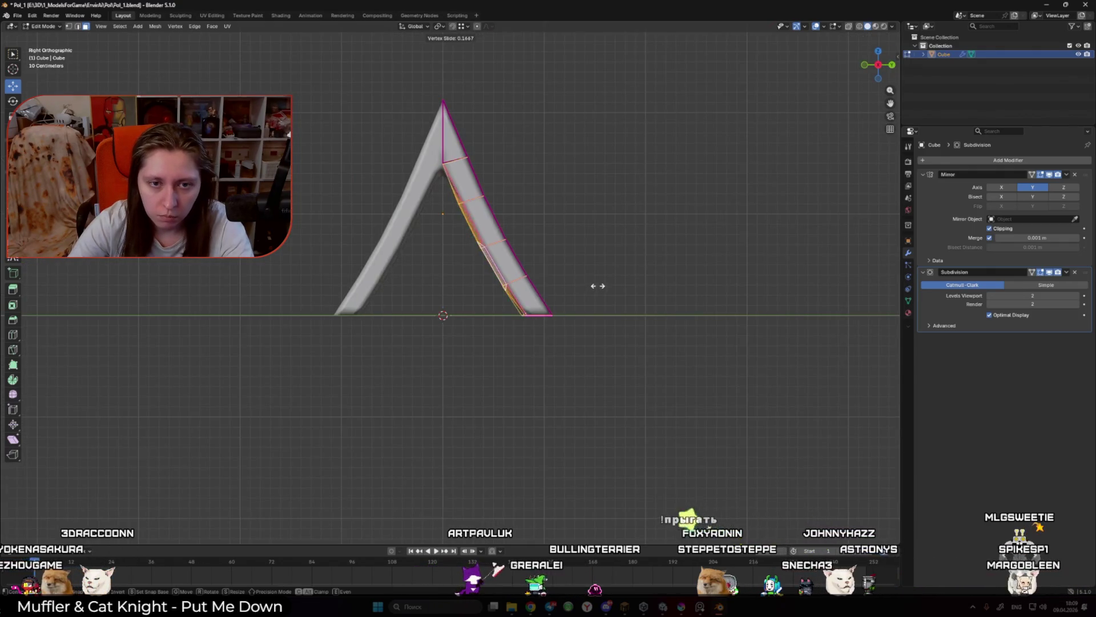
click(602, 284)
mouse_move(602, 284)
mouse_down()
mouse_move(623, 234)
mouse_move(490, 171)
mouse_up()
Step: Select the right leg's edge loop, slide it along the leg and shift it vertically
alt+click(464, 153)
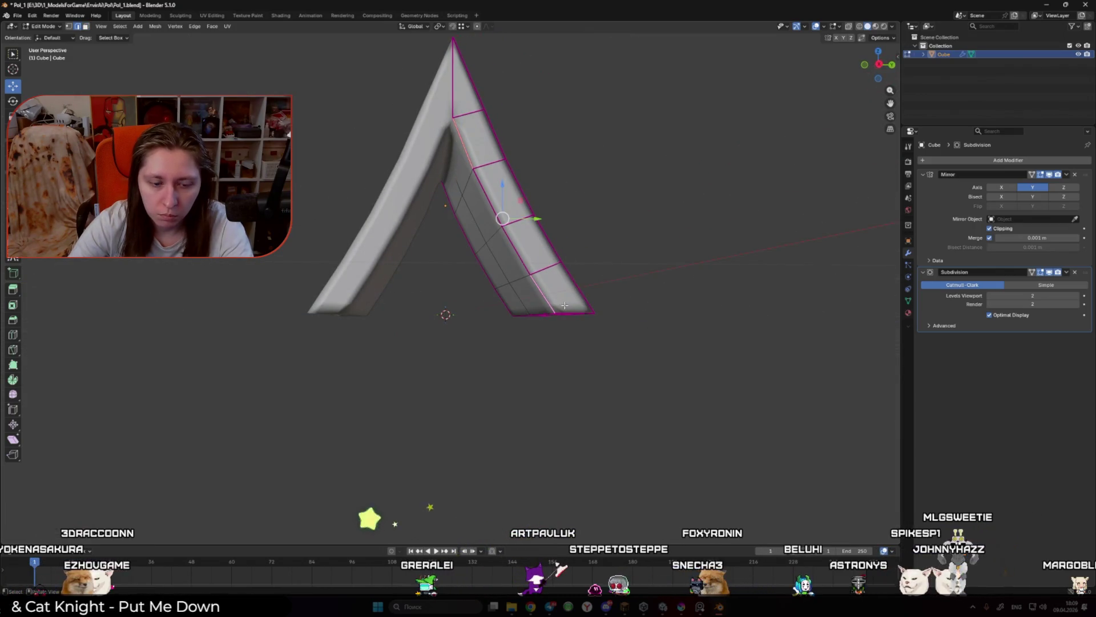
drag(529, 297, 429, 201)
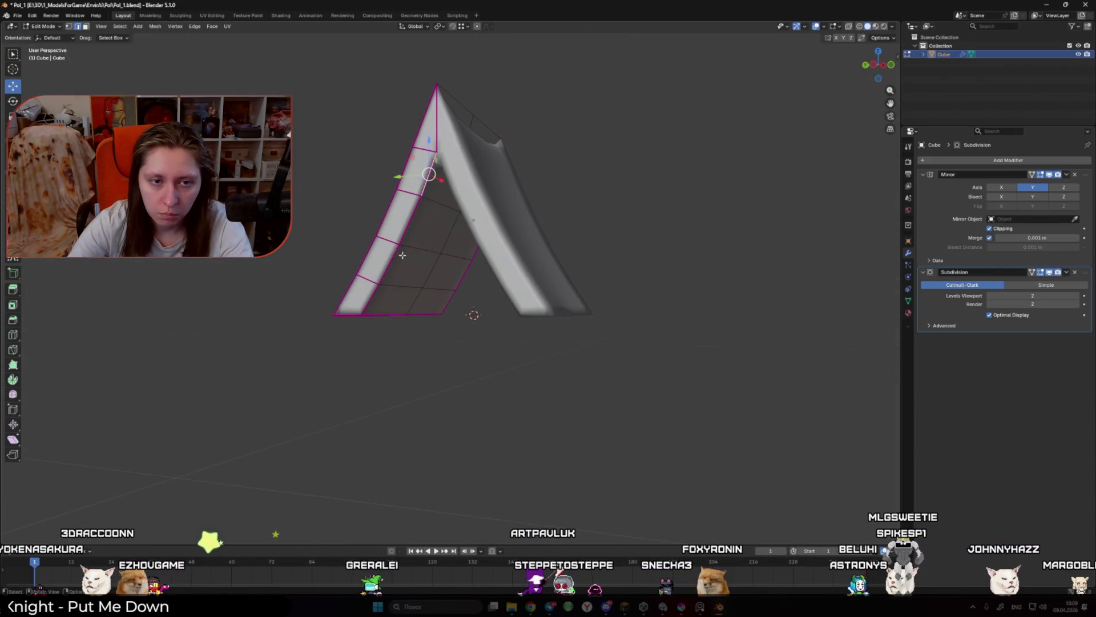
drag(394, 294, 404, 284)
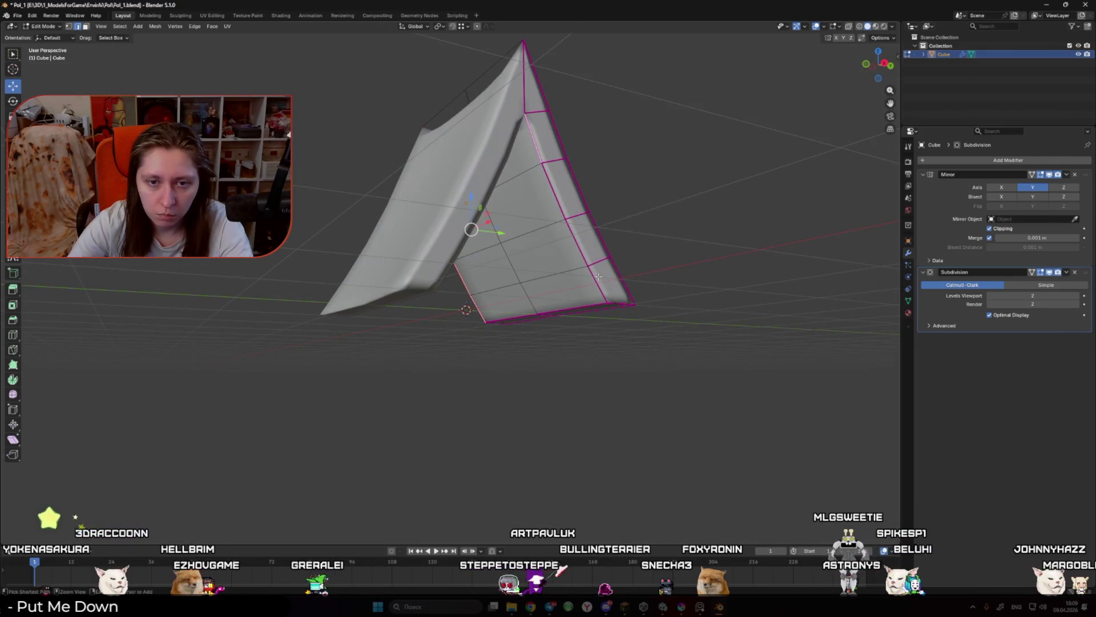
key(KP_3)
key(g)
key(g)
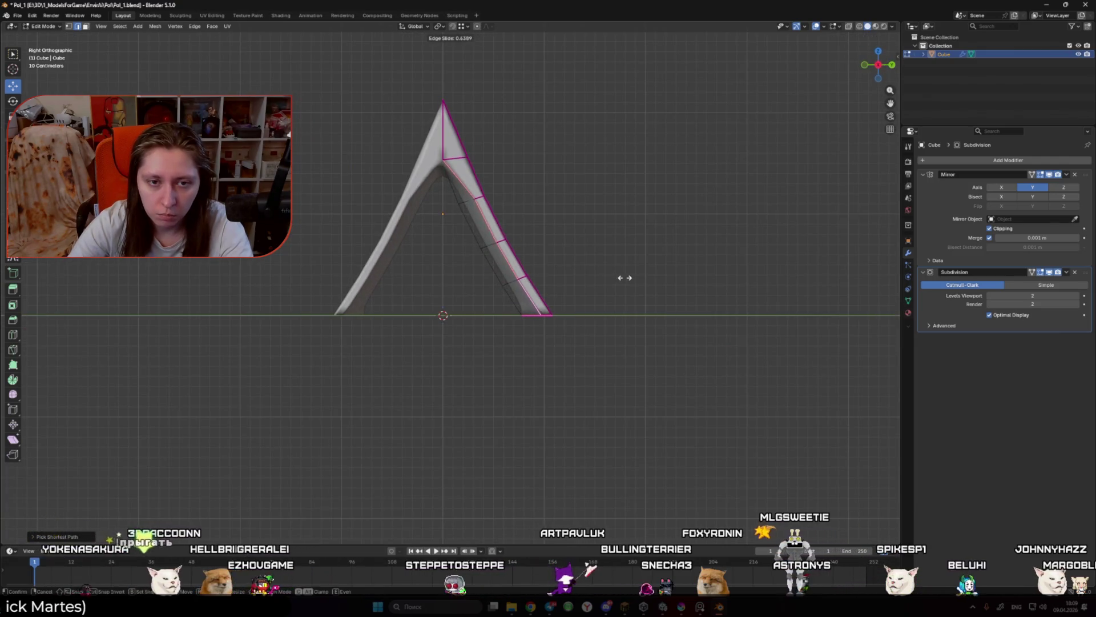
click(625, 278)
mouse_move(625, 278)
mouse_down()
mouse_move(464, 128)
mouse_move(483, 131)
mouse_move(489, 245)
mouse_up()
key(z)
click(485, 222)
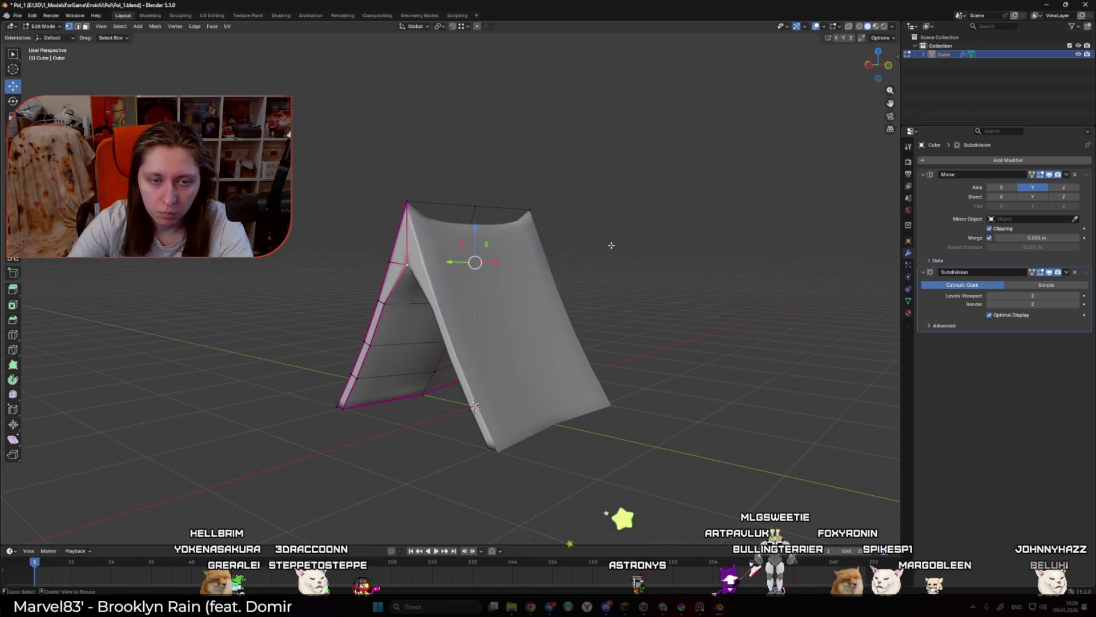
Step: Select the tent's peak in the side profile view and raise it along Z
key(KP_1)
key(KP_3)
click(1051, 275)
scroll(466, 245, up, 3)
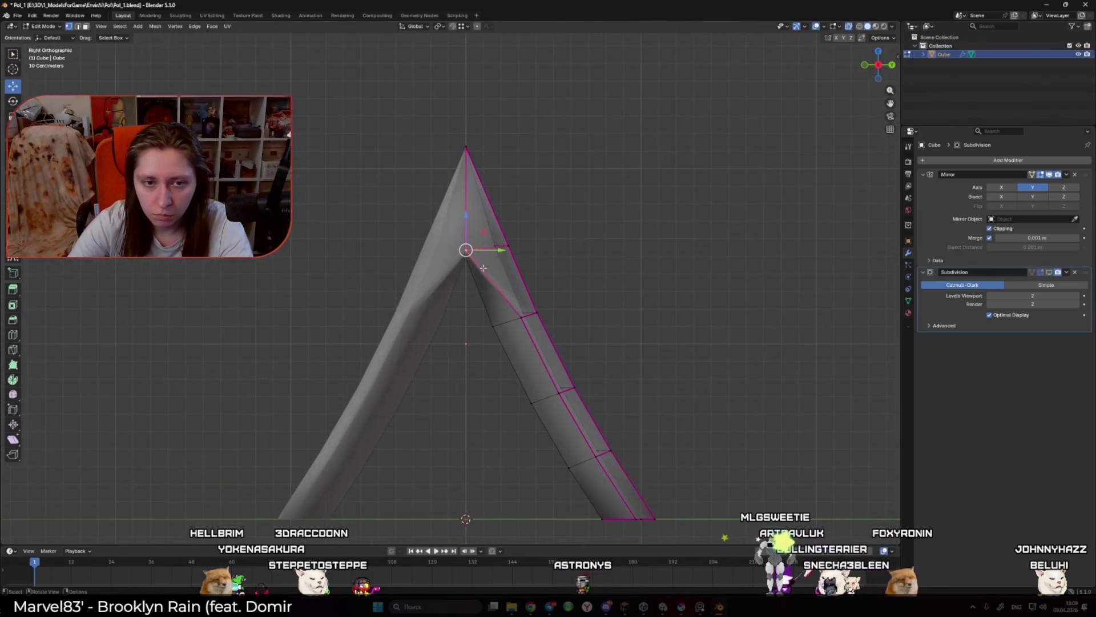
key(g)
key(z)
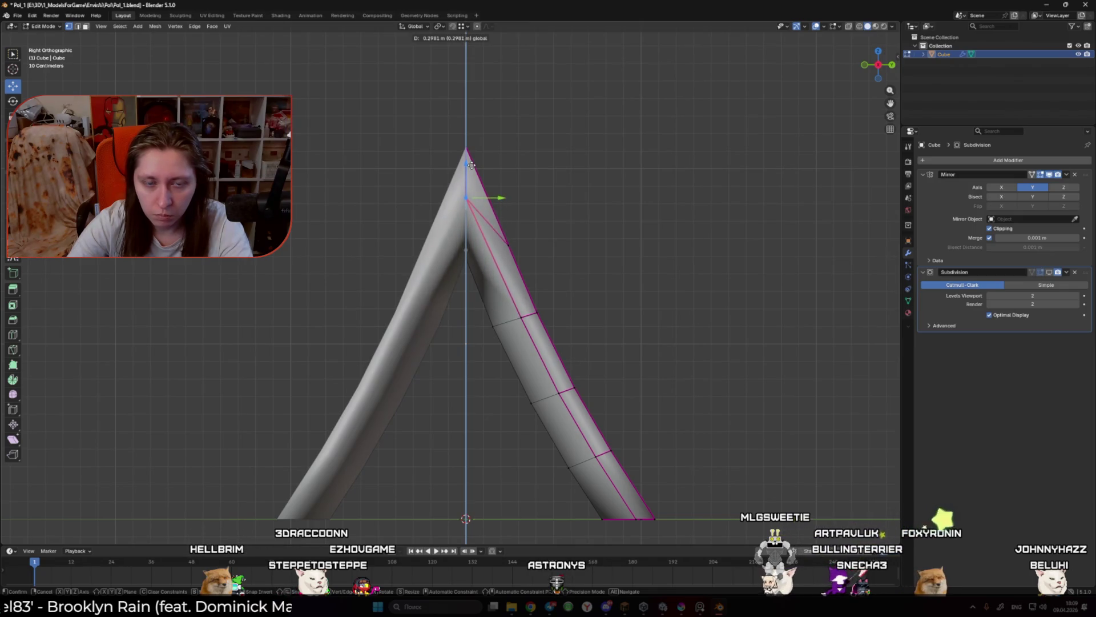
click(471, 165)
Step: Orbit around to review the whole tent shape, then return to Edit Mode
drag(471, 165, 386, 269)
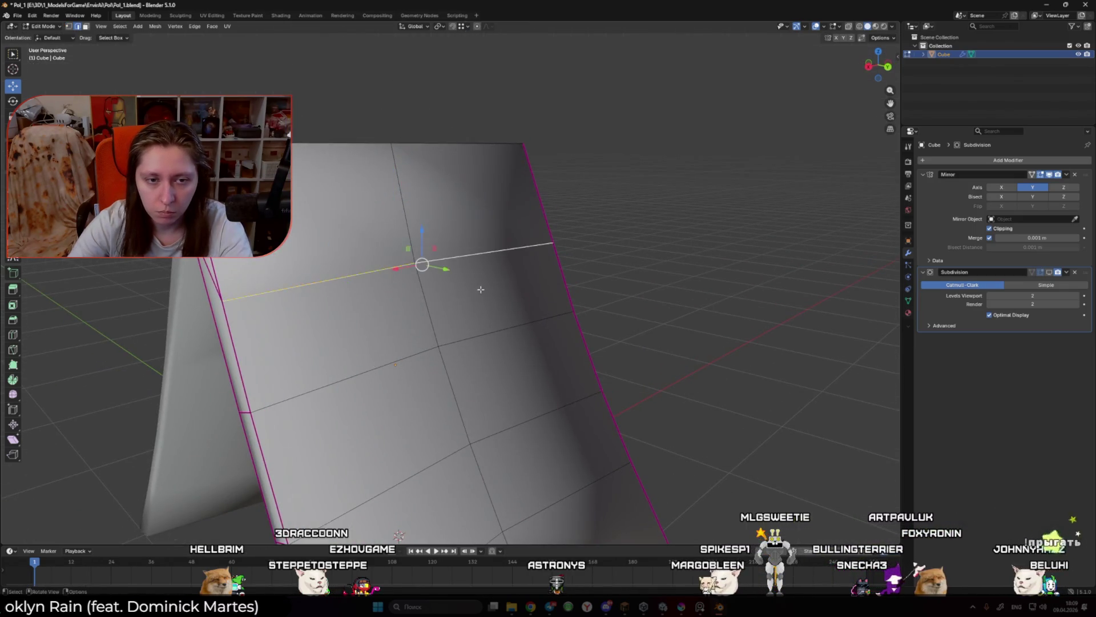
drag(481, 289, 672, 290)
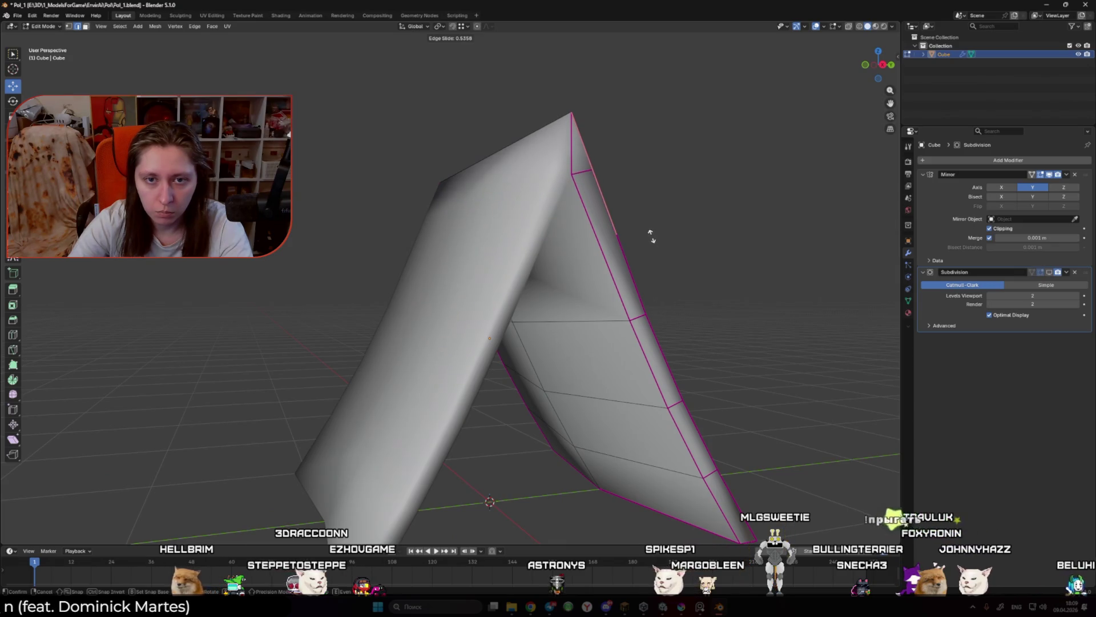
scroll(636, 308, down, 4)
mouse_move(636, 308)
mouse_down()
mouse_move(631, 269)
mouse_move(594, 310)
mouse_move(526, 280)
mouse_move(531, 264)
mouse_move(568, 257)
mouse_move(632, 336)
mouse_move(688, 340)
mouse_move(668, 326)
mouse_move(507, 307)
mouse_up()
key(Tab)
key(Tab)
click(542, 268)
key(Tab)
scroll(568, 257, down, 3)
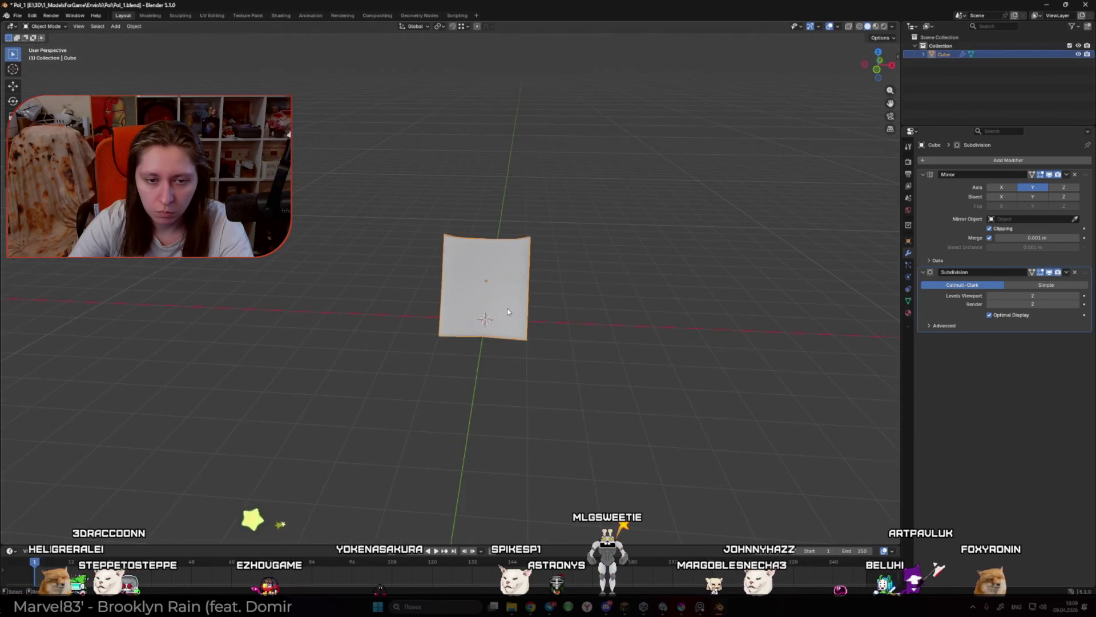
Step: Drop a trial vertical vertex move and raise the viewport subdivision level to 3
key(Tab)
key(ctrl+KP_1)
scroll(443, 331, up, 6)
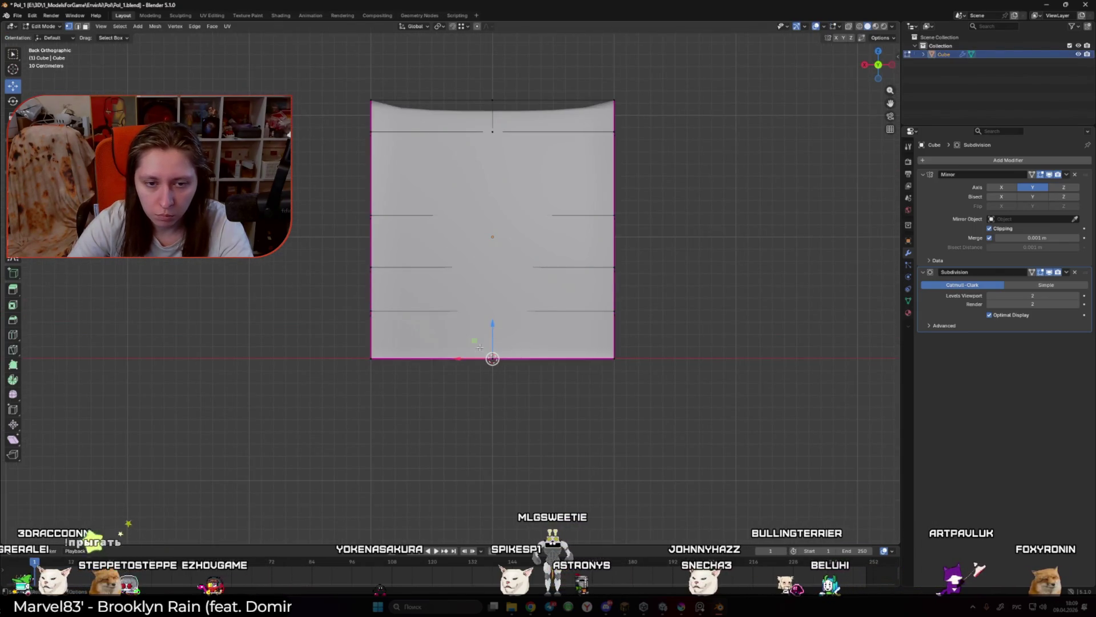
key(g)
key(z)
right_click(371, 355)
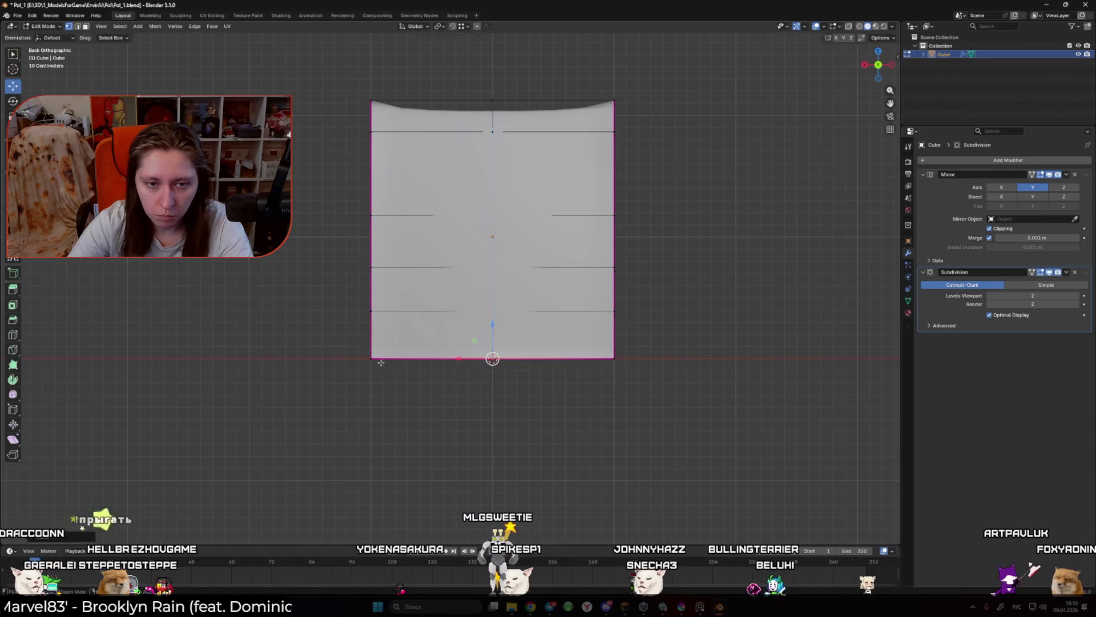
key(Tab)
mouse_move(436, 384)
mouse_down()
mouse_move(547, 373)
mouse_move(560, 394)
mouse_move(560, 384)
mouse_up()
click(1075, 297)
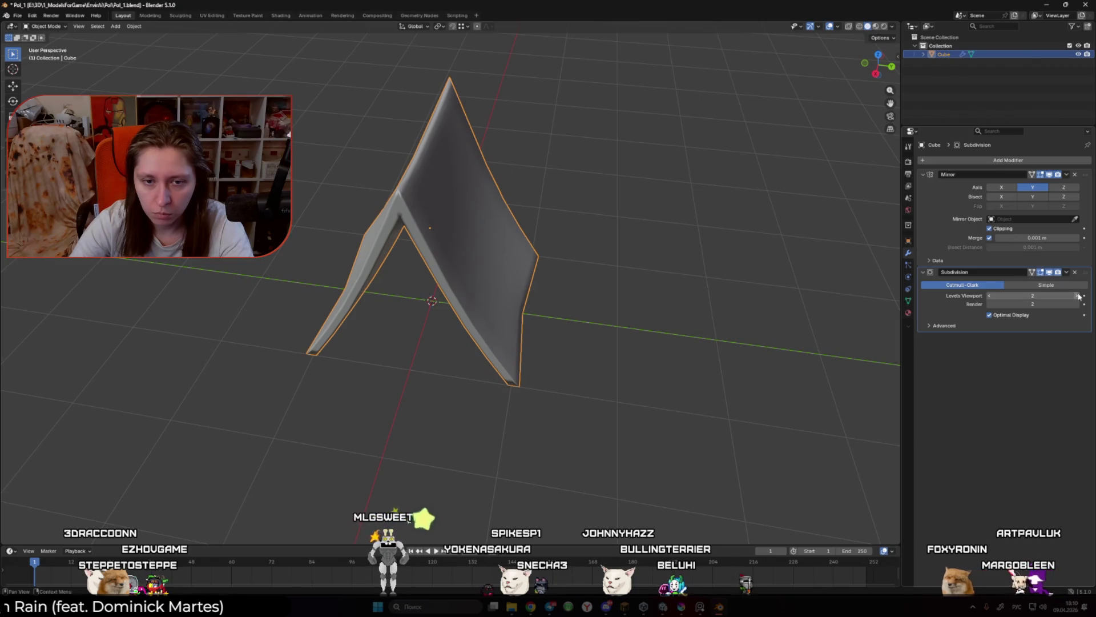
Step: Raise the selected edges by about 0.34 m, checking the mesh with see-through display
mouse_move(766, 336)
mouse_down()
mouse_move(534, 295)
mouse_move(530, 278)
mouse_up()
key(Tab)
key(alt+z)
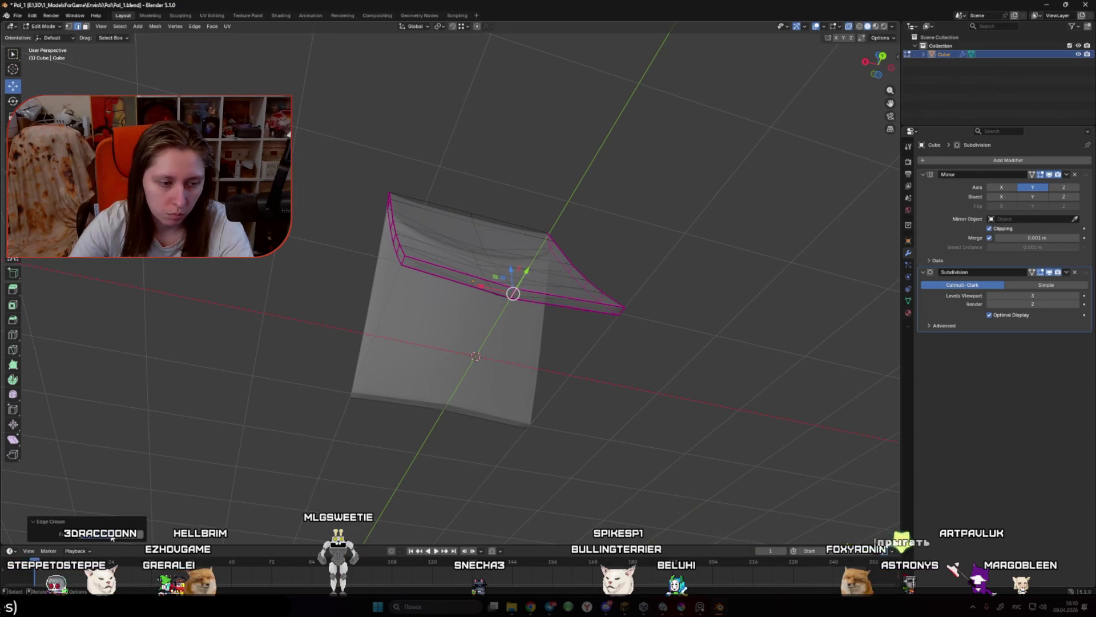
key(Tab)
key(alt+z)
mouse_move(362, 482)
mouse_down()
mouse_move(496, 423)
mouse_move(465, 332)
mouse_move(480, 386)
mouse_up()
key(Tab)
drag(458, 297, 458, 255)
Step: Dissolve the edge path and the edge loop running across the leg
drag(471, 372, 481, 380)
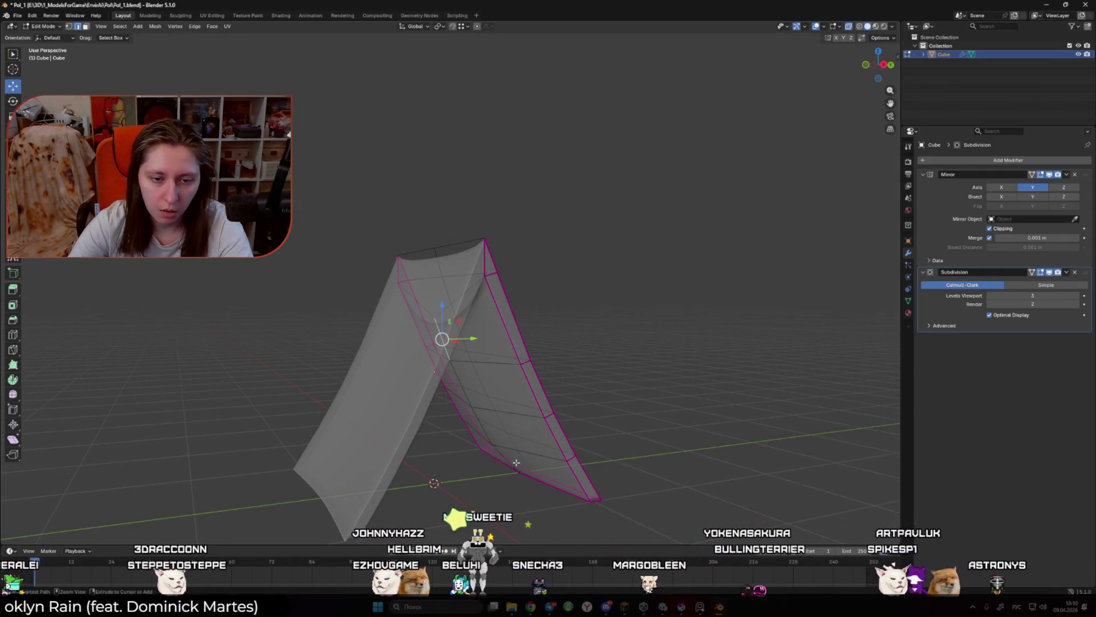
drag(516, 462, 514, 494)
ctrl+click(514, 498)
key(x)
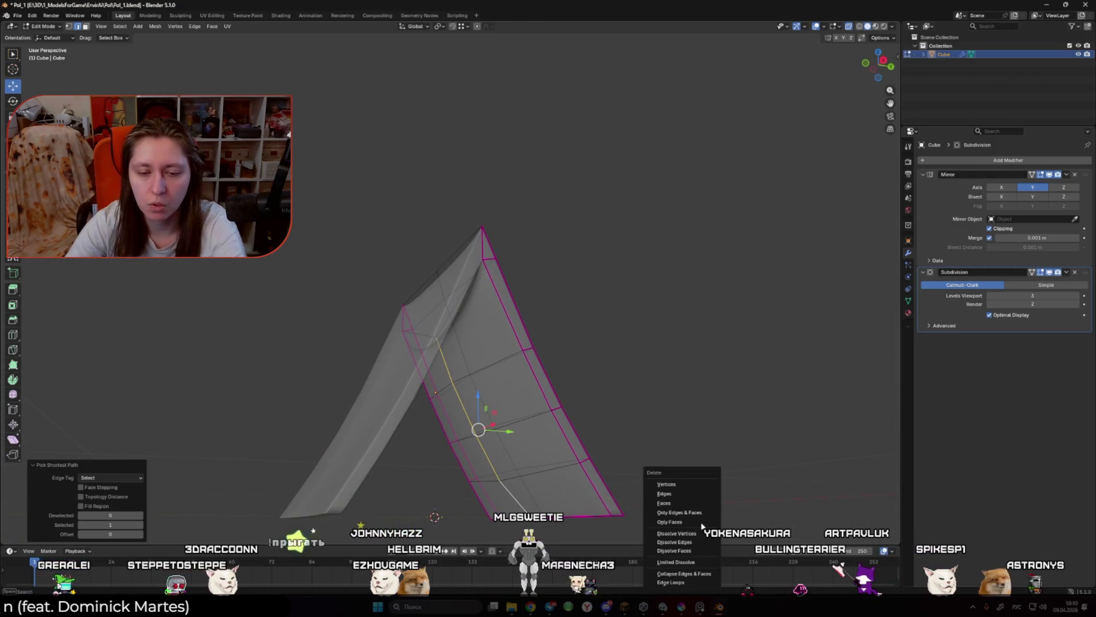
click(698, 542)
scroll(484, 341, up, 3)
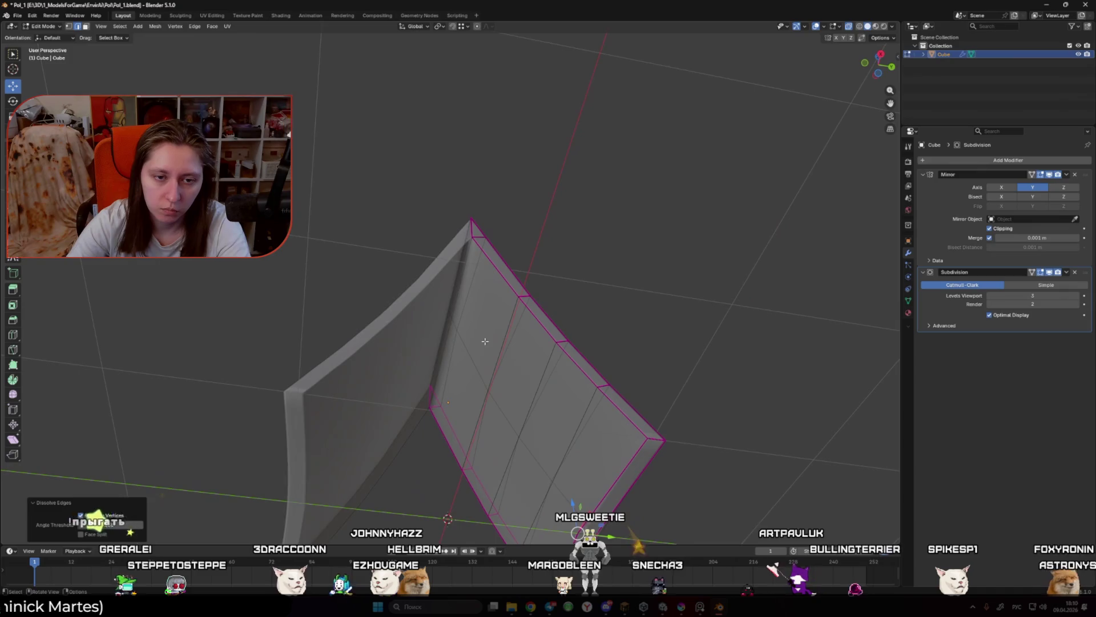
mouse_move(485, 341)
mouse_down()
mouse_move(431, 362)
mouse_move(549, 405)
mouse_up()
alt+click(558, 393)
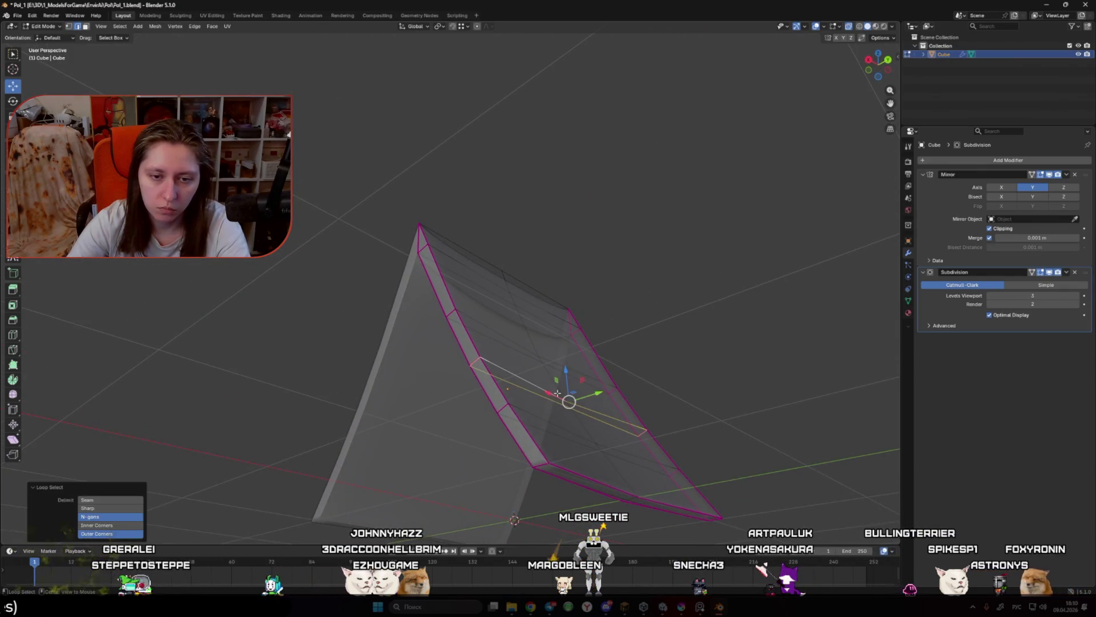
key(x)
click(716, 442)
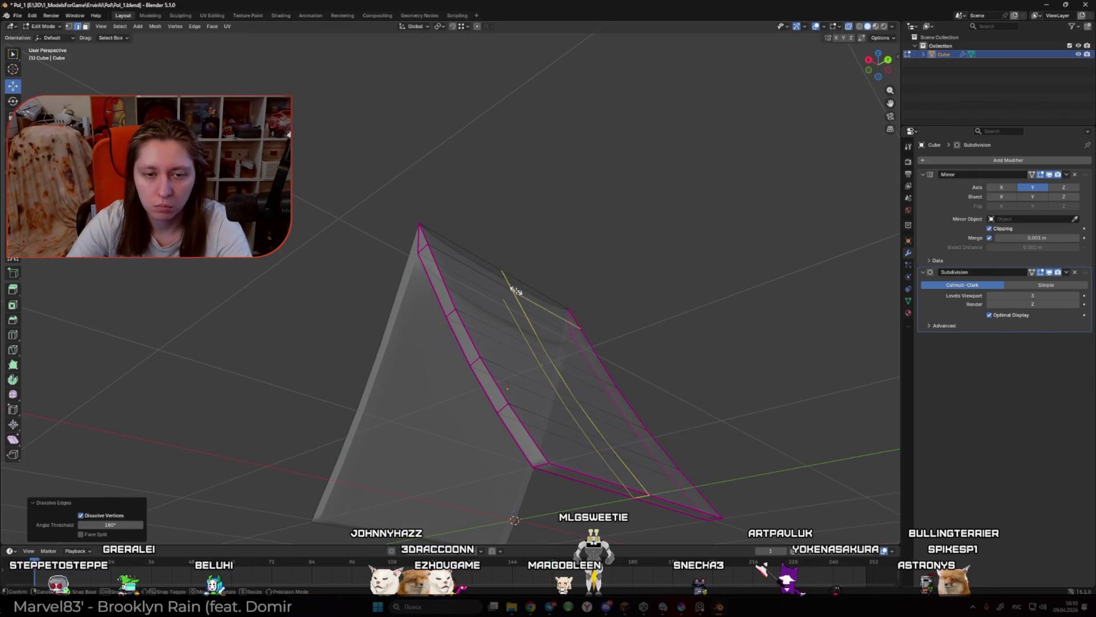
Step: Cut a new edge loop across the faces and check it from the right side
click(515, 290)
drag(516, 290, 601, 341)
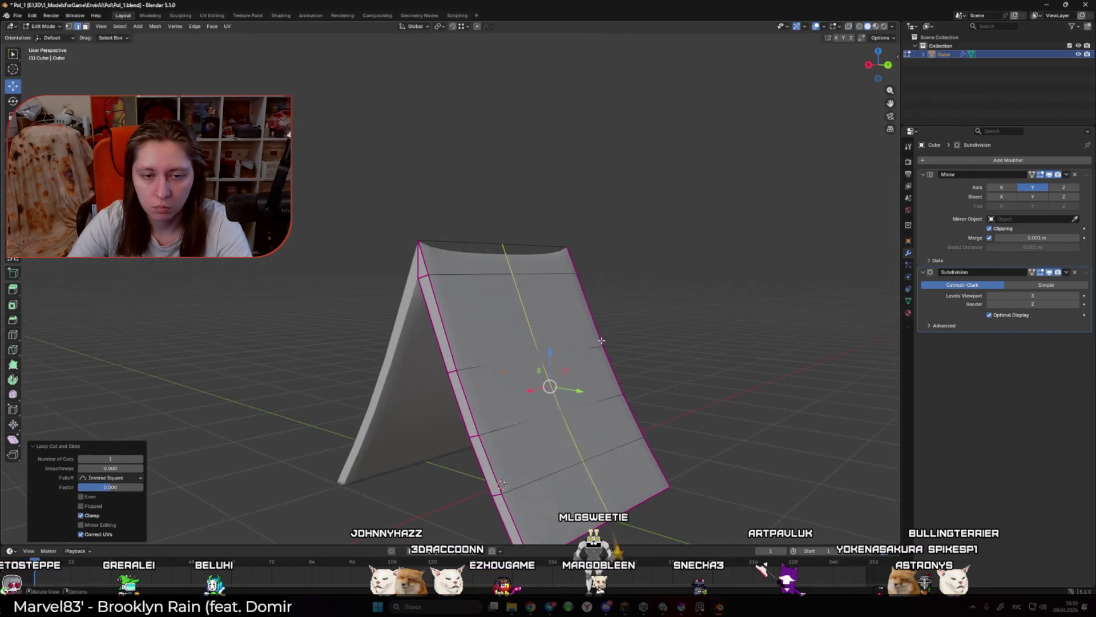
key(KP_3)
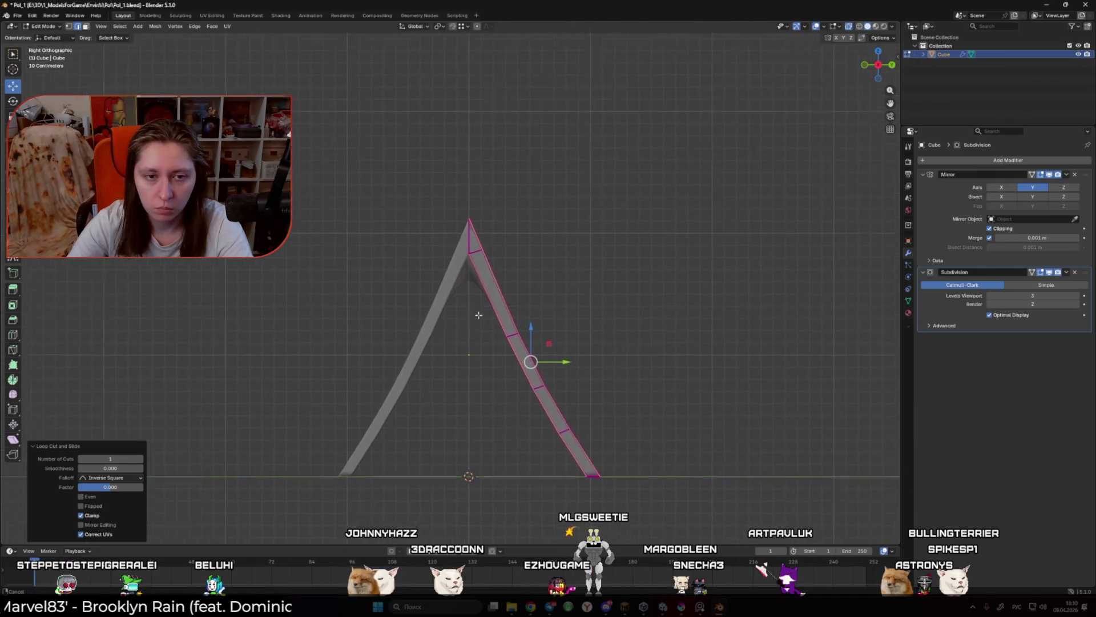
scroll(496, 280, up, 5)
key(Escape)
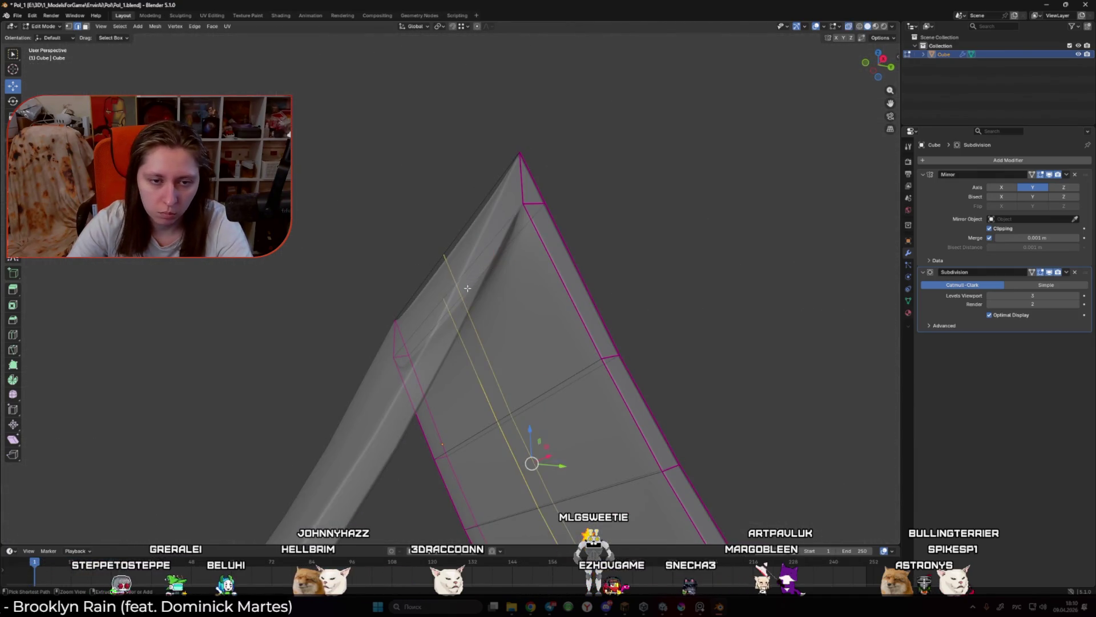
scroll(478, 243, down, 3)
scroll(488, 237, down, 5)
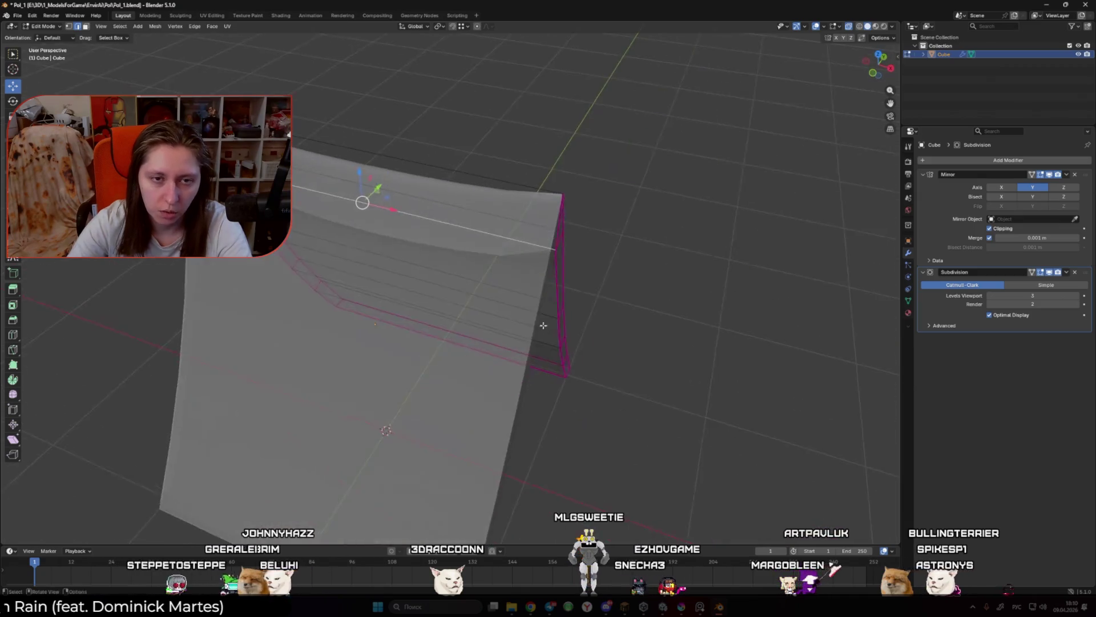
Step: Apply an edge crease to the selected edges and return to Object Mode
drag(486, 228, 571, 268)
key(shift+e)
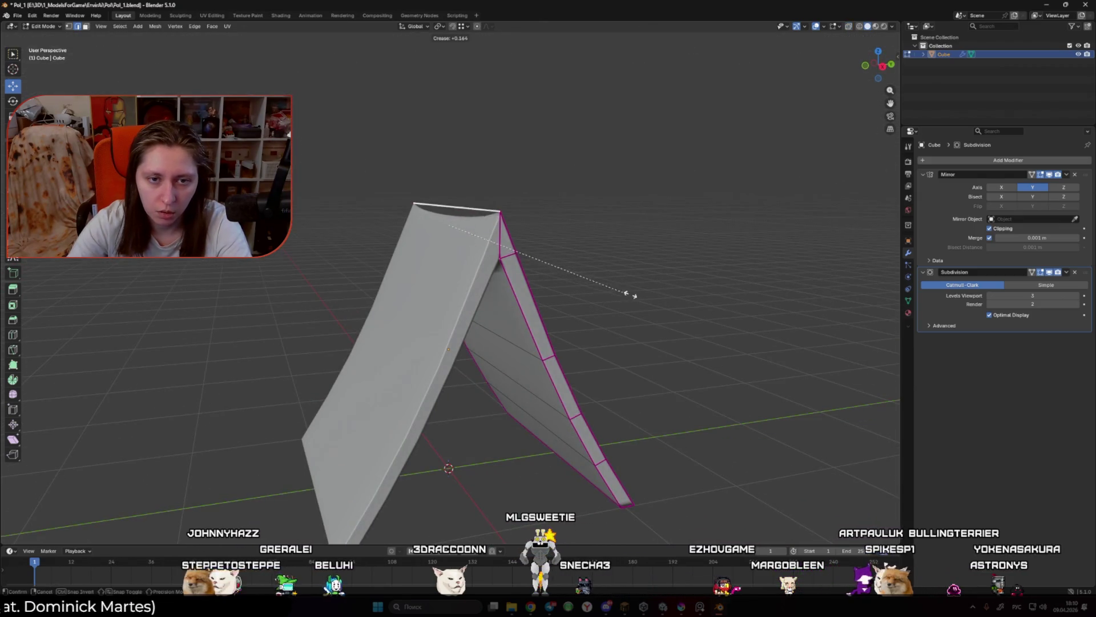
click(670, 303)
mouse_move(670, 303)
mouse_down()
mouse_move(610, 269)
mouse_move(622, 271)
mouse_move(597, 310)
mouse_move(532, 337)
mouse_up()
key(Tab)
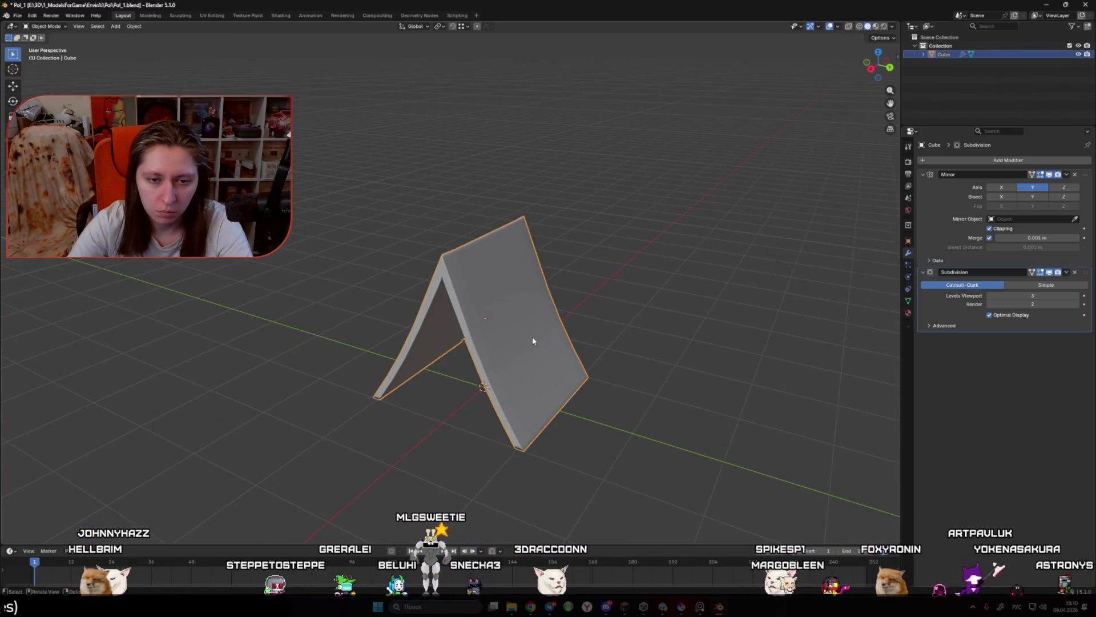
Step: Add a centred edge loop cut across the tent mesh
key(Tab)
key(ctrl+r)
click(531, 326)
right_click(532, 326)
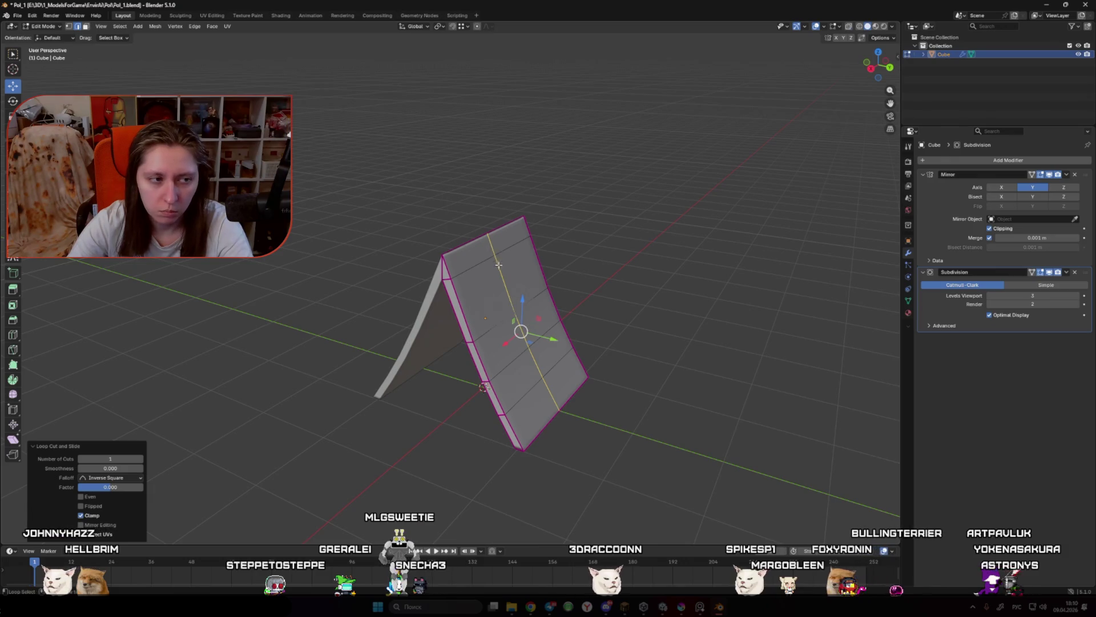
mouse_move(499, 265)
mouse_down()
mouse_move(503, 285)
mouse_move(622, 267)
mouse_move(480, 279)
mouse_move(395, 239)
mouse_up()
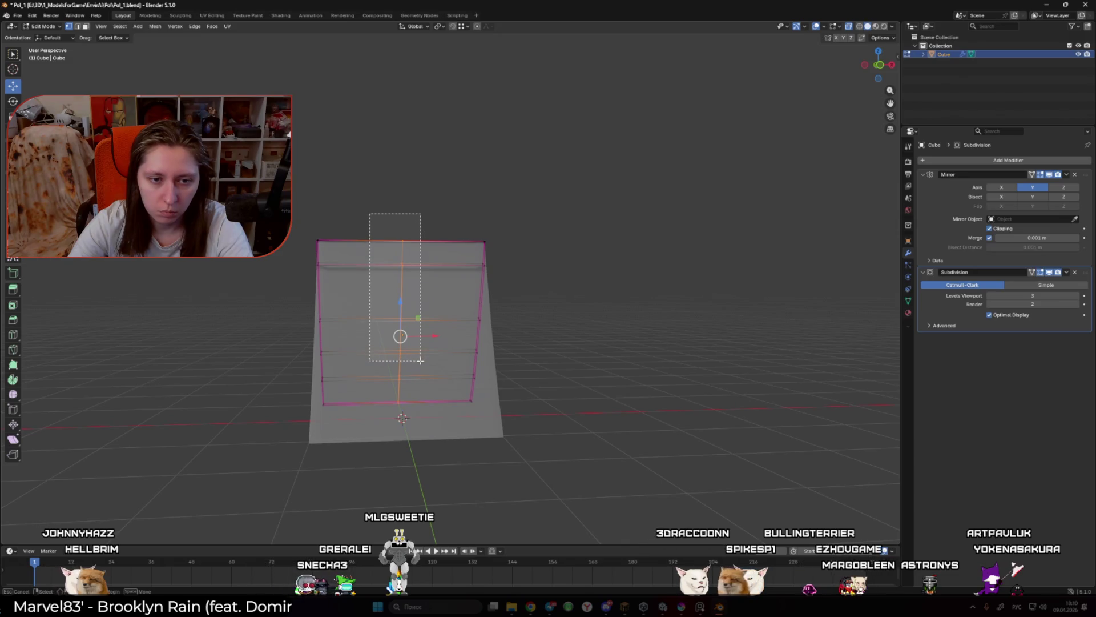
Step: Select the vertices along the top edge and lower them along Z
mouse_move(424, 274)
mouse_down()
mouse_move(474, 260)
mouse_move(497, 228)
mouse_move(499, 298)
mouse_move(504, 233)
mouse_up()
key(g)
key(z)
click(470, 256)
key(g)
key(z)
key(Escape)
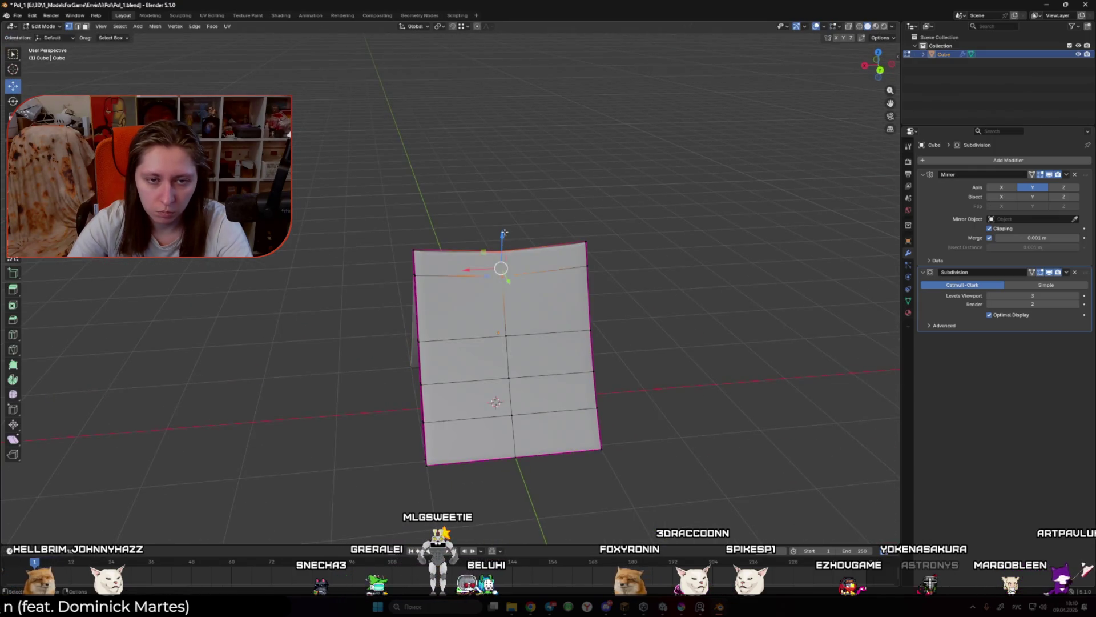
Step: Select the ring of horizontal edge loops and try a bevel, then cancel it
ctrl+alt+click(532, 354)
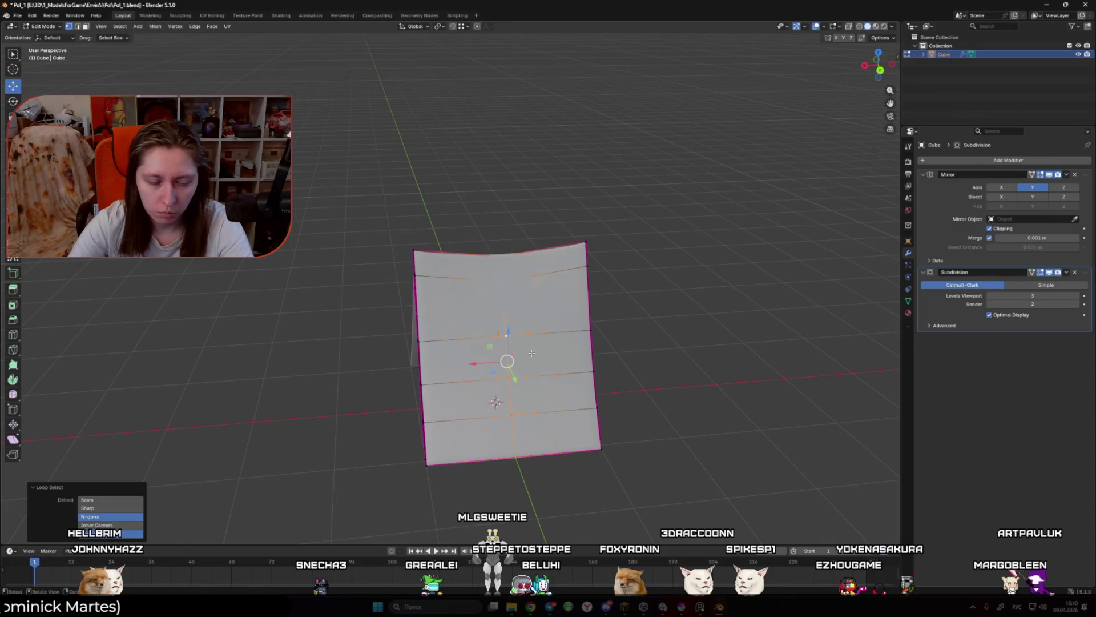
key(ctrl+b)
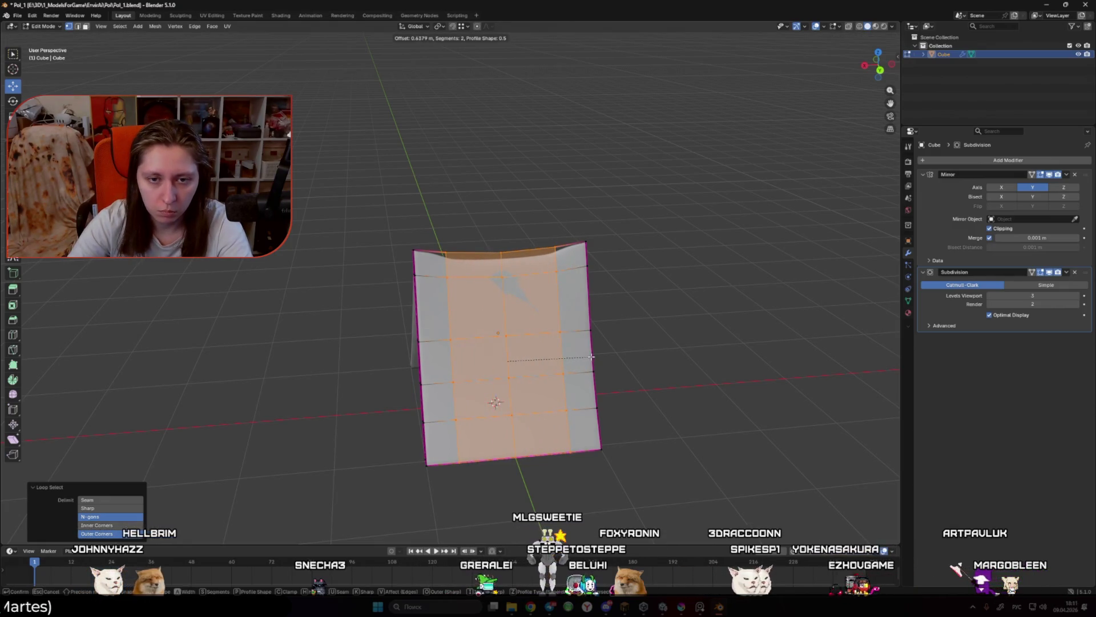
key(Escape)
key(Tab)
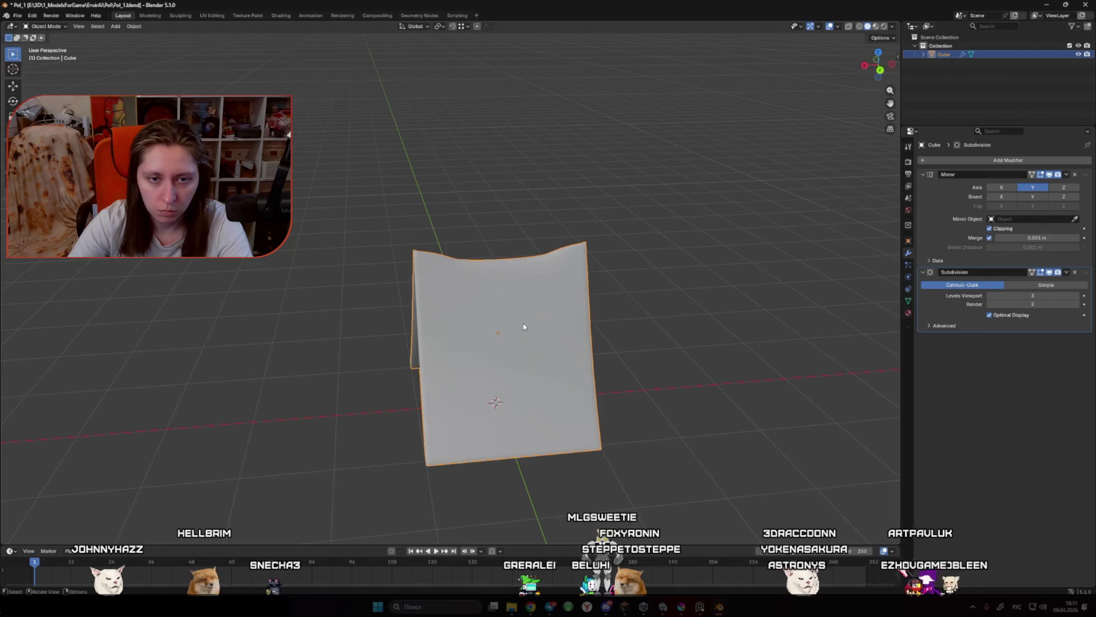
key(Tab)
Step: Crease an edge along the tent's top
click(571, 279)
scroll(610, 284, up, 3)
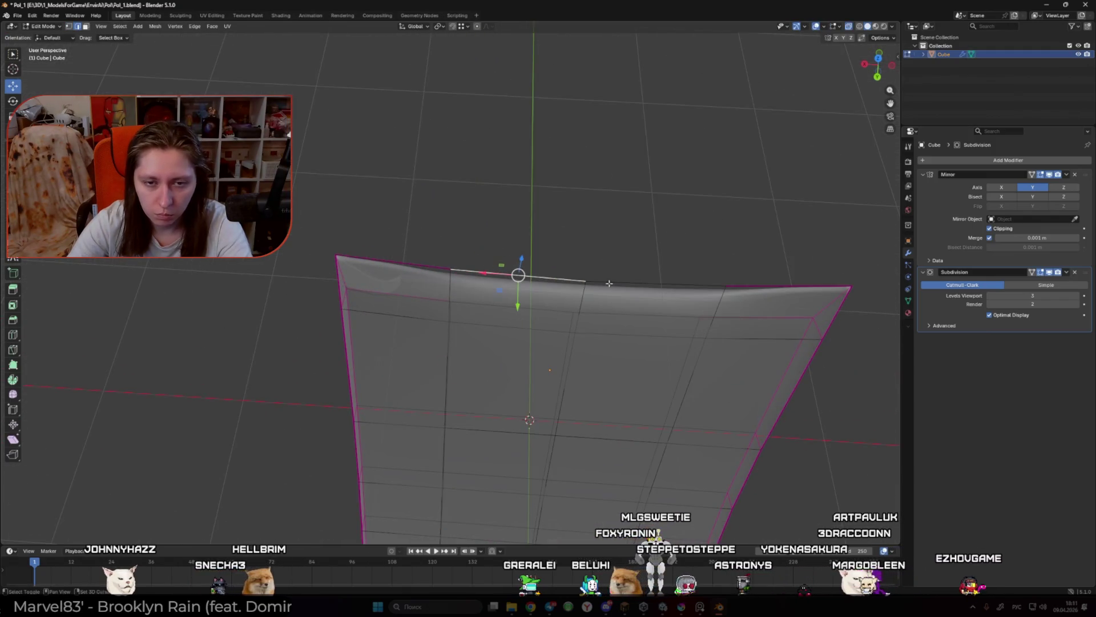
mouse_move(609, 283)
mouse_down()
mouse_move(526, 221)
mouse_move(508, 283)
mouse_up()
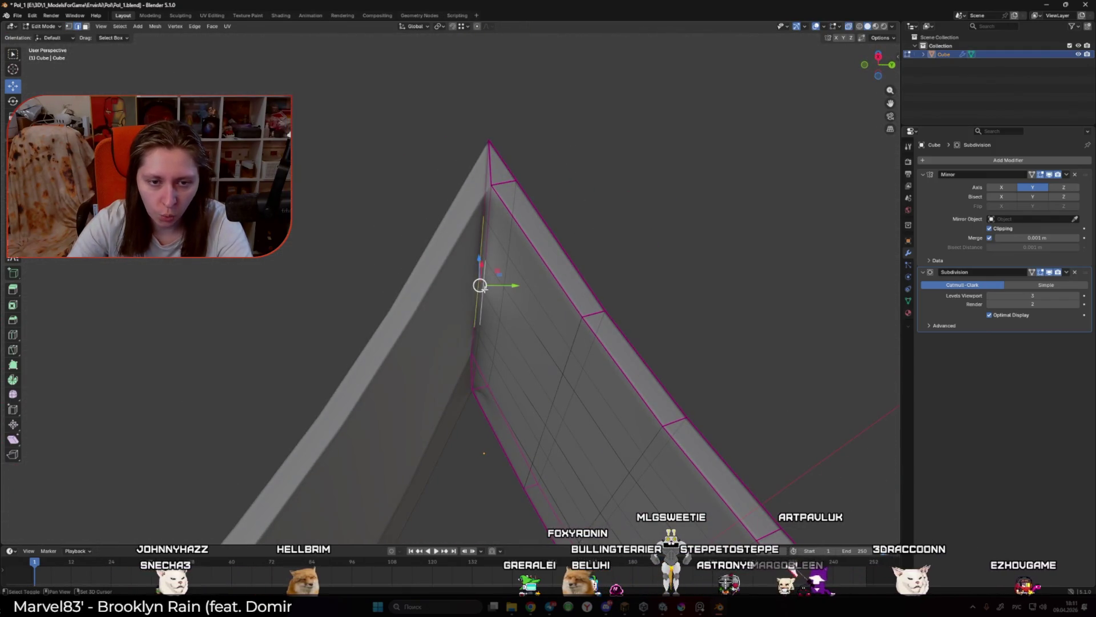
drag(479, 346, 502, 342)
key(shift+e)
click(551, 337)
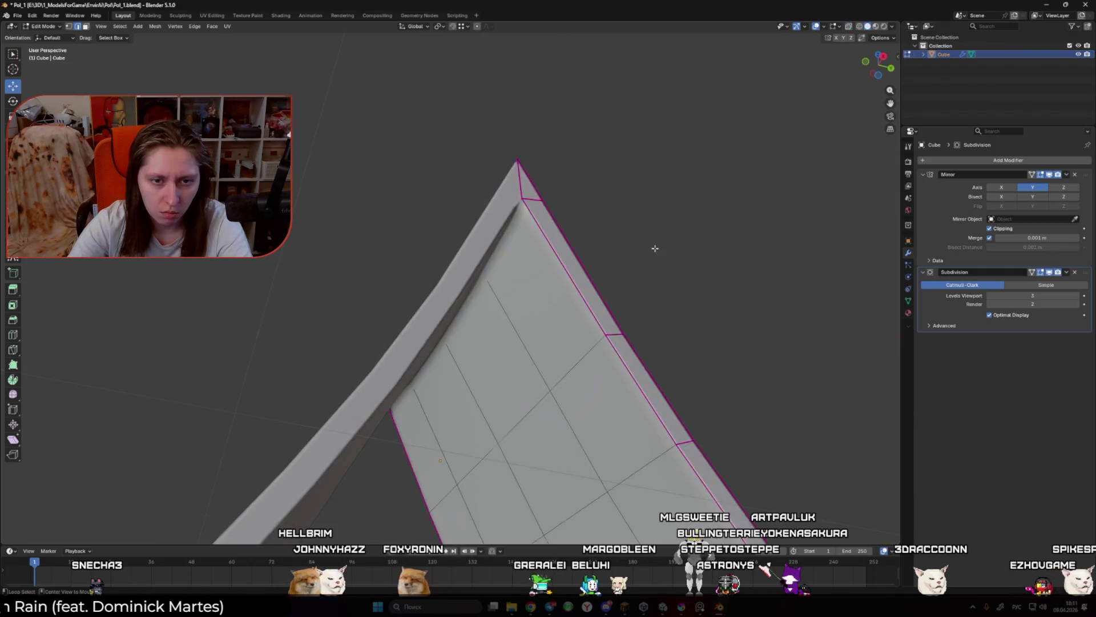
scroll(651, 285, down, 5)
Step: Review the folded shape, then select the top edge loop and crease it
key(Tab)
mouse_move(465, 307)
mouse_down()
mouse_move(502, 281)
mouse_move(433, 274)
mouse_up()
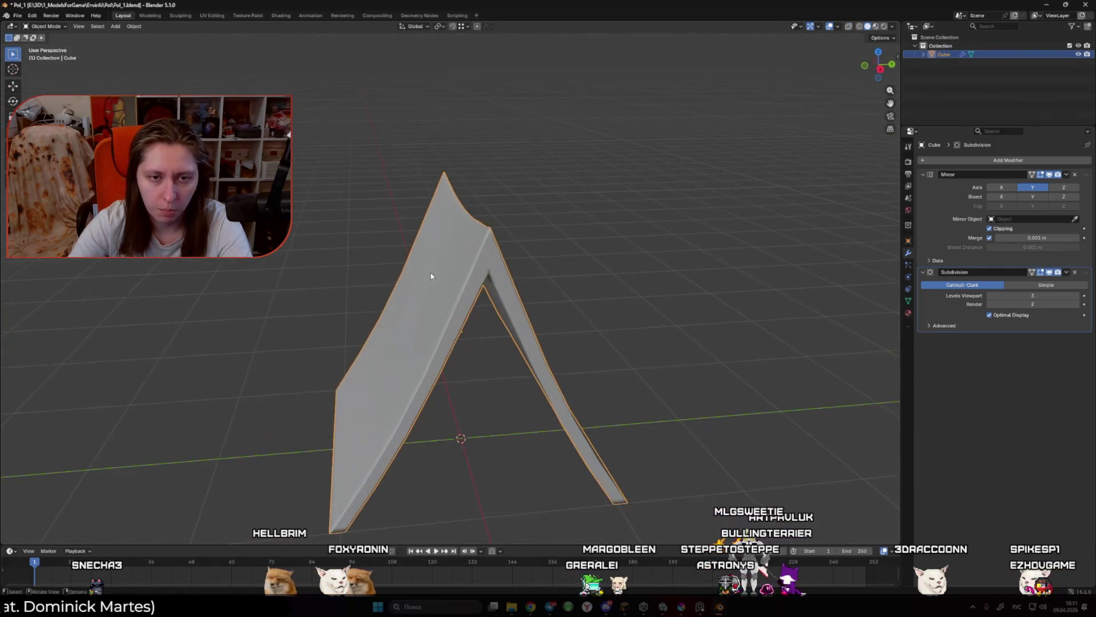
scroll(526, 269, up, 4)
key(Tab)
drag(509, 262, 503, 257)
alt+click(517, 251)
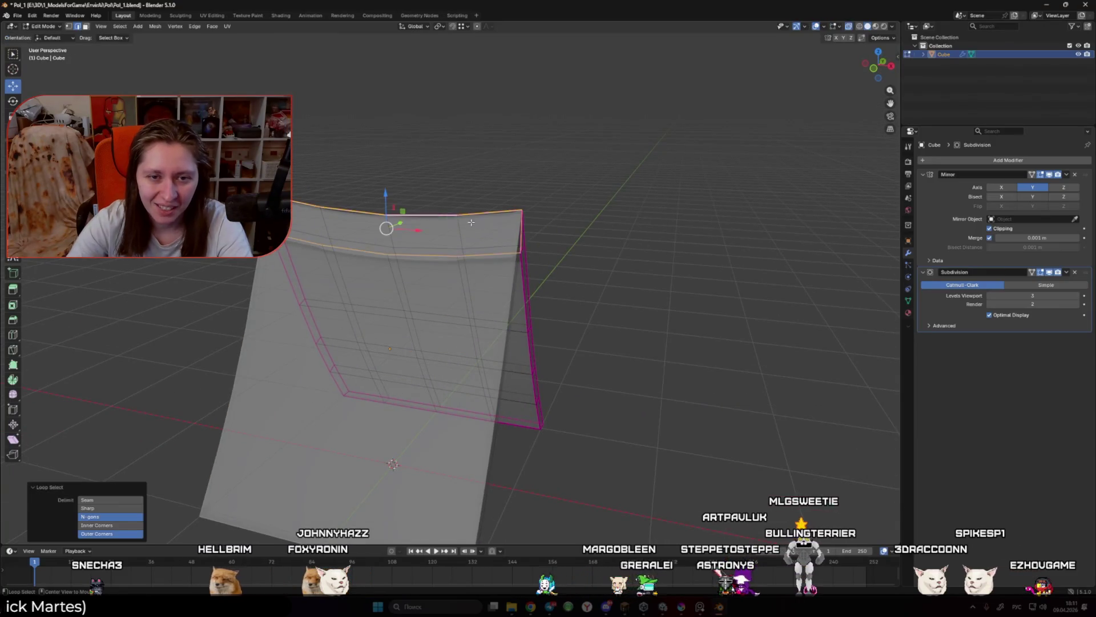
key(shift+e)
click(480, 345)
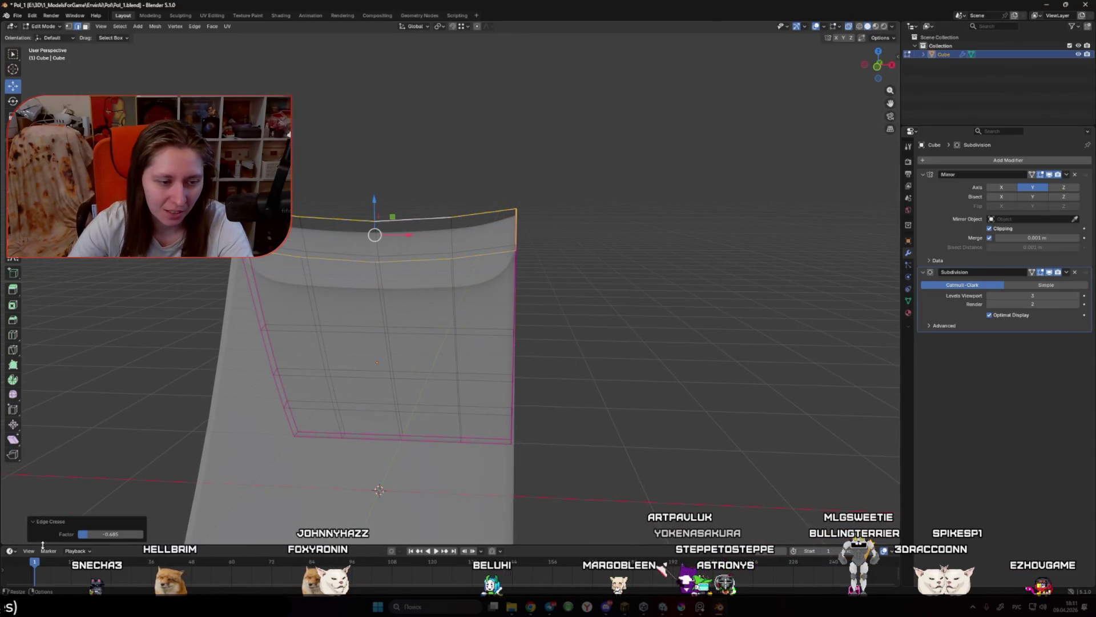
Step: Re-crease the top loop at 0.600 and switch off the see-through display
drag(494, 370, 555, 314)
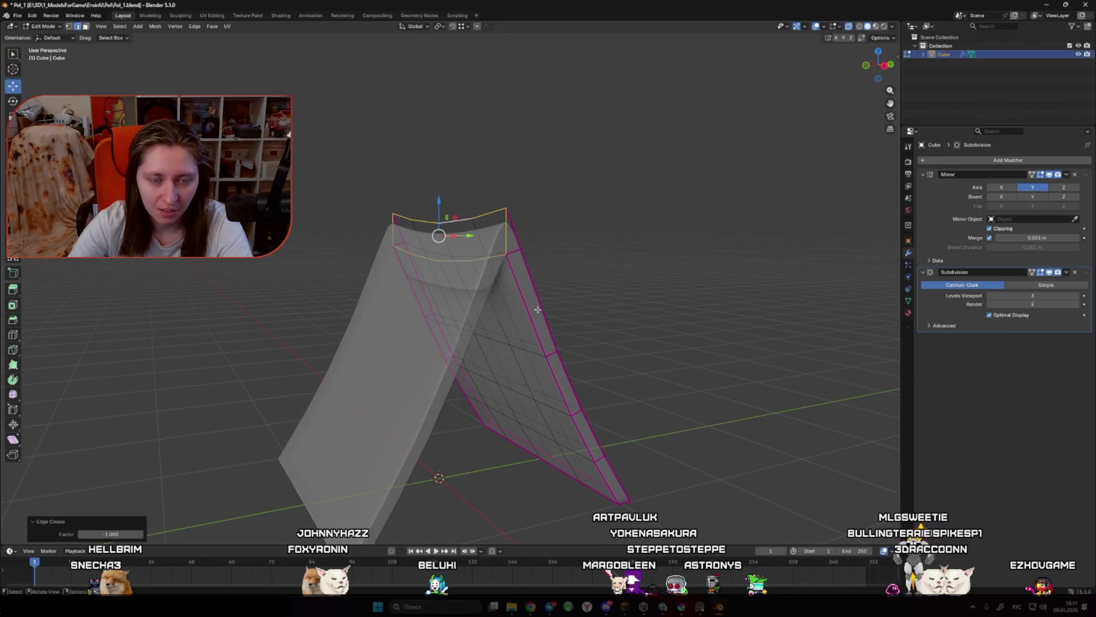
key(shift+e)
click(681, 341)
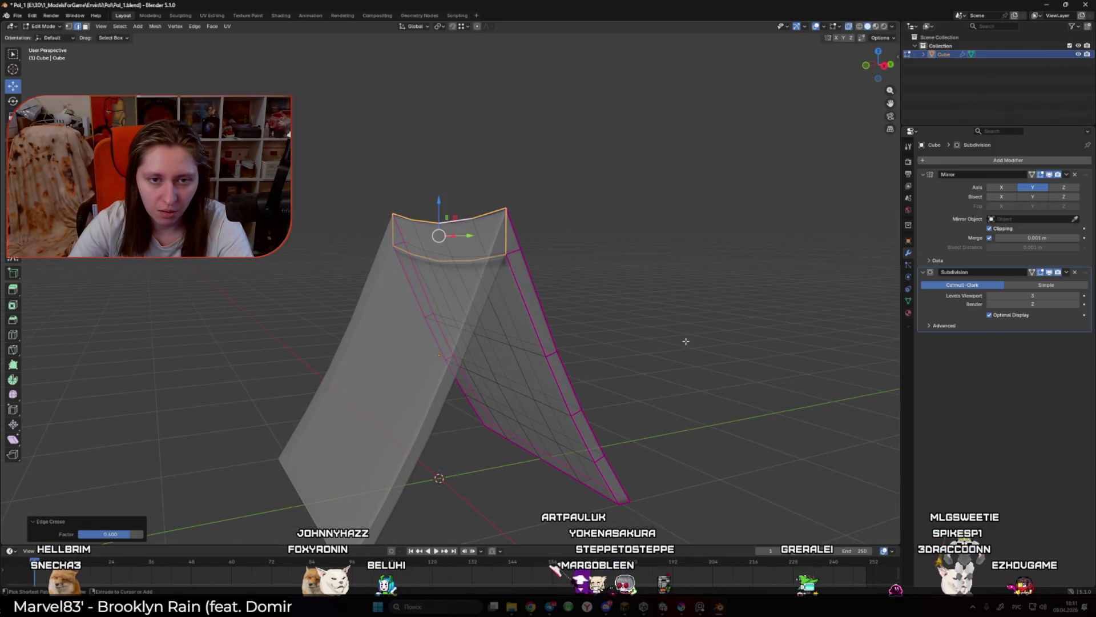
key(alt+z)
key(Tab)
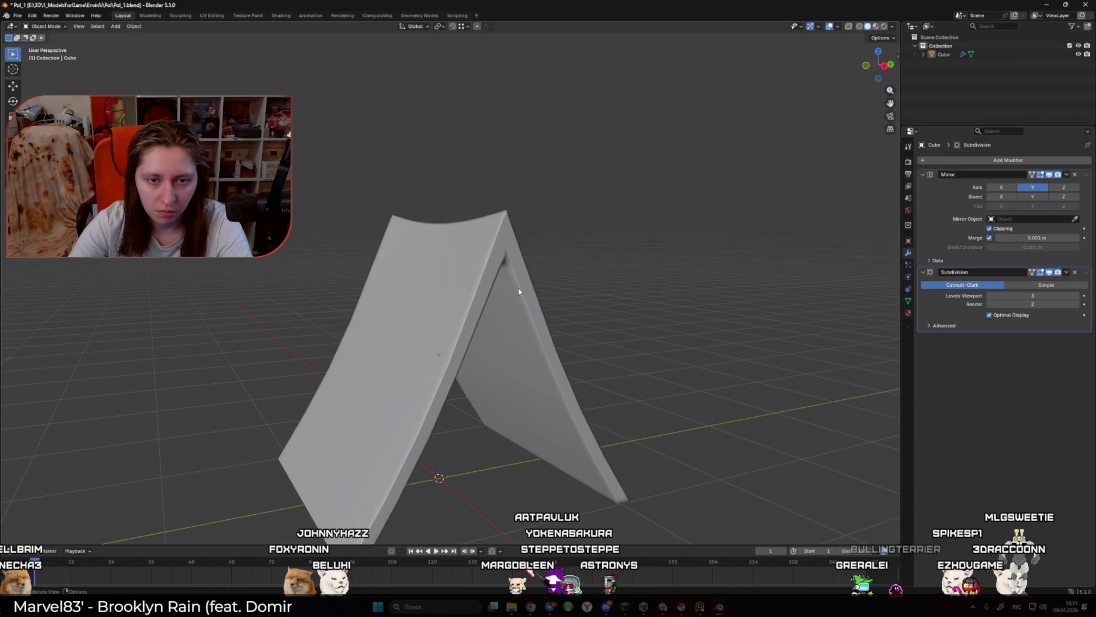
key(Tab)
Step: Rotate the selected top edges at the peak and crease them
drag(509, 242, 533, 262)
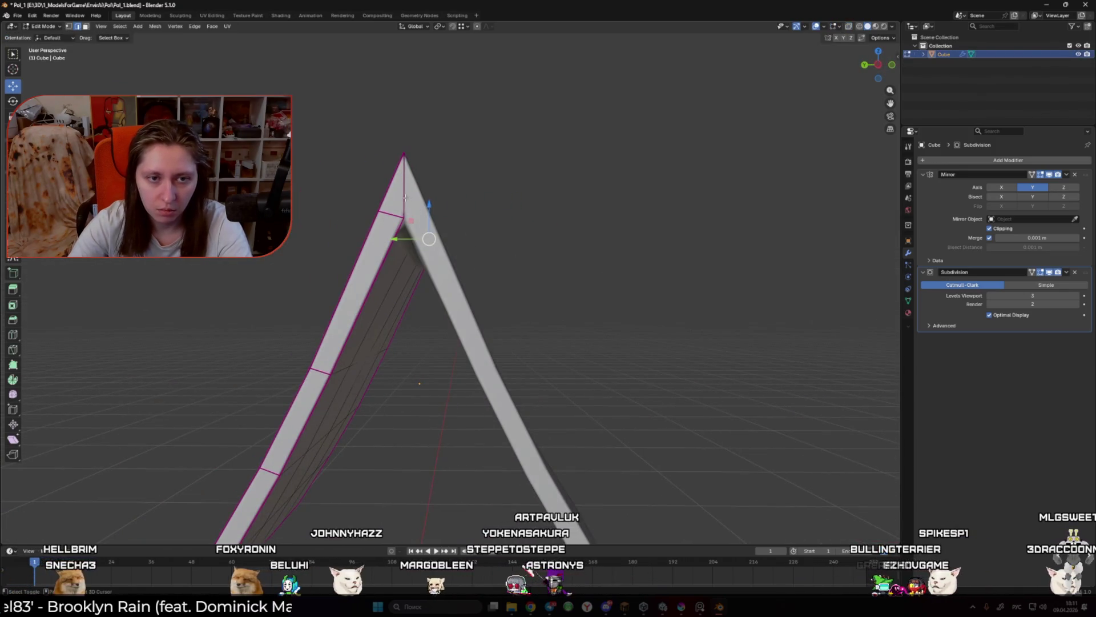
key(r)
click(779, 311)
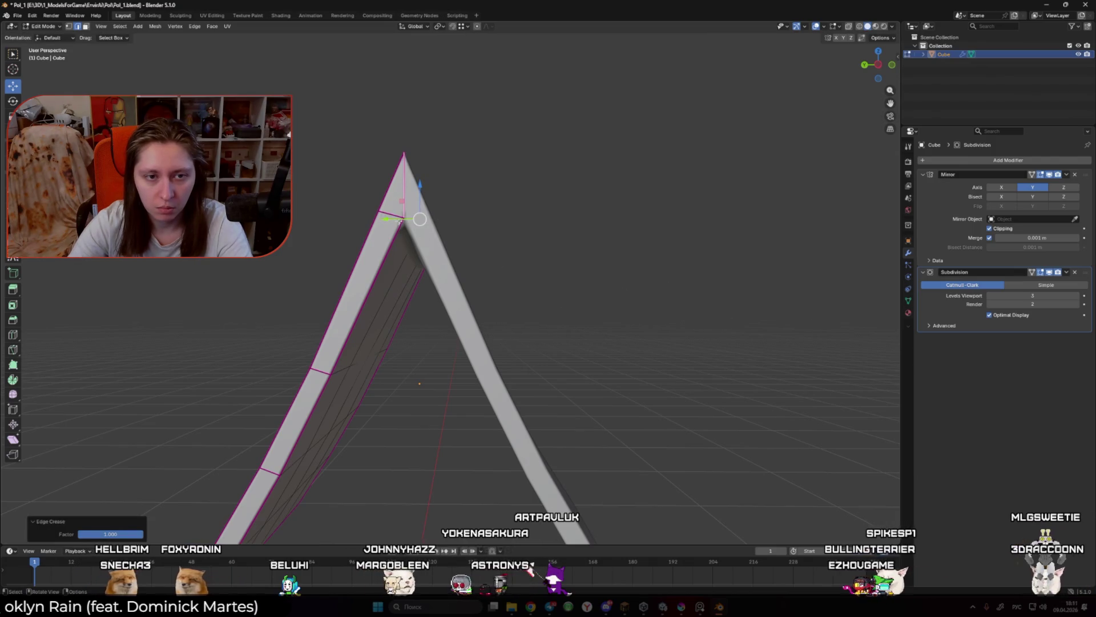
mouse_move(779, 310)
mouse_down()
mouse_move(433, 237)
mouse_move(451, 259)
mouse_up()
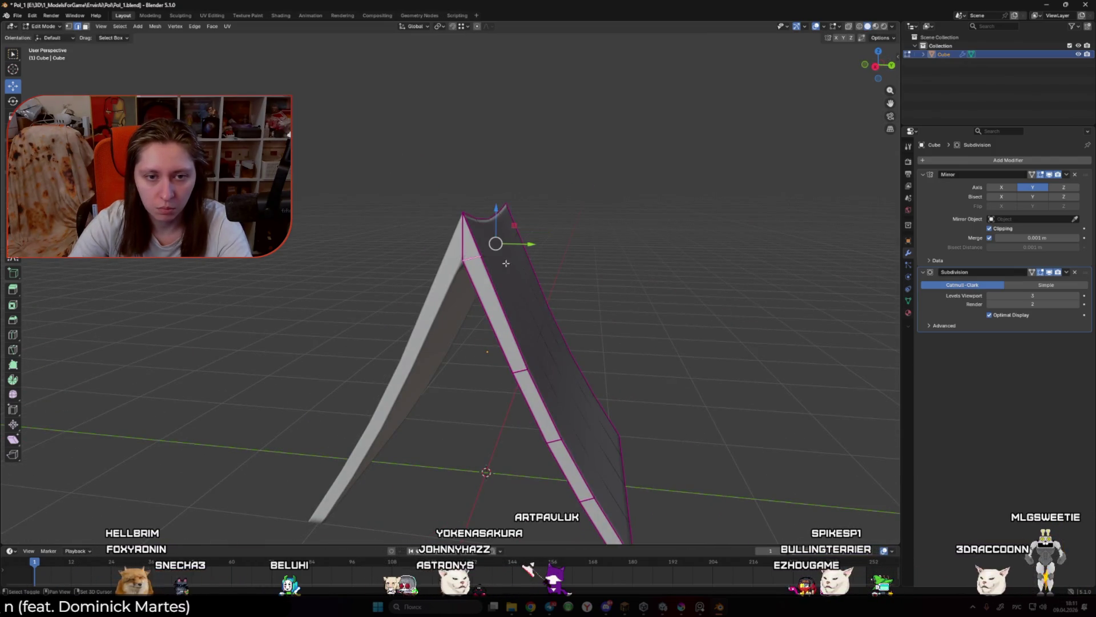
key(shift+e)
click(416, 270)
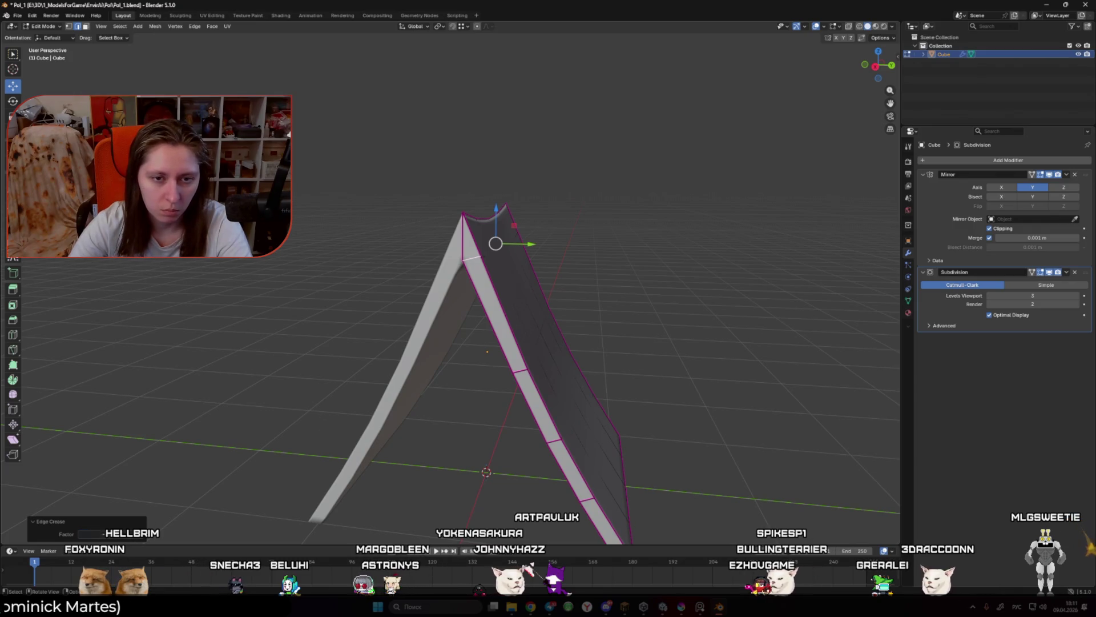
key(Tab)
Step: Show the sidebar, select the inner edge loop at the peak and undo its crease
key(n)
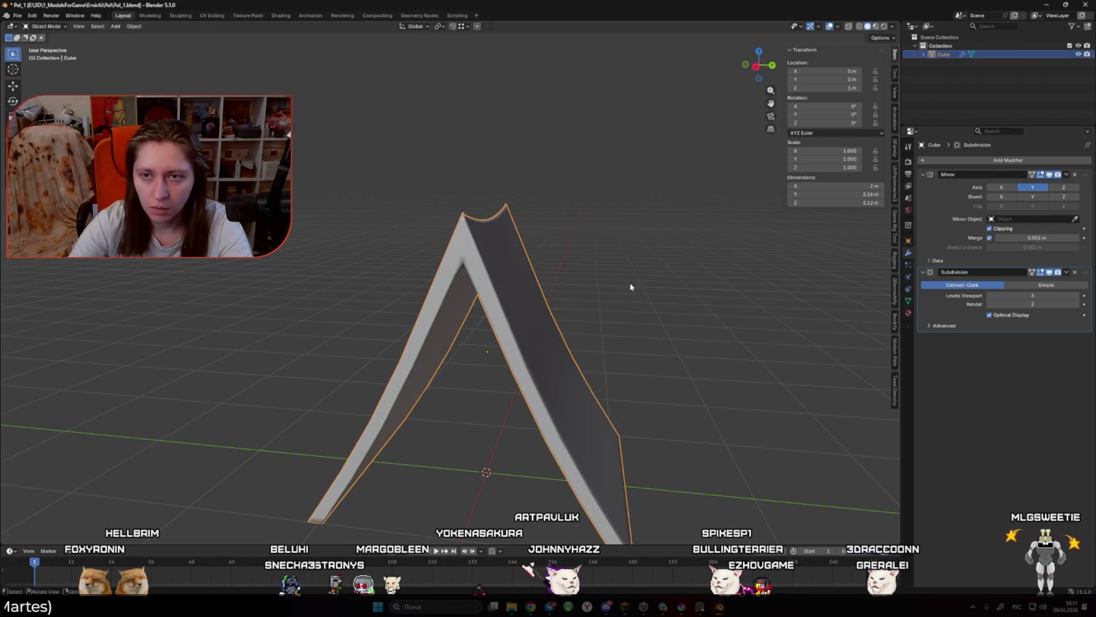
key(Tab)
scroll(491, 257, up, 5)
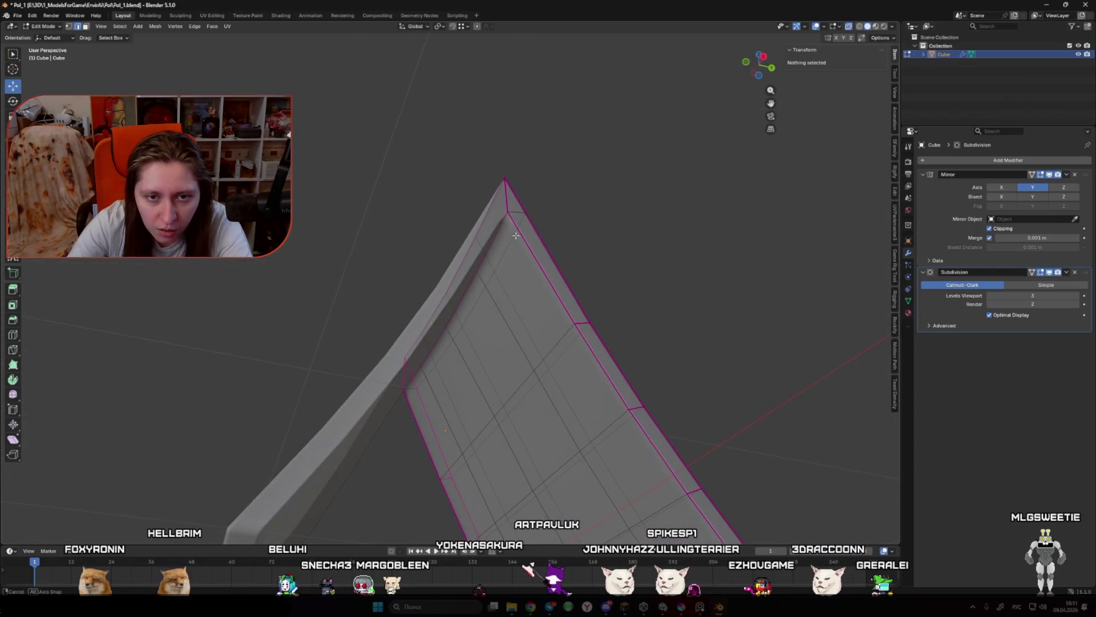
alt+click(503, 231)
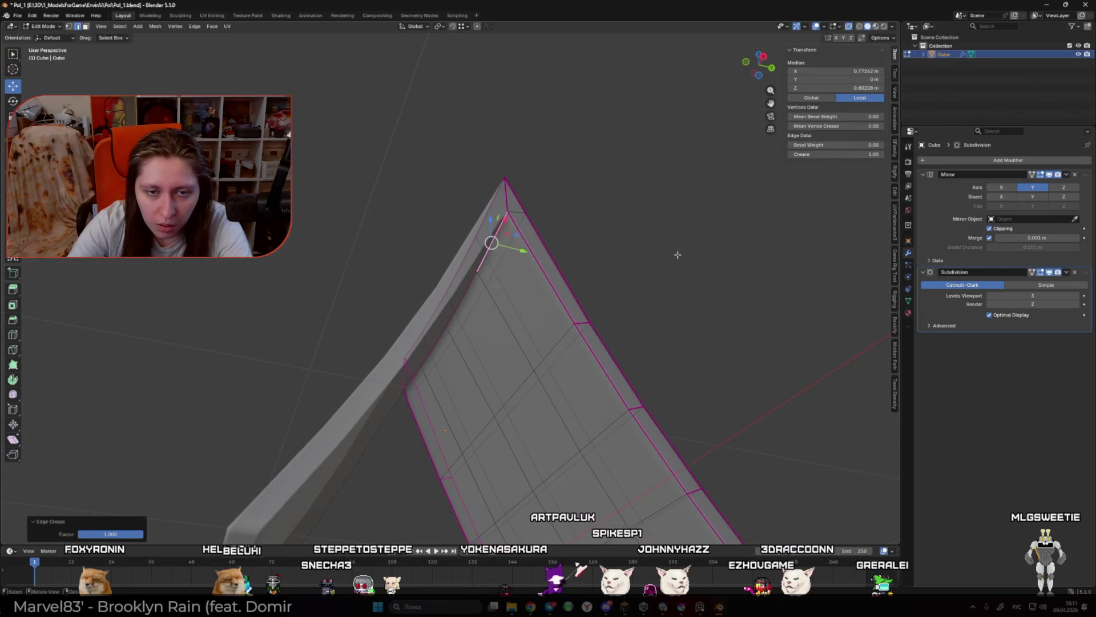
scroll(644, 306, down, 5)
key(ctrl+z)
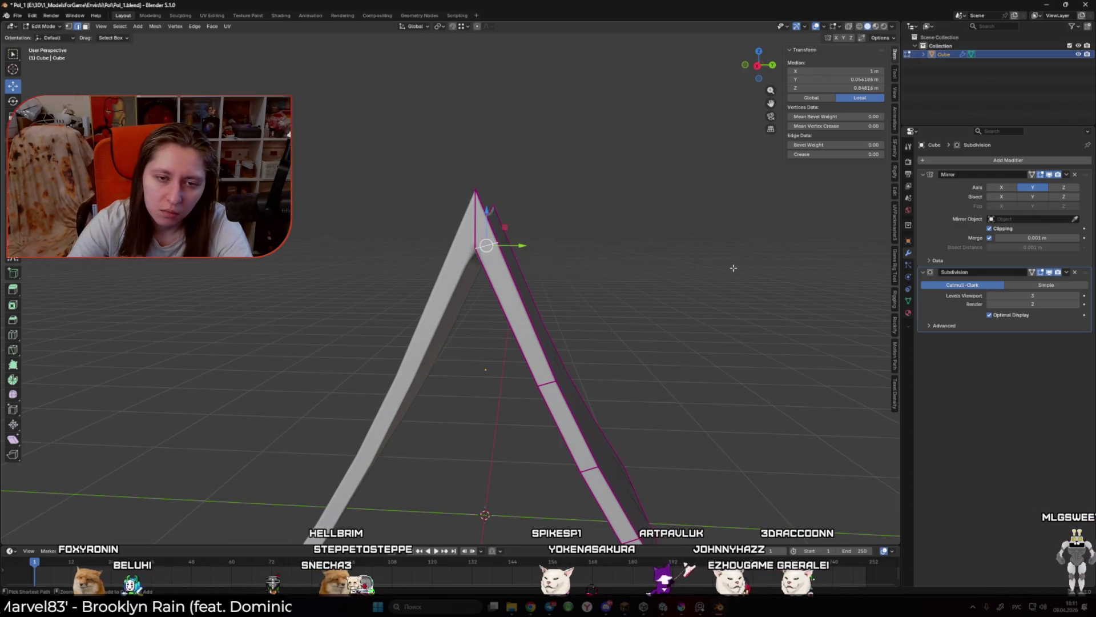
Step: Review the tent in Object Mode from several angles and open its context menu
key(Tab)
scroll(734, 272, down, 4)
mouse_move(642, 286)
mouse_down()
mouse_move(660, 360)
mouse_move(656, 256)
mouse_move(558, 264)
mouse_move(577, 303)
mouse_move(594, 268)
mouse_move(686, 220)
mouse_up()
scroll(577, 303, up, 4)
key(Tab)
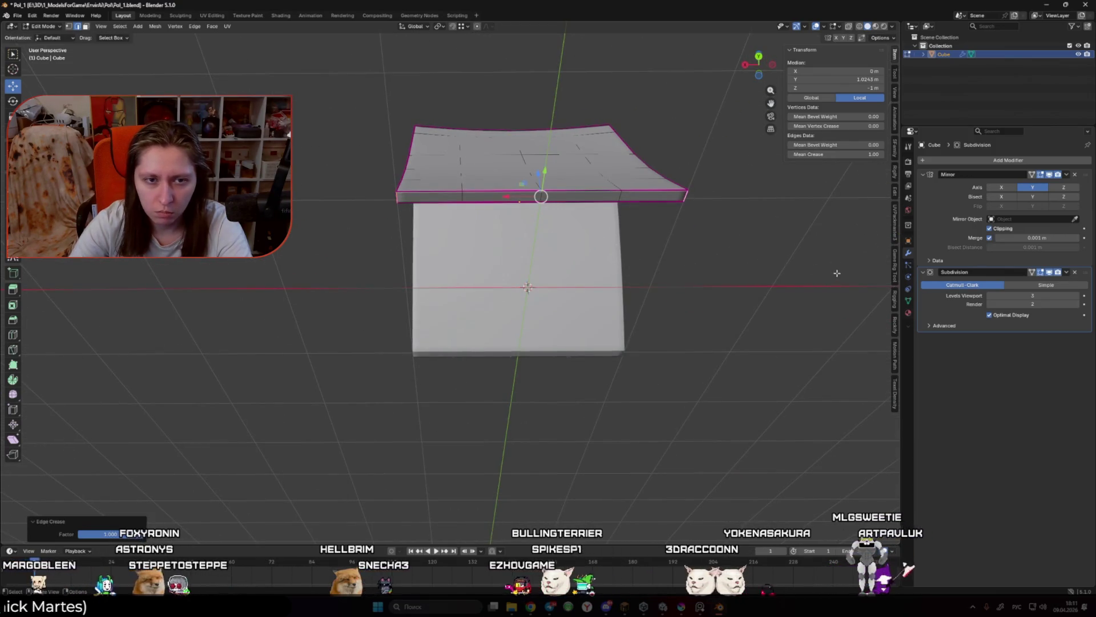
key(Tab)
mouse_move(837, 273)
mouse_down()
mouse_move(600, 262)
mouse_move(588, 289)
mouse_move(613, 297)
mouse_move(583, 274)
mouse_move(566, 337)
mouse_move(685, 330)
mouse_move(727, 342)
mouse_move(537, 324)
mouse_move(647, 322)
mouse_up()
right_click(574, 268)
Step: Smooth-shade the tent by angle and widen its bottom edge about 1.127 along X
click(572, 278)
scroll(612, 297, up, 2)
key(Tab)
key(s)
key(x)
click(570, 339)
key(Tab)
Step: Reselect the tent from a front view and bring up the Apply transforms menu
click(727, 345)
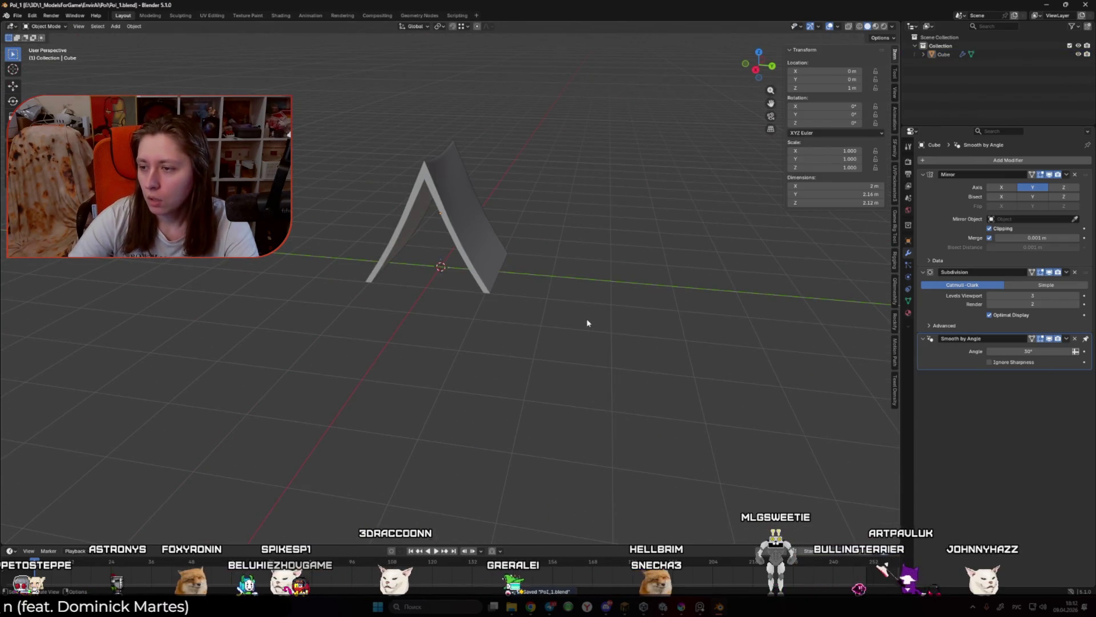
drag(589, 262, 538, 312)
key(ctrl+a)
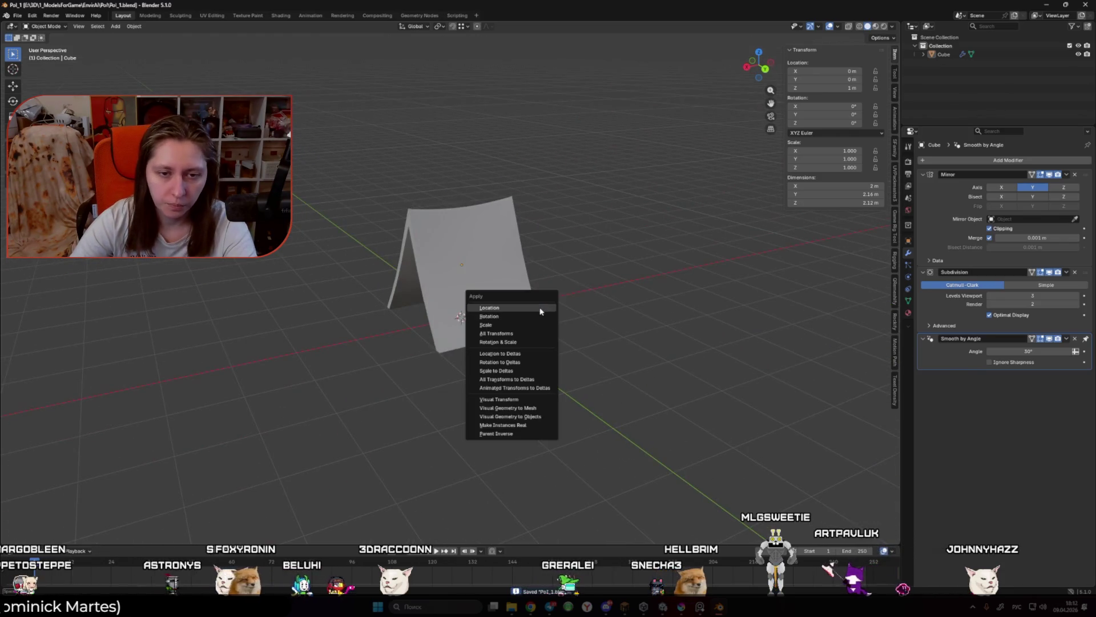
click(477, 316)
drag(392, 318, 492, 320)
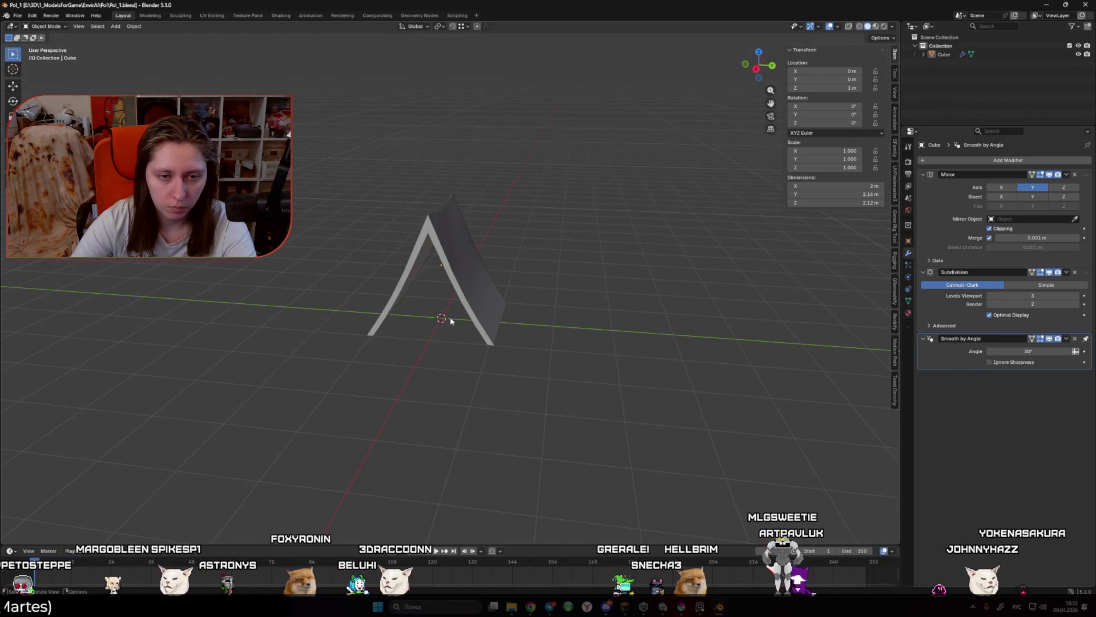
click(493, 320)
key(ctrl+a)
mouse_move(653, 316)
mouse_down()
mouse_move(463, 307)
mouse_move(540, 305)
mouse_move(479, 272)
mouse_move(564, 279)
mouse_up()
key(ctrl+a)
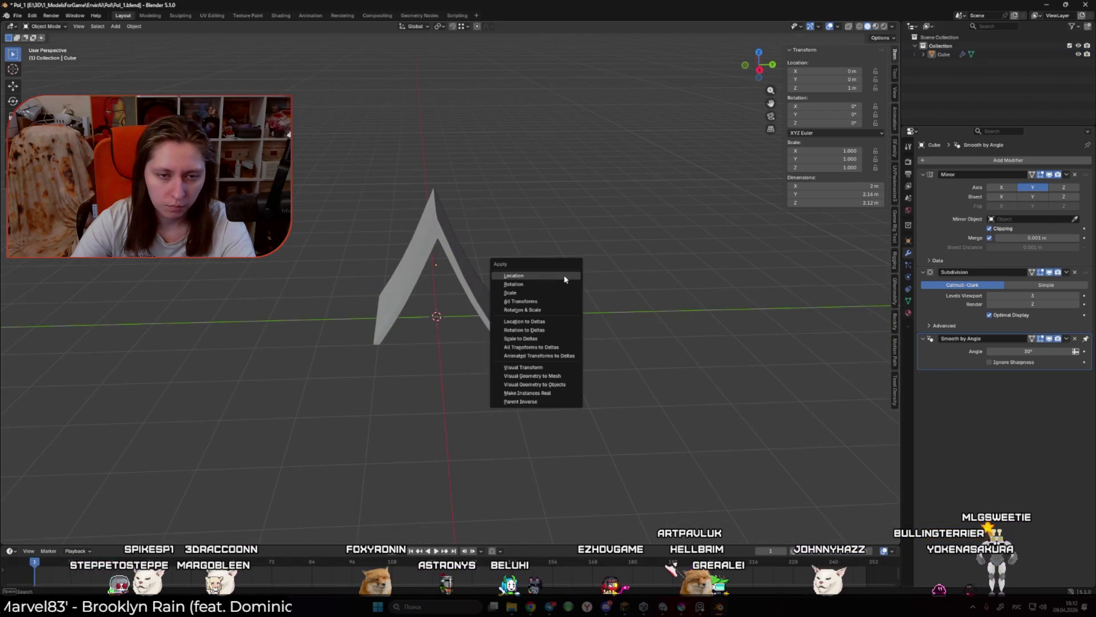
key(ctrl+a)
key(shift+a)
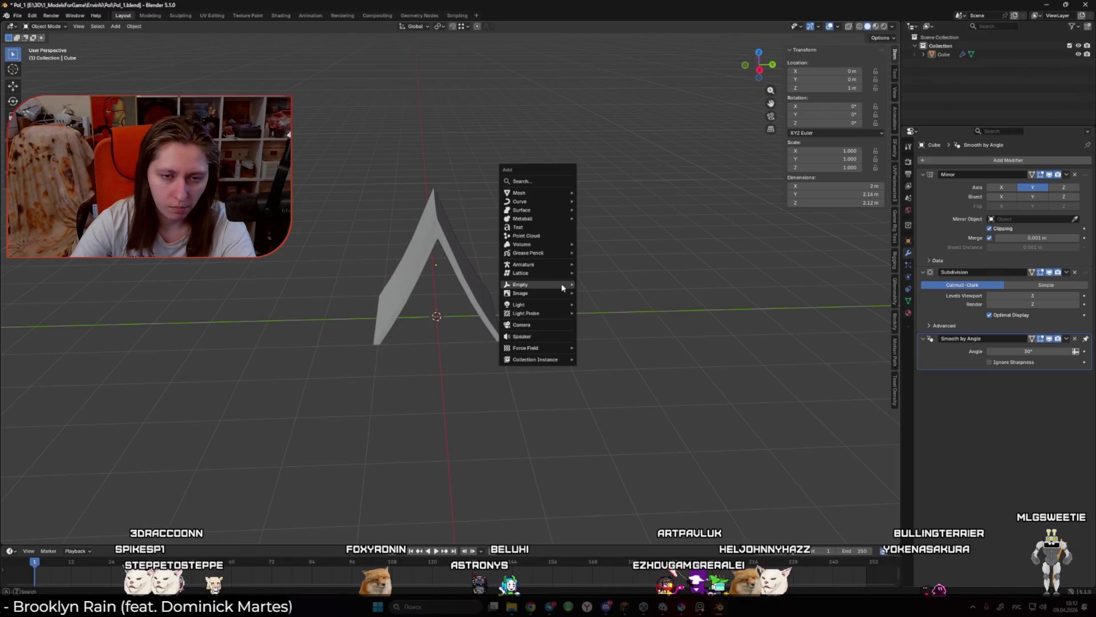
Step: Add a Bézier curve at the tent's base and turn it 50 degrees, seen from above
mouse_move(535, 205)
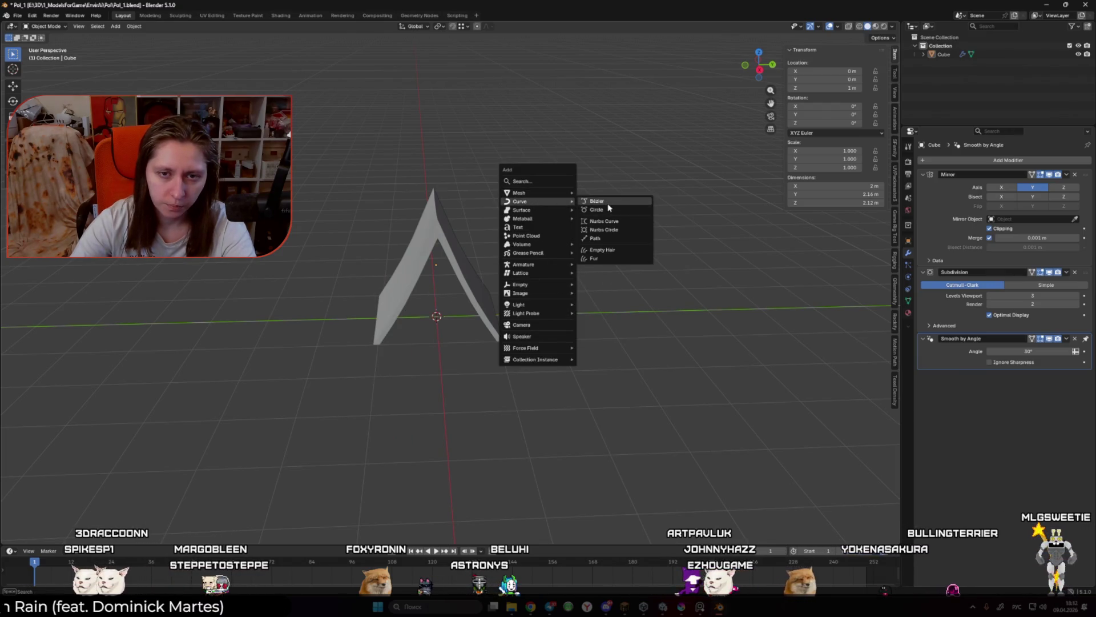
click(597, 201)
key(Tab)
key(KP_7)
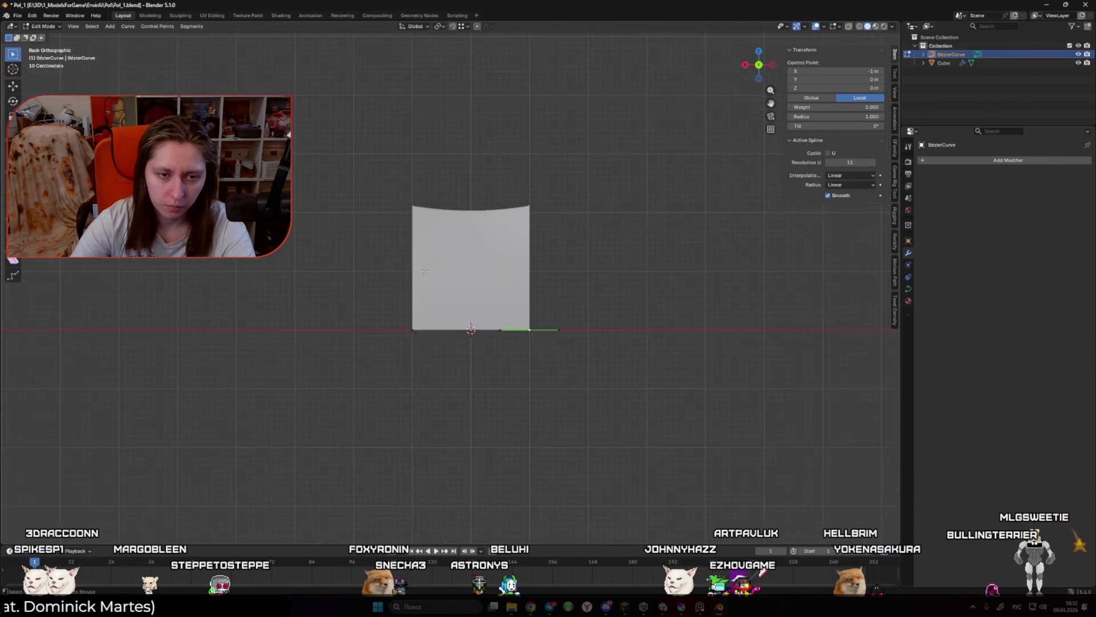
click(492, 384)
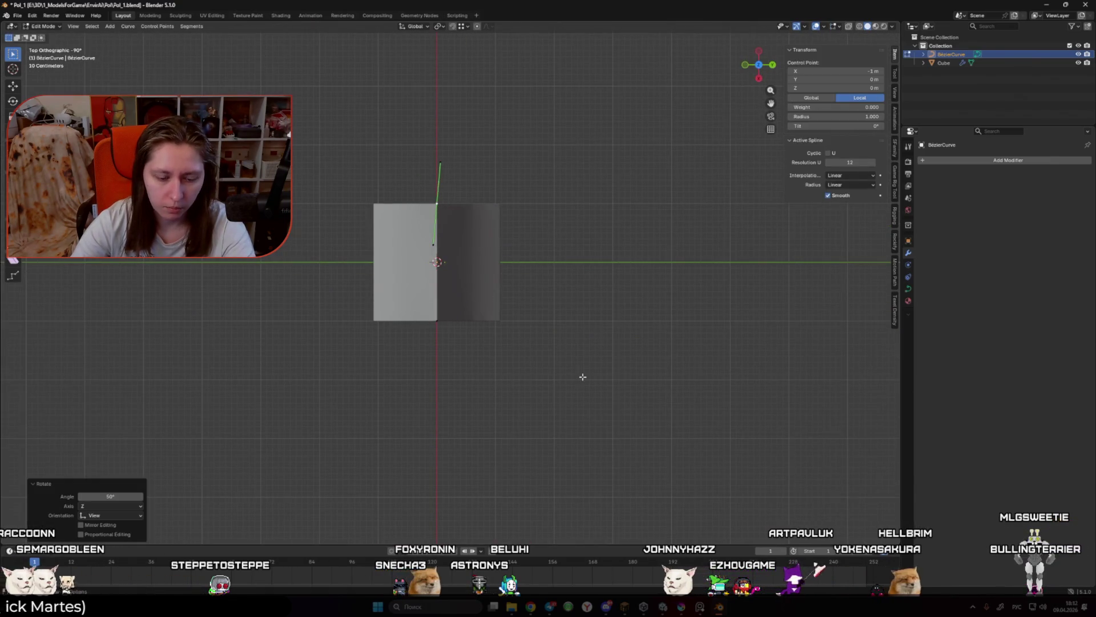
key(Tab)
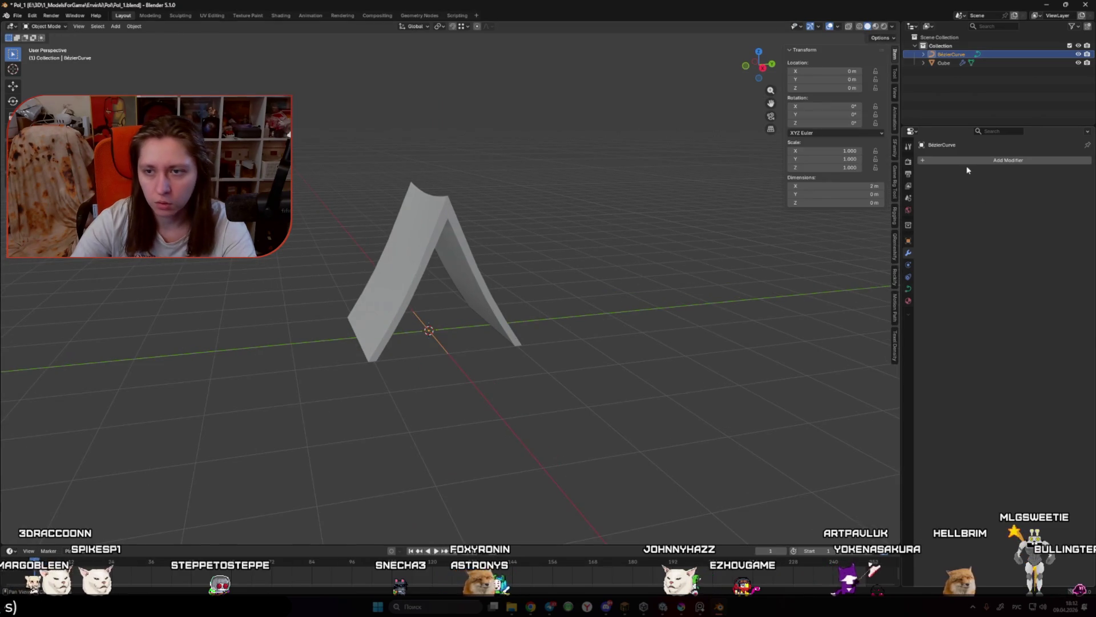
Step: Give the curve a 0.1 m Curve to Tube modifier, then edit its points with the Move tool
click(957, 161)
mouse_move(940, 186)
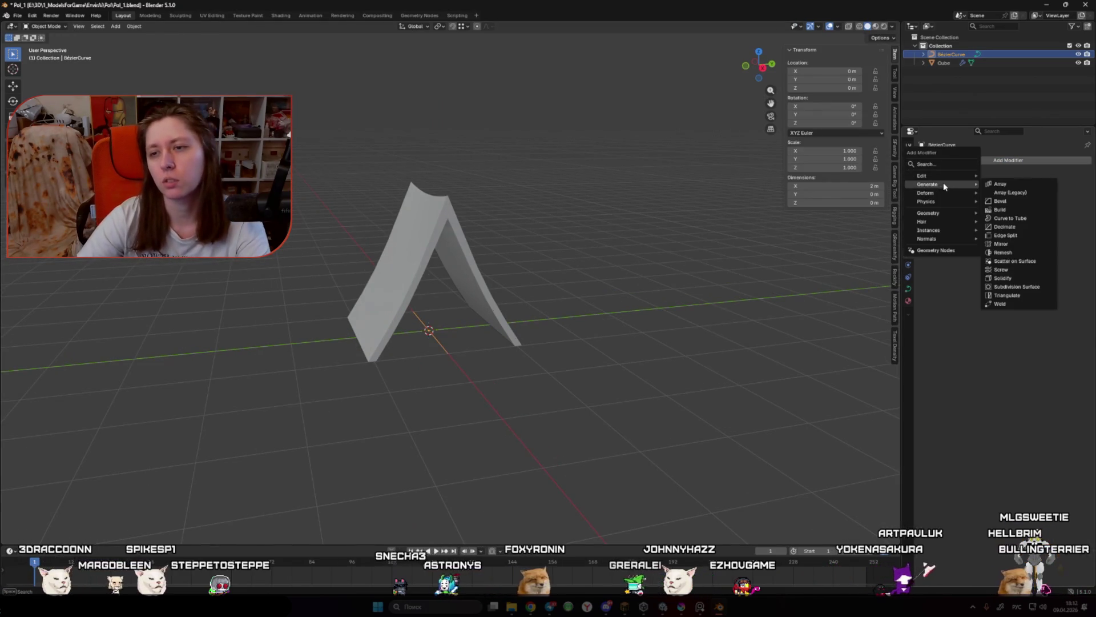
click(1014, 217)
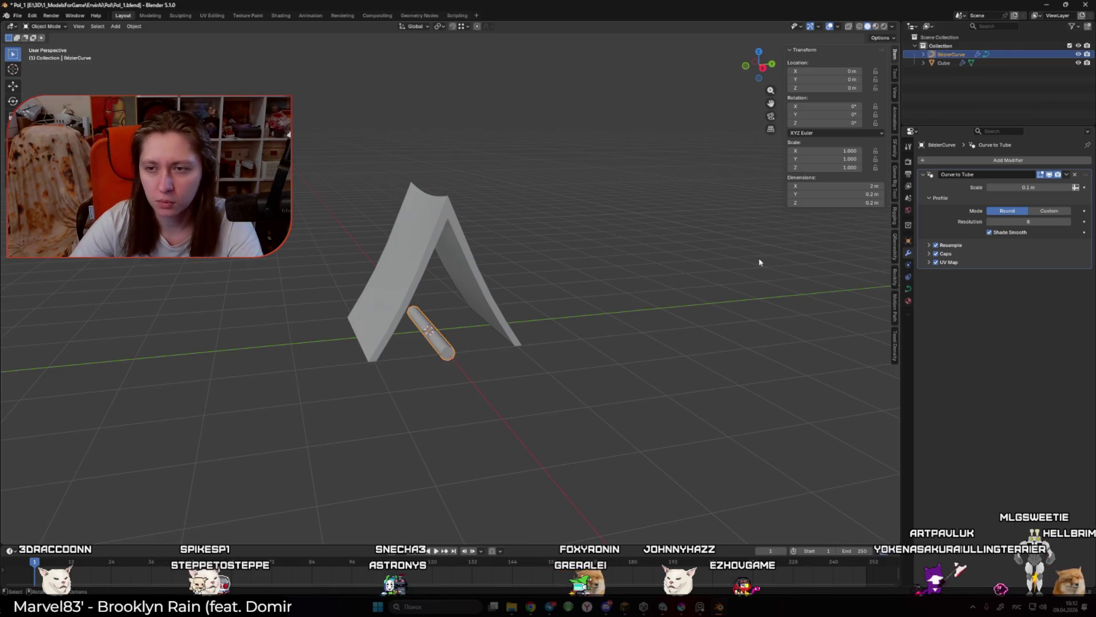
key(Tab)
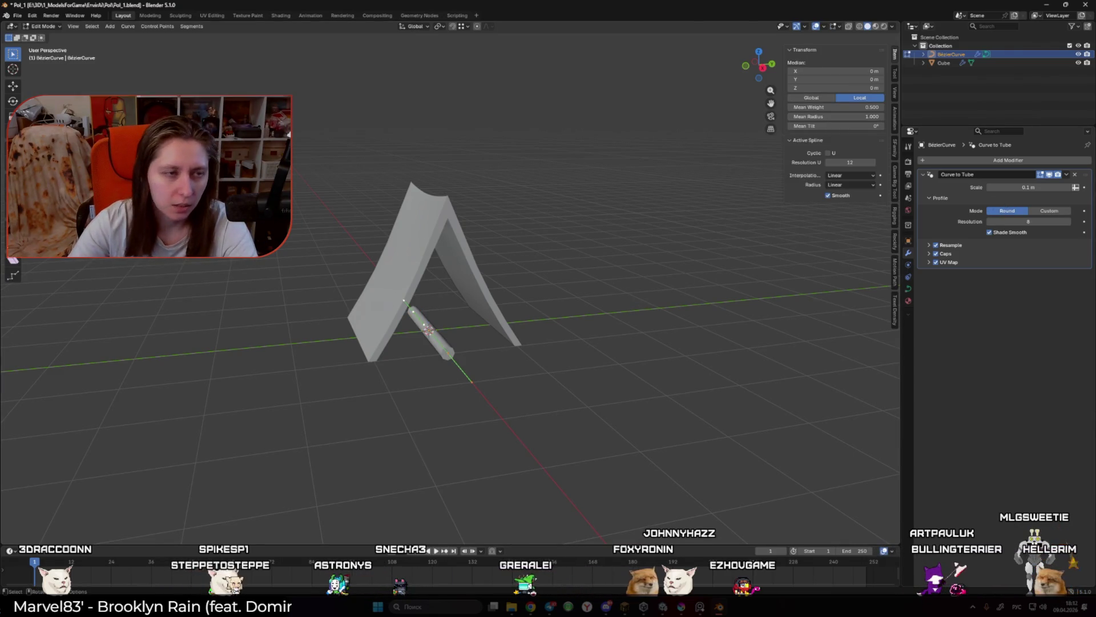
click(12, 85)
Step: Raise the curve to the tent's top, subdivide it, and pull both end points outward
drag(428, 301, 432, 187)
click(488, 241)
key(KP_1)
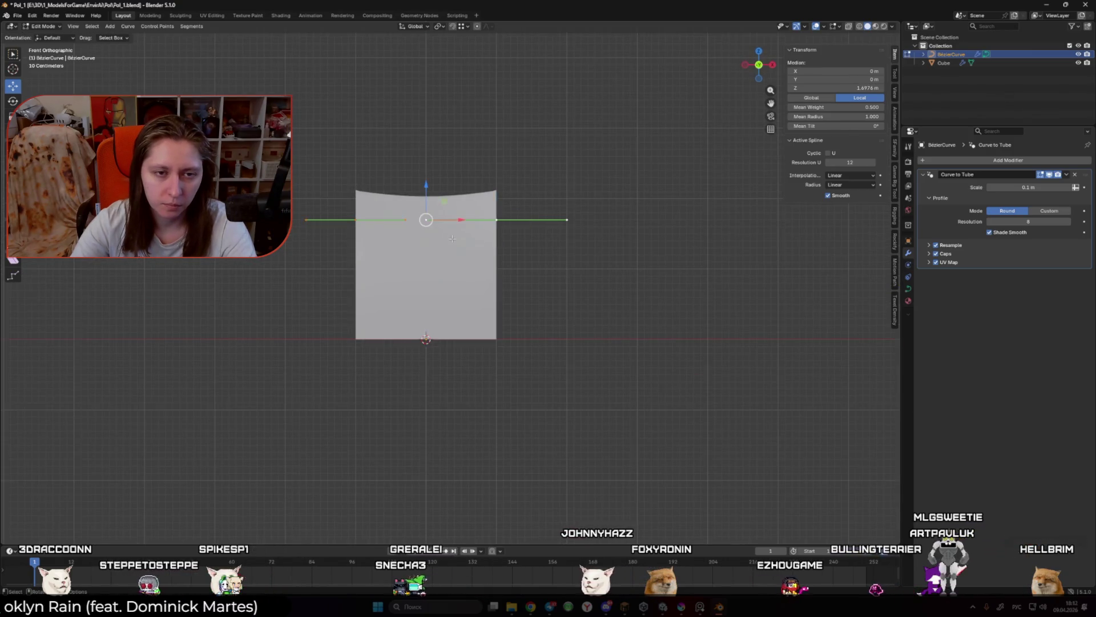
right_click(452, 238)
click(411, 226)
drag(516, 202, 536, 190)
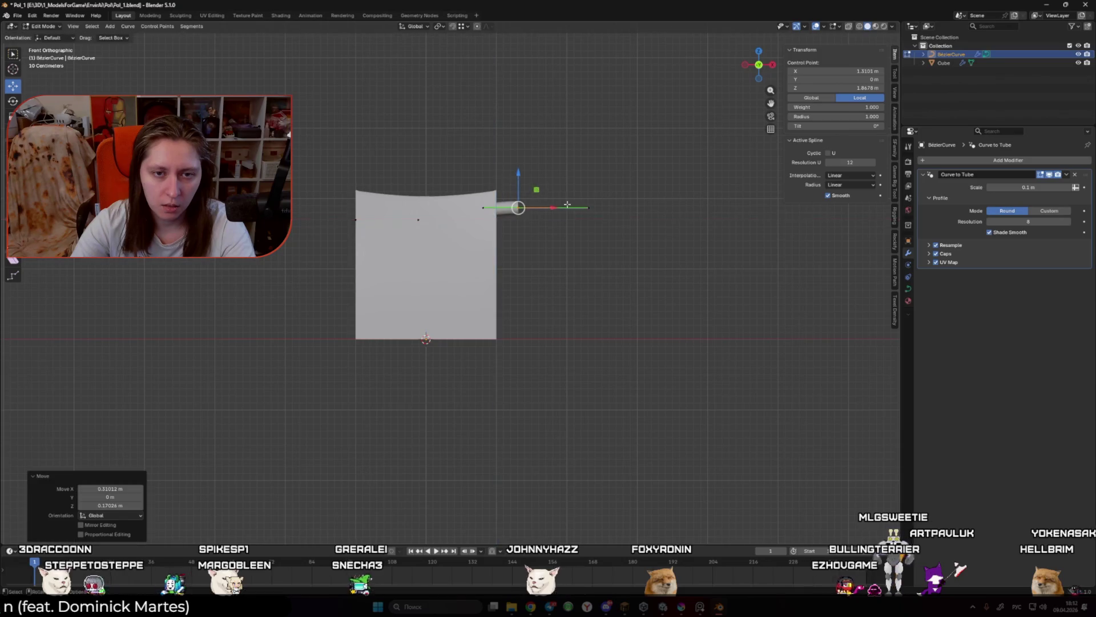
click(502, 179)
mouse_move(355, 219)
mouse_down()
mouse_move(364, 195)
mouse_move(353, 180)
mouse_up()
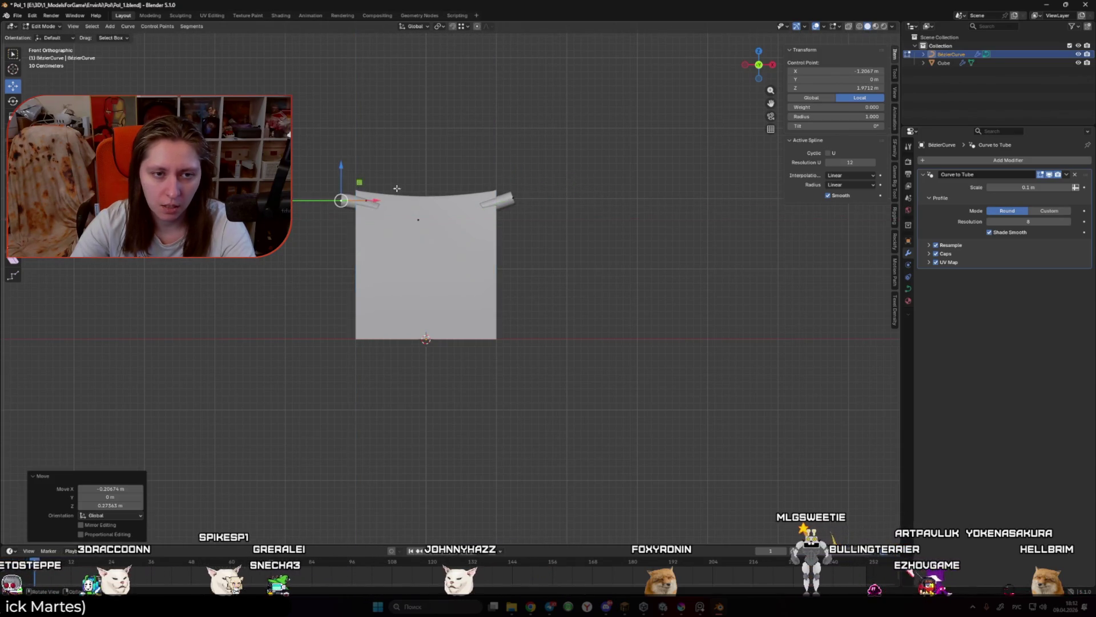
click(490, 284)
Step: Shrink the tube radius at the curve's end points with Alt+S
click(469, 297)
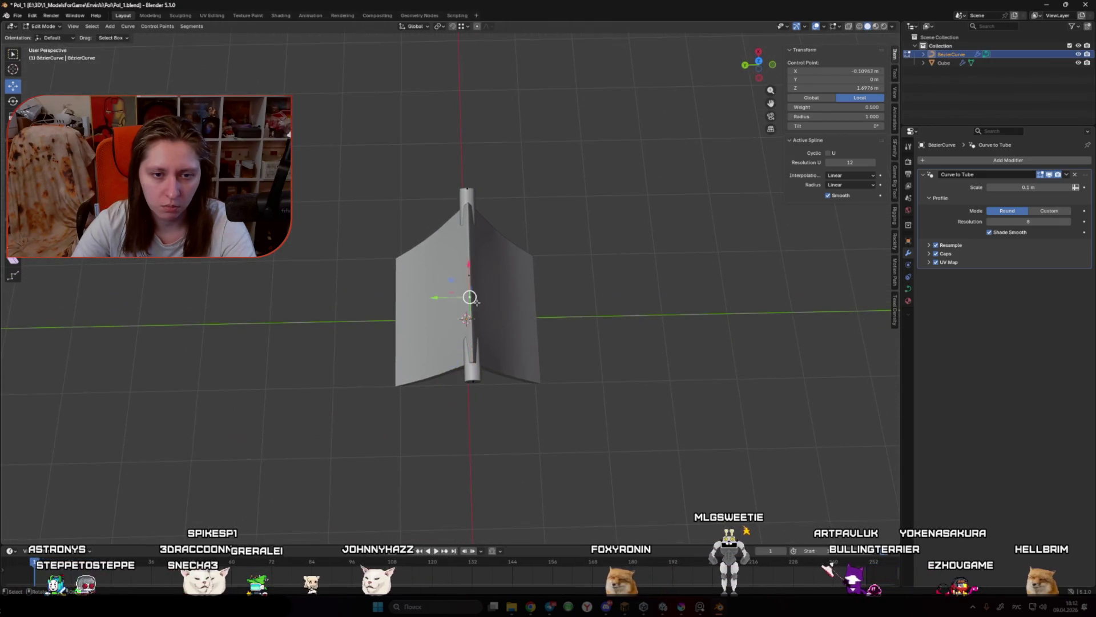
click(470, 371)
key(ctrl+KP_1)
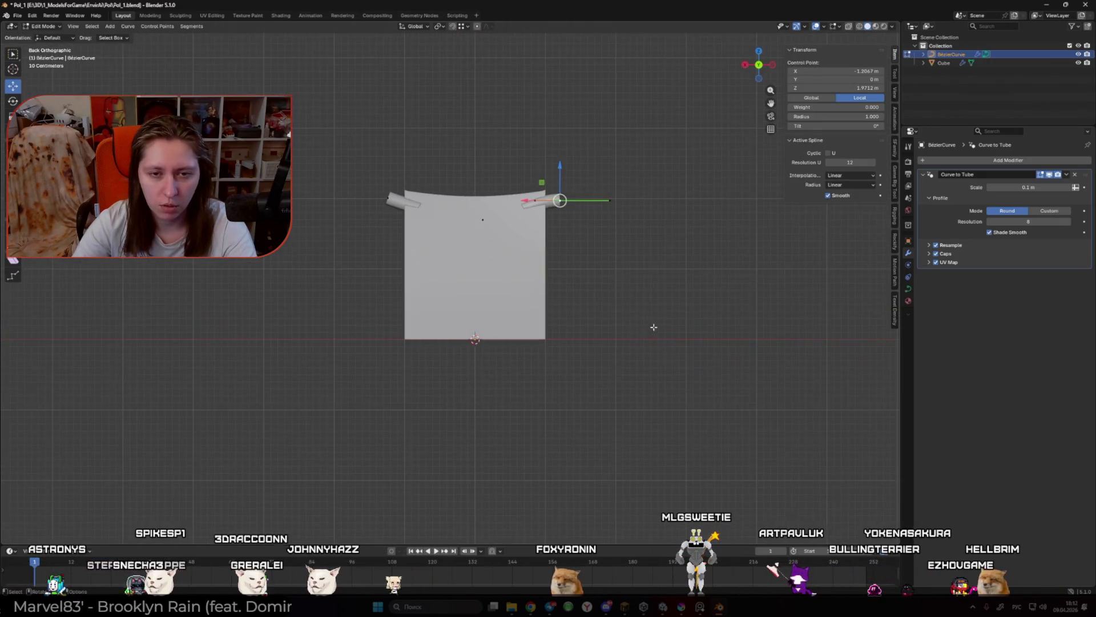
key(a)
key(alt+s)
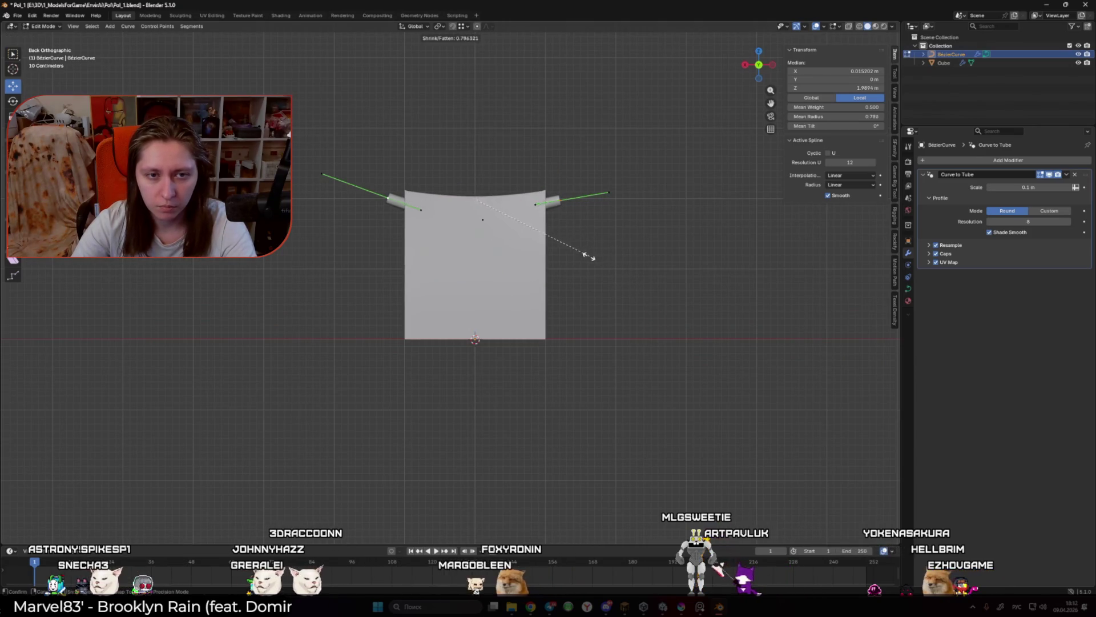
click(588, 256)
key(alt+a)
mouse_move(588, 255)
mouse_down()
mouse_move(514, 260)
mouse_move(539, 274)
mouse_move(470, 223)
mouse_up()
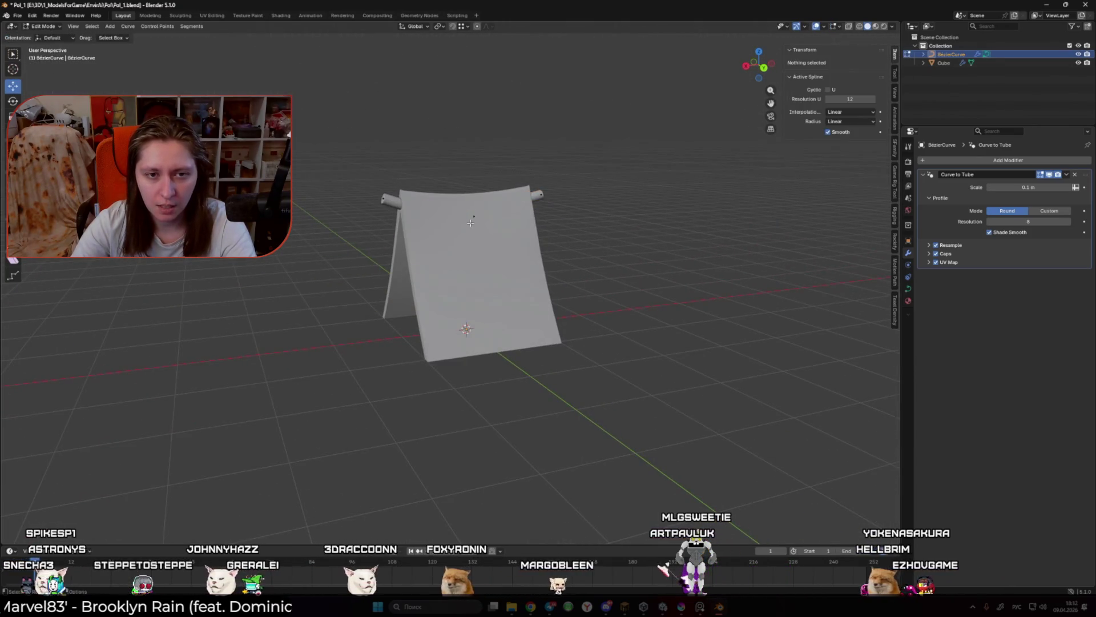
Step: Enlarge and tilt the end points' handles so the tube bends down along the roof
click(471, 223)
key(ctrl+KP_1)
click(665, 264)
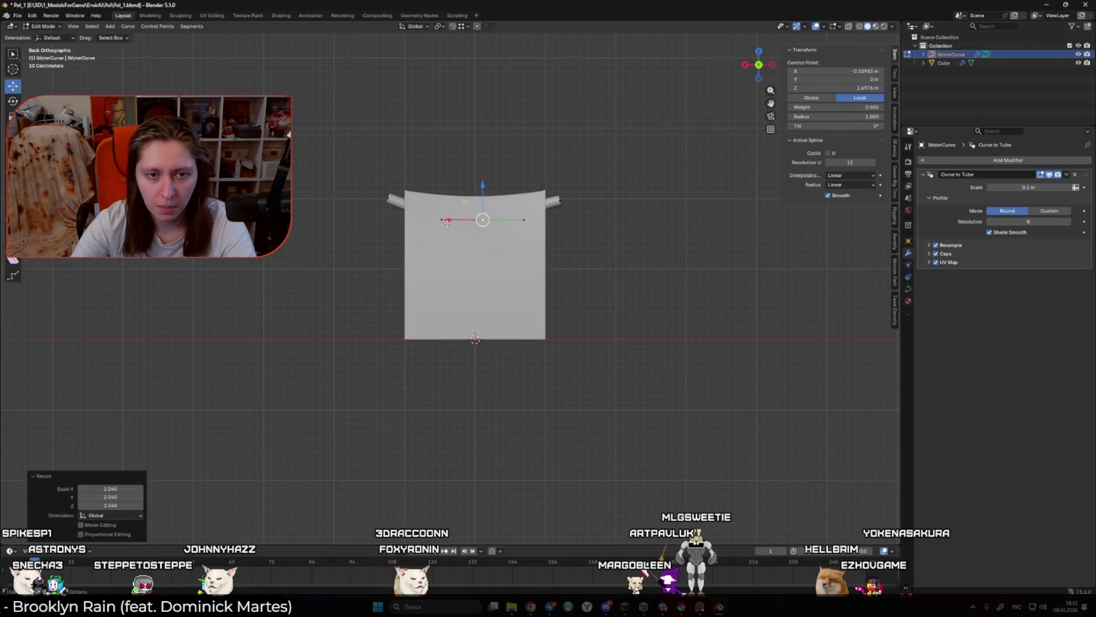
click(559, 200)
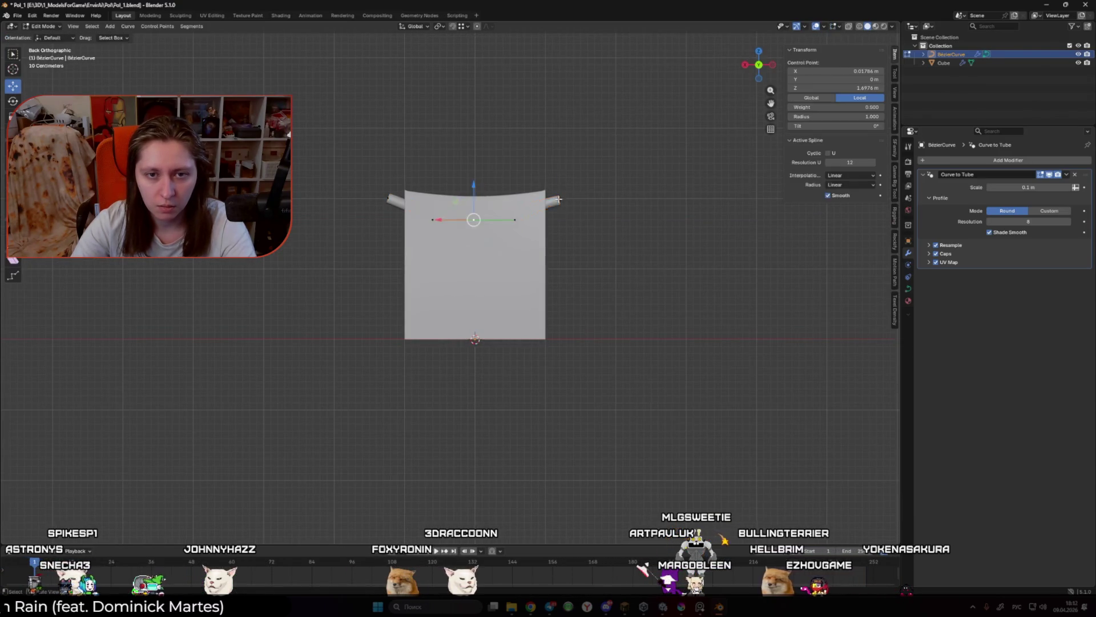
click(596, 191)
drag(533, 182, 533, 177)
drag(382, 189, 367, 174)
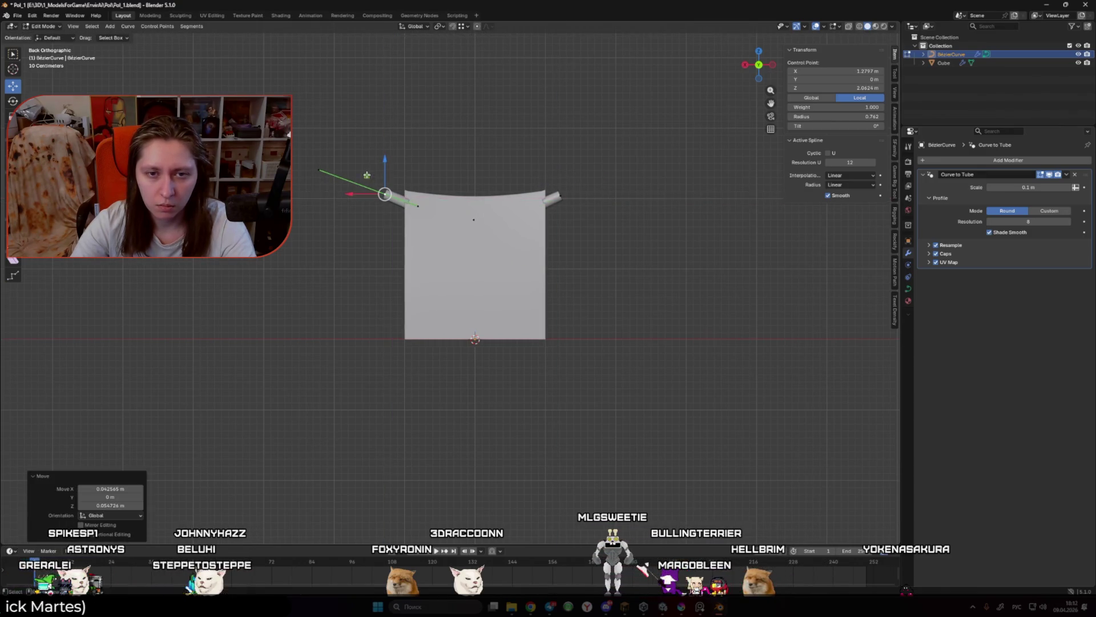
click(576, 260)
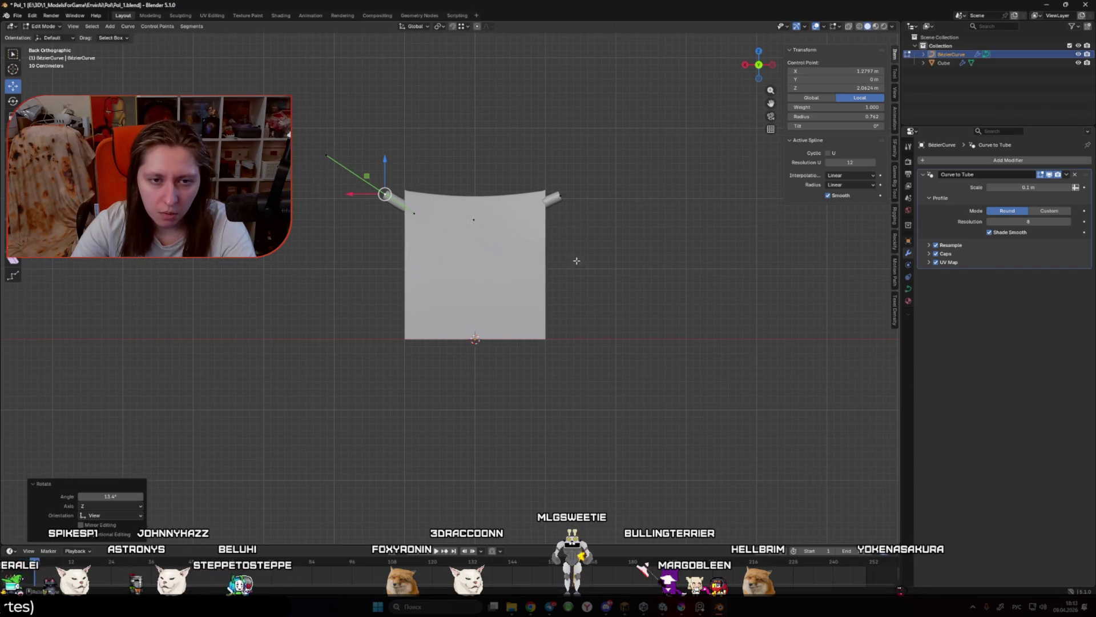
key(r)
click(610, 195)
Step: Check the arc in perspective and lower the top control point slightly
key(Tab)
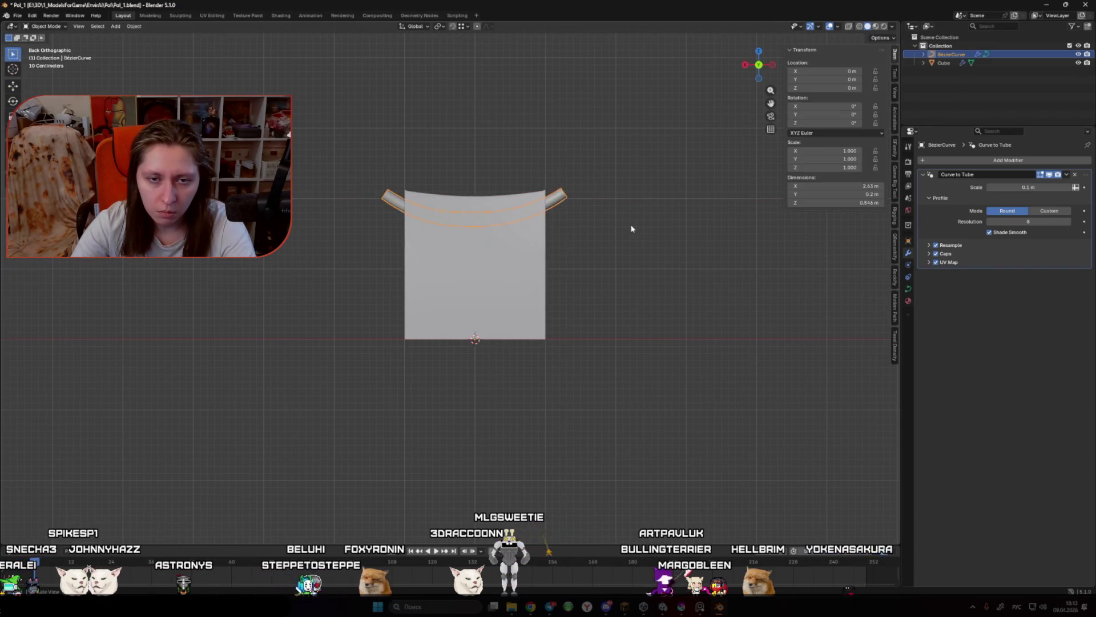
mouse_move(631, 228)
mouse_down()
mouse_move(614, 306)
mouse_move(638, 311)
mouse_move(491, 229)
mouse_up()
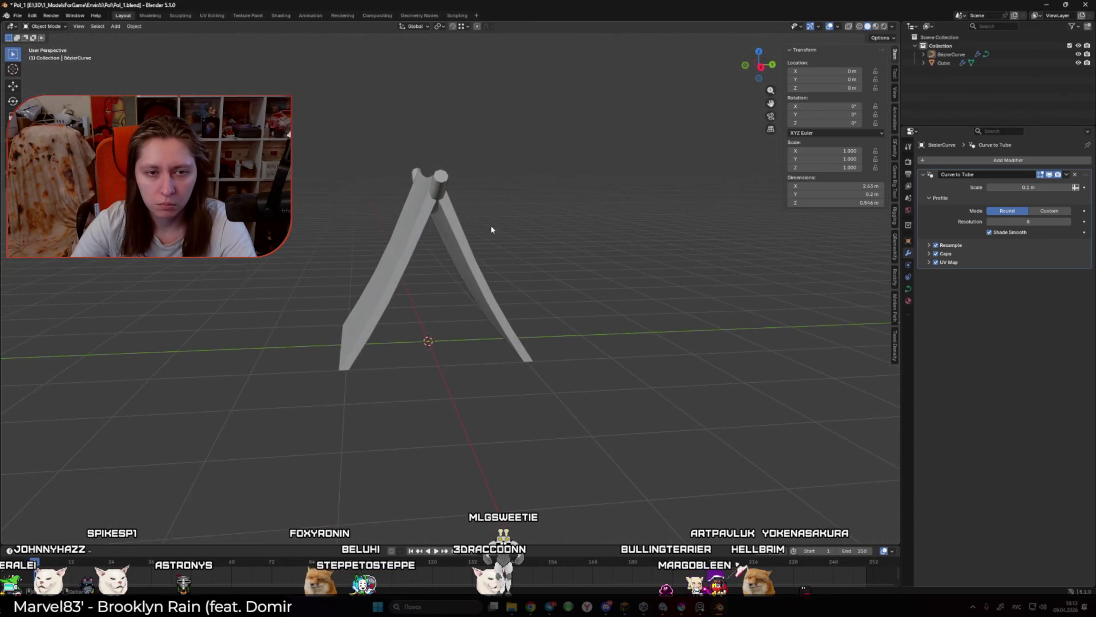
key(Tab)
drag(427, 150, 435, 163)
key(Tab)
Step: Slide an edge loop on the tent shell's wall to reshape it
click(462, 226)
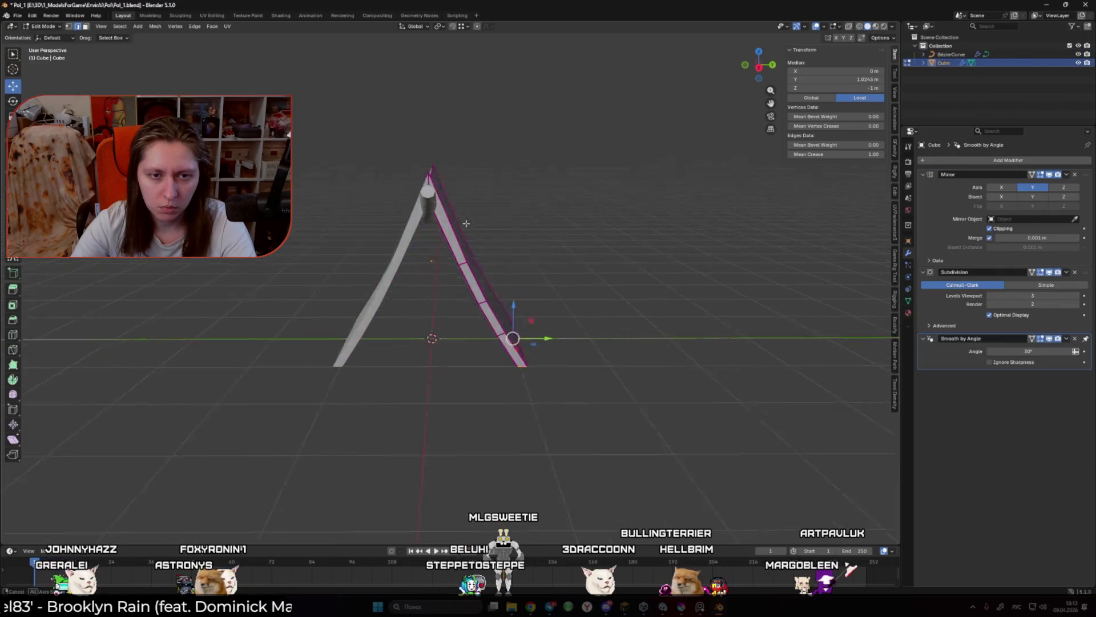
key(Tab)
alt+click(451, 272)
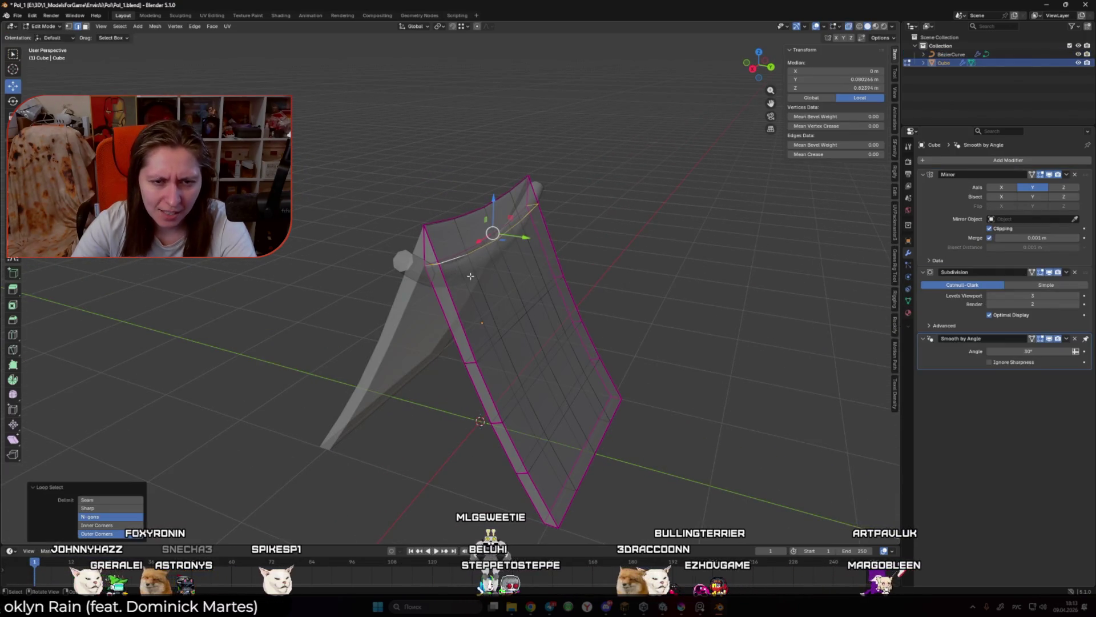
key(g)
key(g)
click(481, 260)
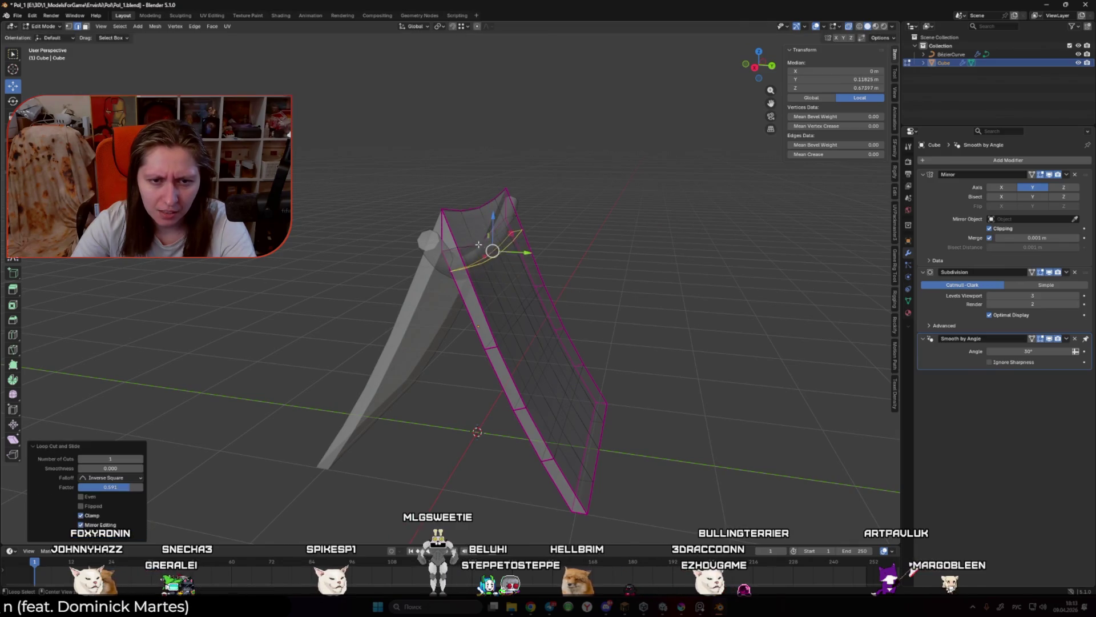
drag(505, 231, 508, 228)
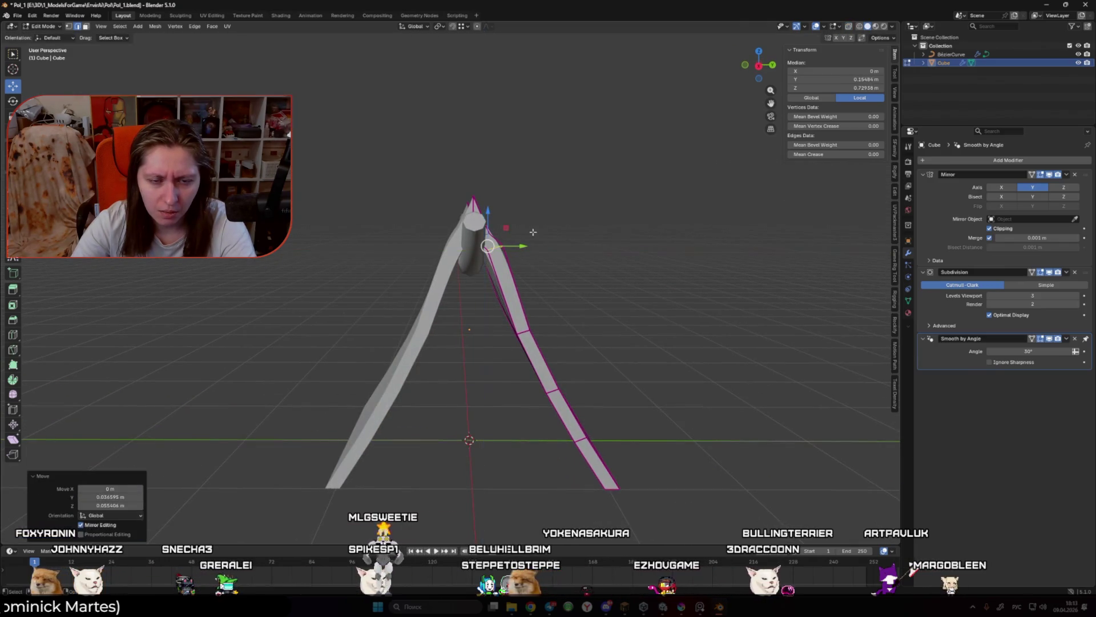
key(Tab)
key(Tab)
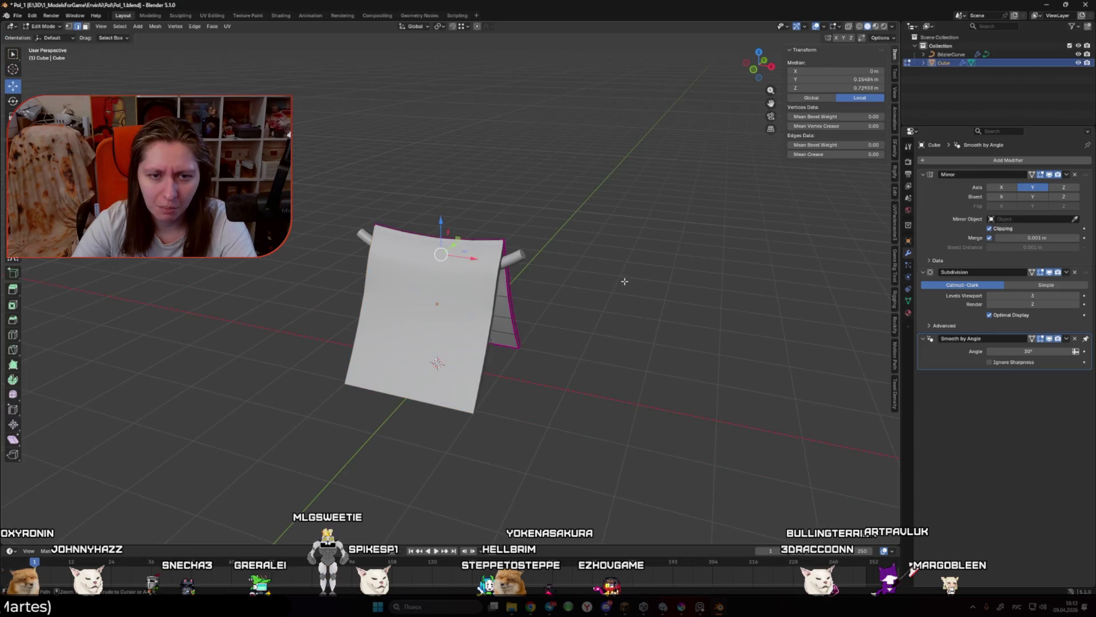
key(Tab)
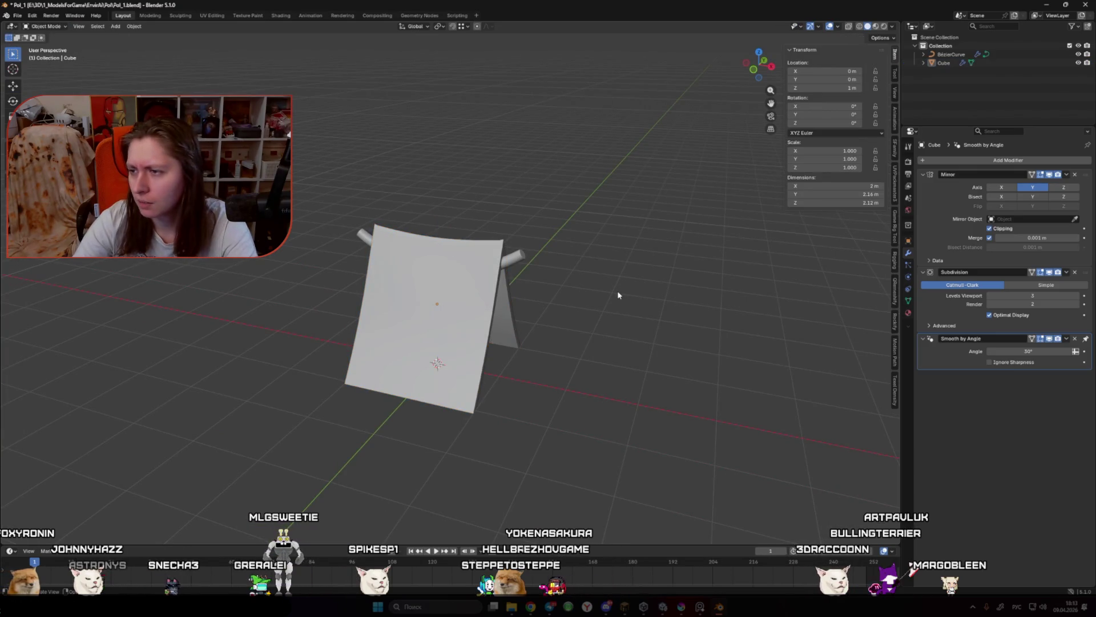
Step: Thin the ridge pole tube to radius 0.504 with Alt+S
click(521, 260)
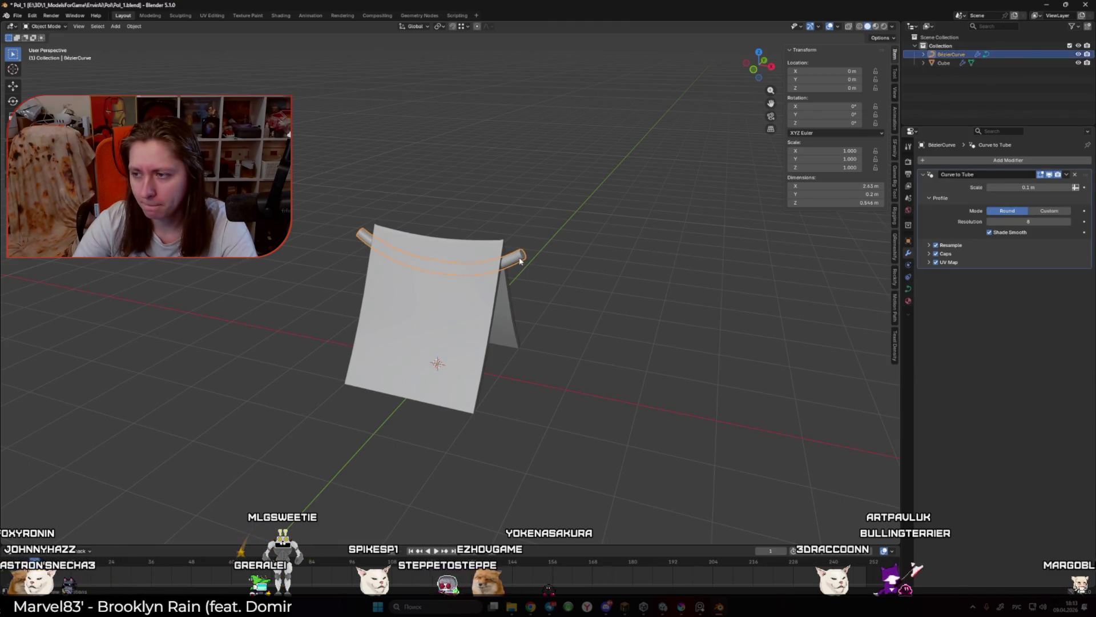
mouse_move(667, 269)
mouse_down()
mouse_move(582, 274)
mouse_move(494, 247)
mouse_up()
key(Tab)
scroll(387, 234, up, 3)
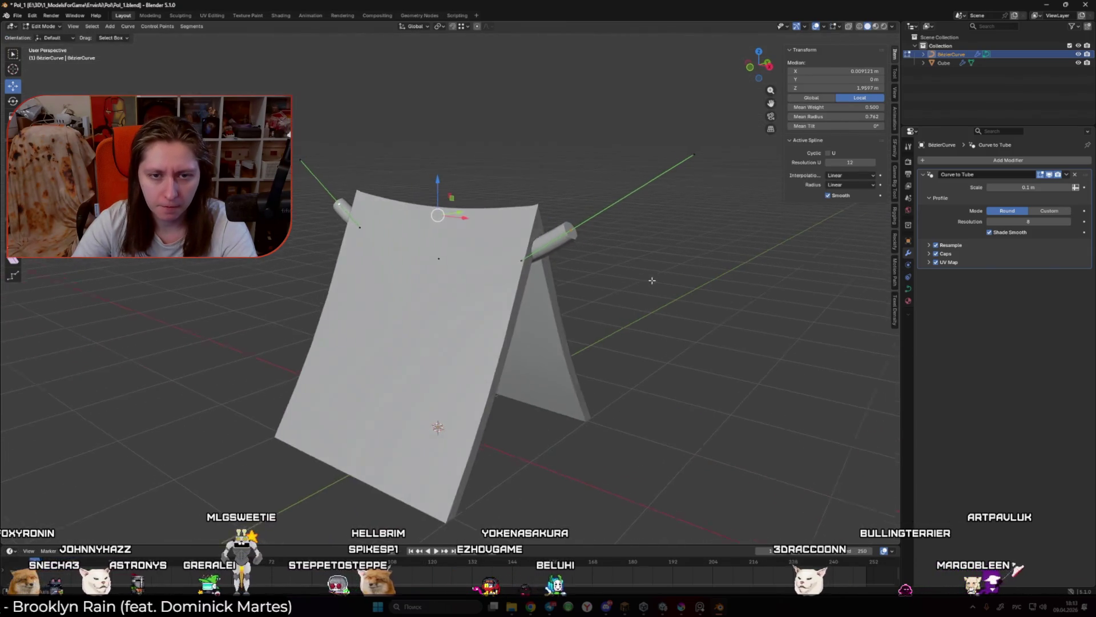
key(alt+s)
click(563, 266)
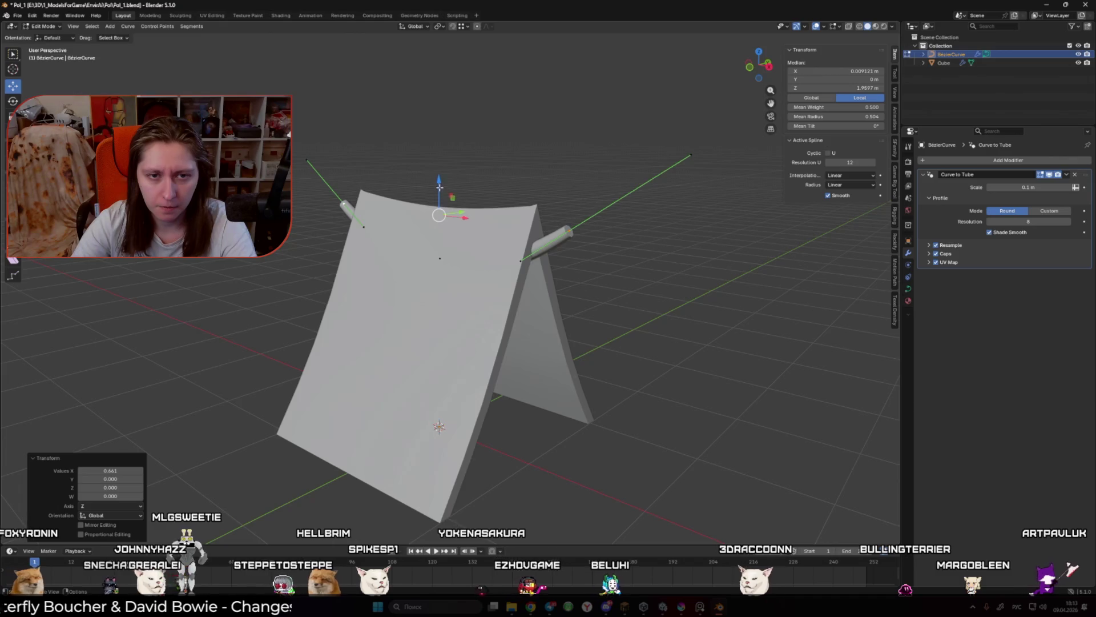
key(g)
key(z)
key(Escape)
key(Tab)
scroll(660, 253, down, 3)
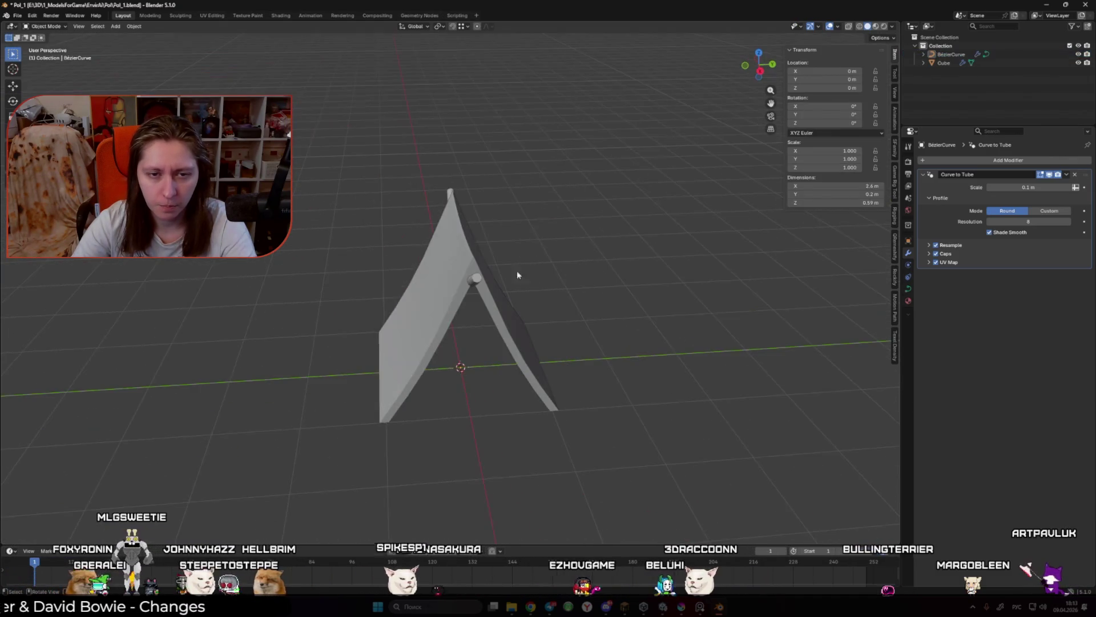
Step: Duplicate the pole curve in place as BezierCurve.001
key(shift+d)
key(Escape)
key(Tab)
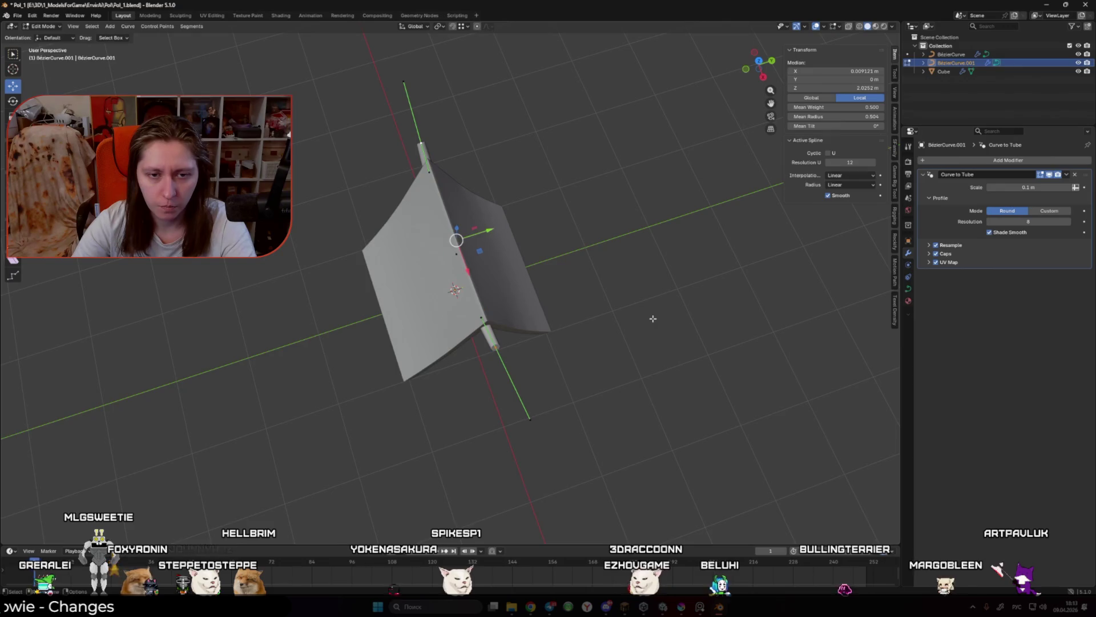
Step: Rotate the copied curve 90 degrees in top view so it lies crosswise
key(KP_7)
key(r)
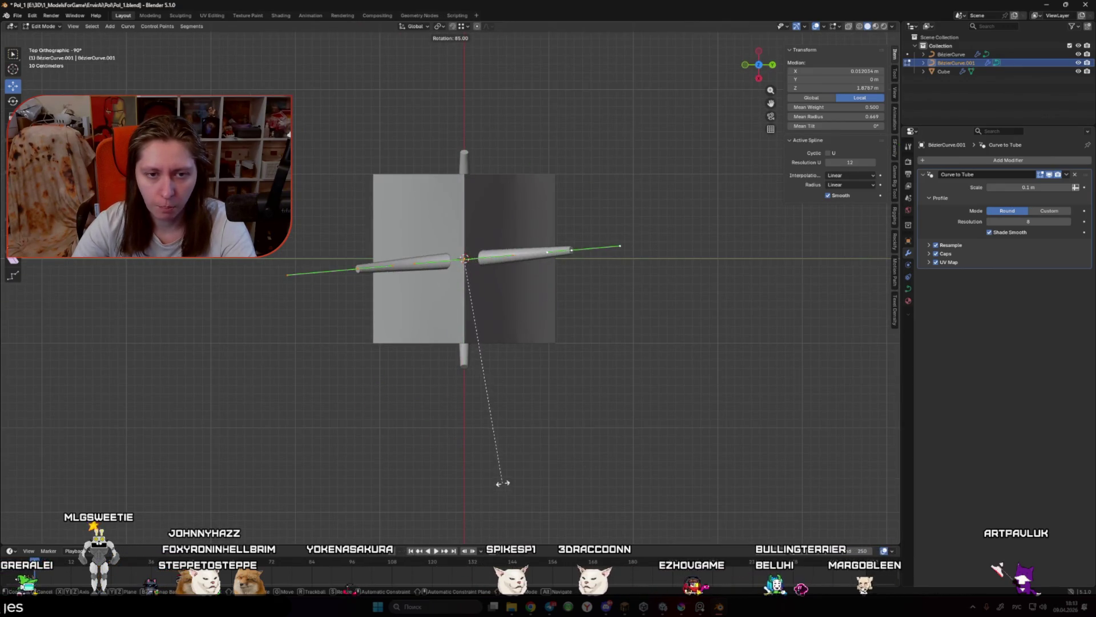
click(491, 493)
key(Tab)
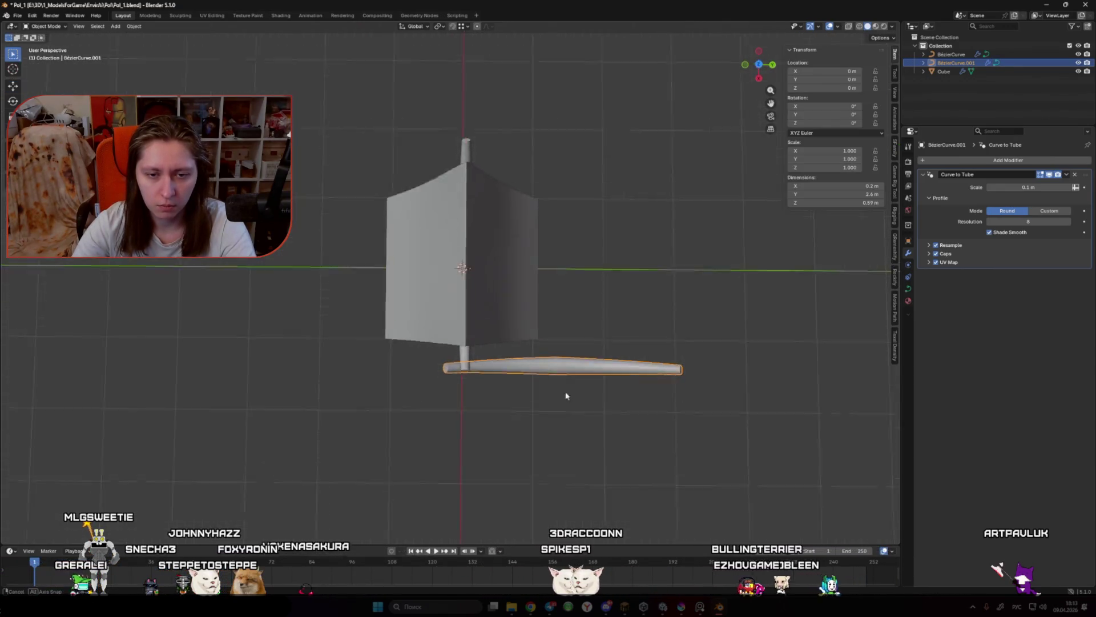
Step: Add a Mirror modifier to the copy with both X and Y axes enabled
click(935, 159)
mouse_move(935, 163)
click(901, 140)
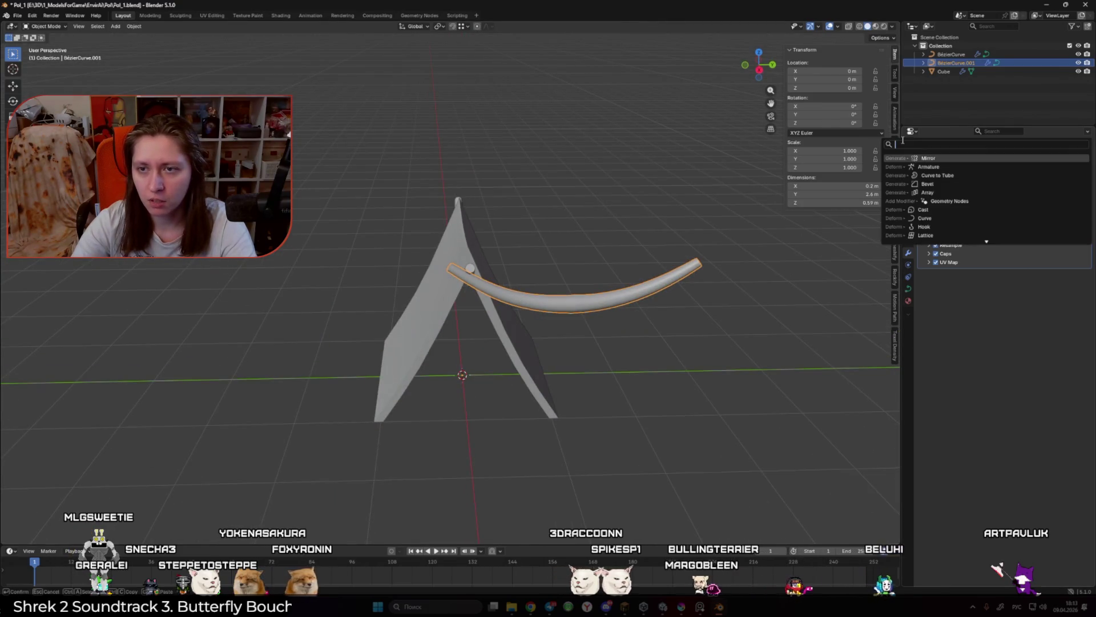
click(939, 157)
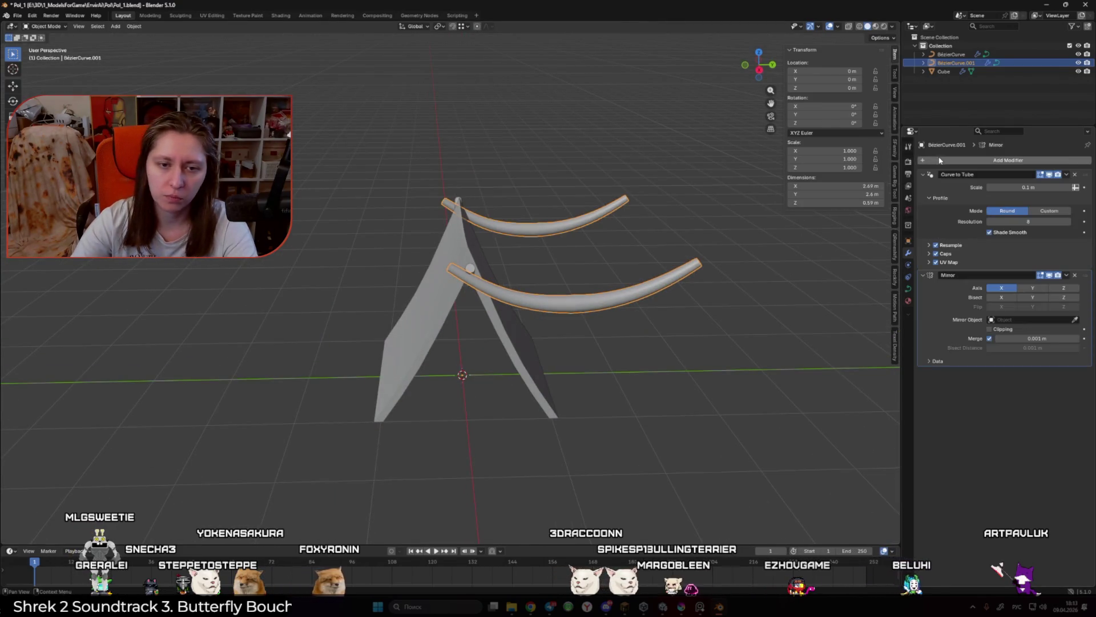
click(1030, 288)
click(999, 289)
click(990, 288)
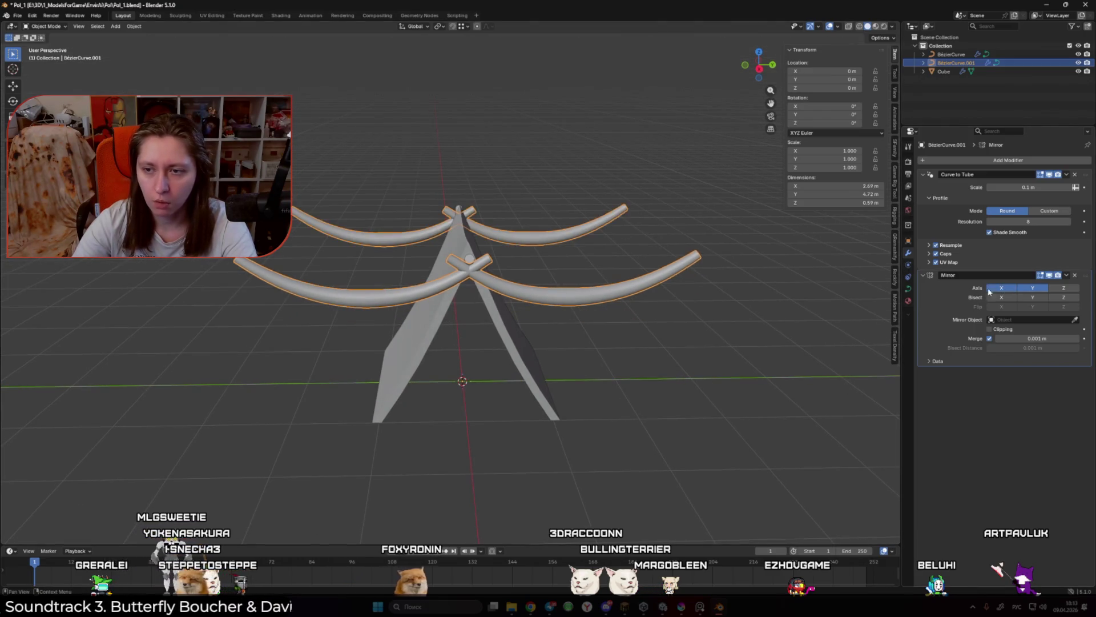
key(Tab)
key(KP_1)
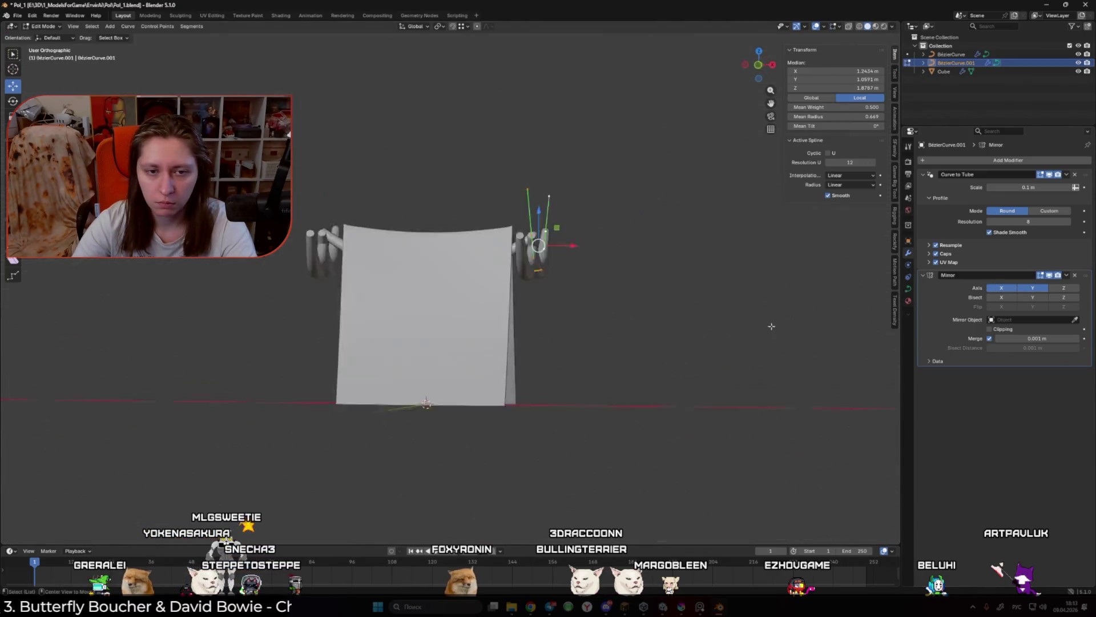
Step: From the side view, rotate and move the pole's end point toward the centre, undoing the unwanted reshape
key(KP_3)
key(r)
click(512, 435)
key(g)
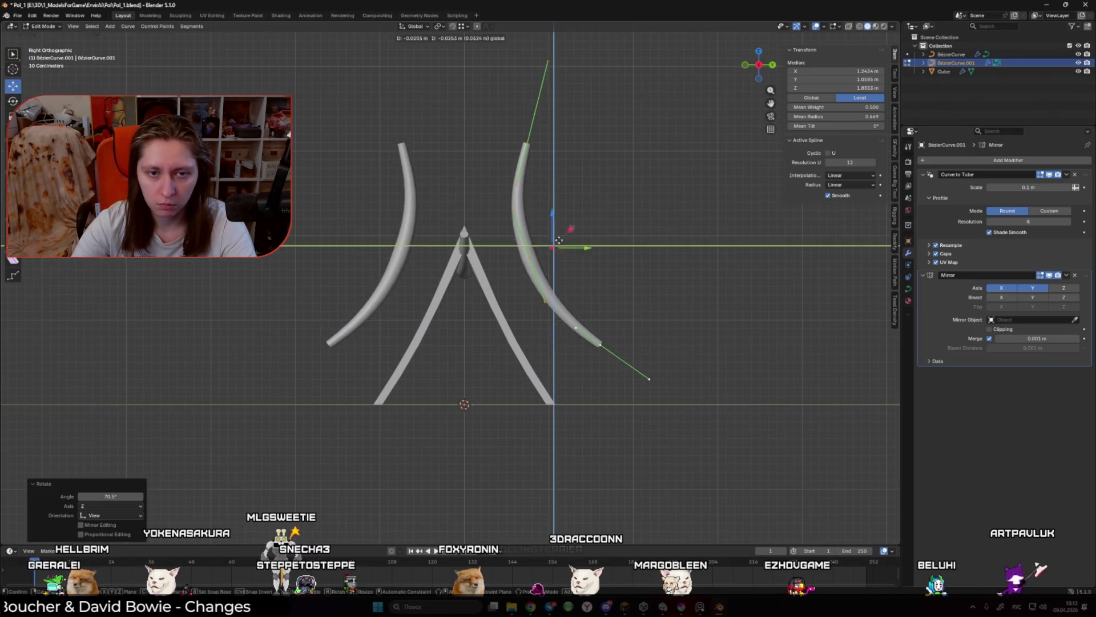
click(531, 308)
key(r)
click(562, 303)
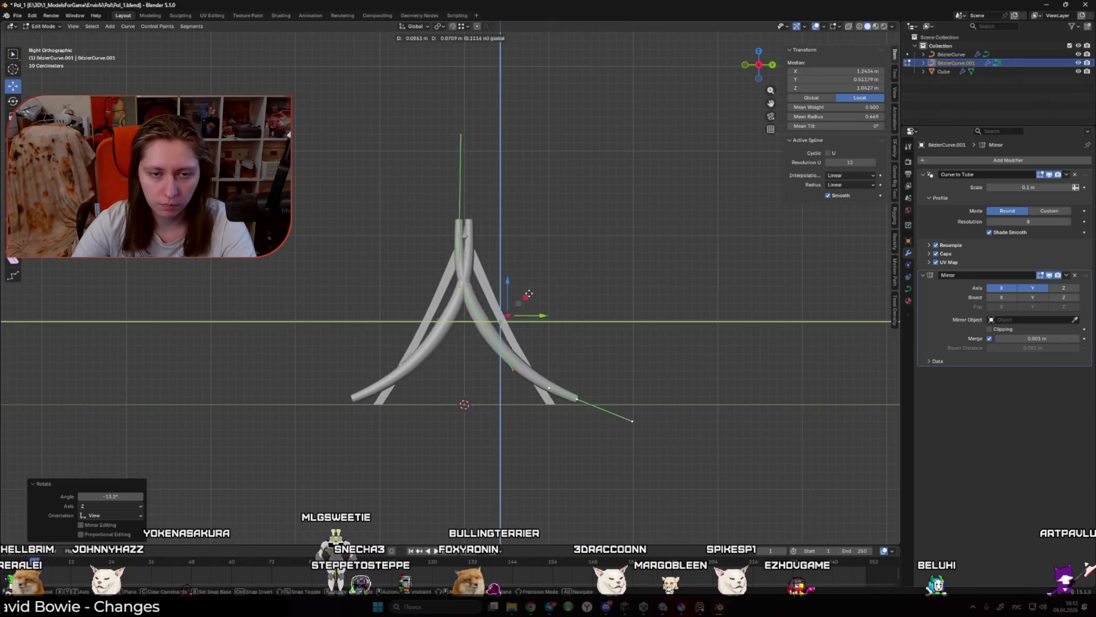
key(ctrl+z)
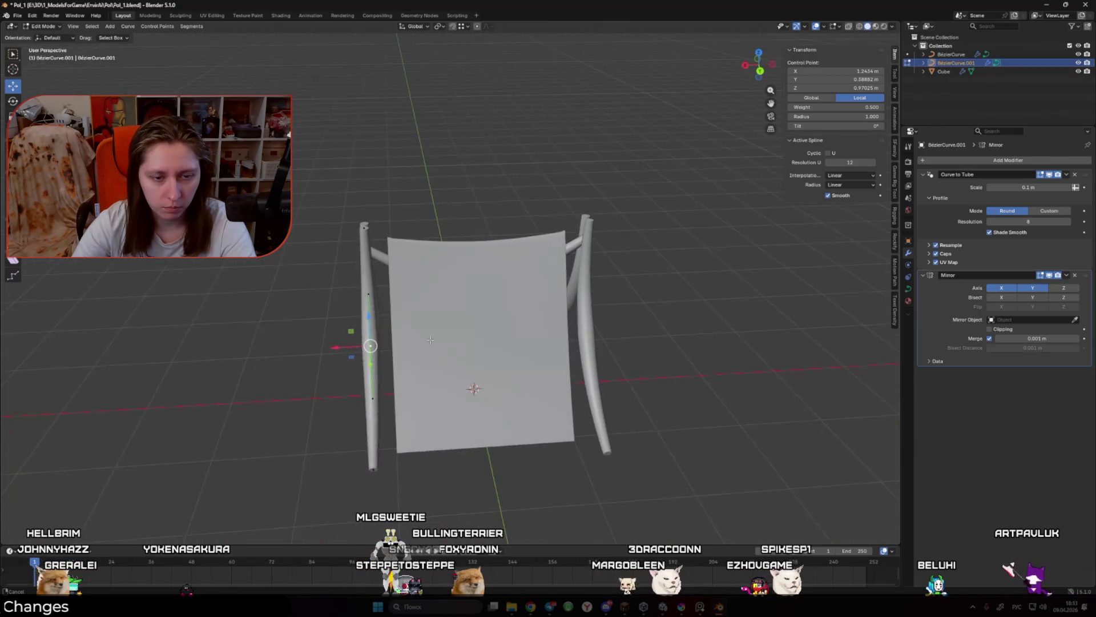
Step: Try thickening the left pole's radius, then undo the change
key(alt+s)
click(561, 329)
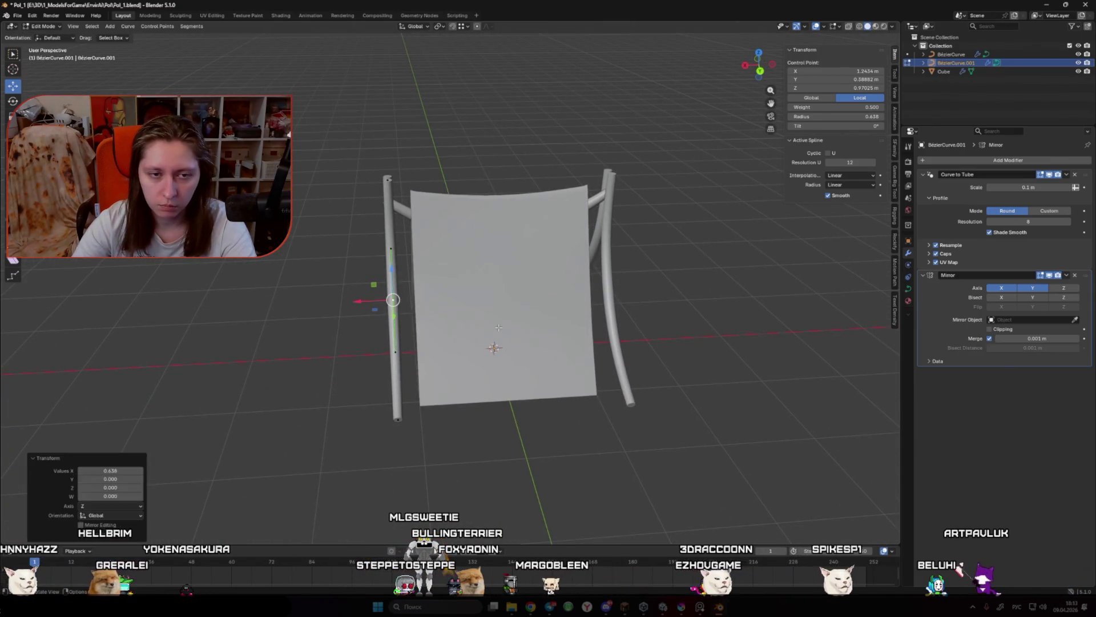
key(ctrl+l)
key(alt+s)
click(525, 331)
key(ctrl+z)
key(ctrl+z)
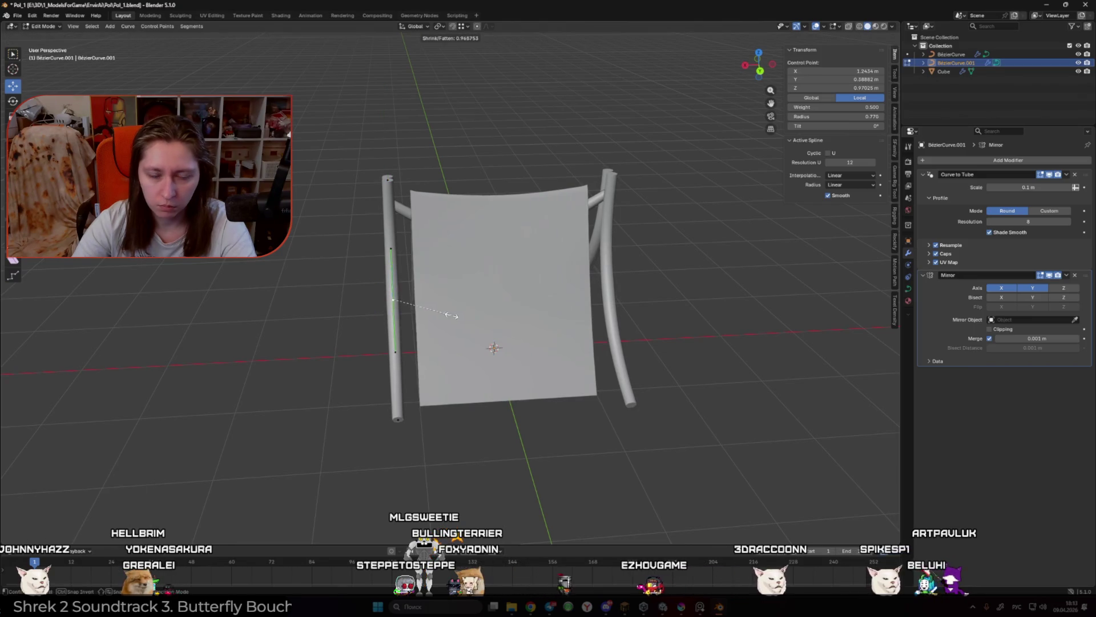
Step: Rotate and reposition the right pole's end point to set its angle
key(KP_3)
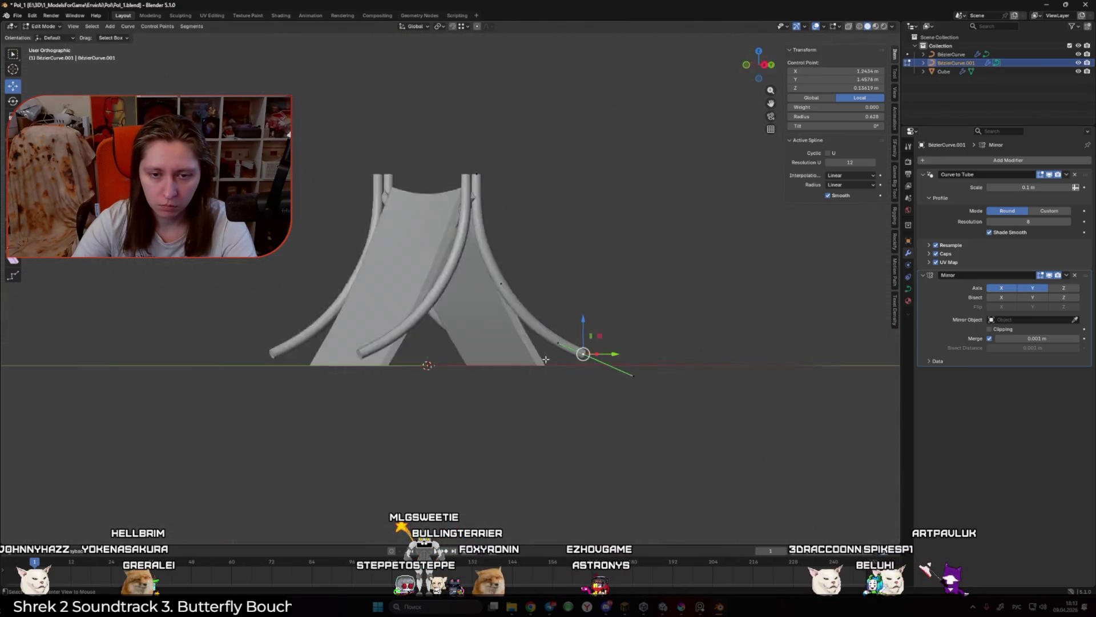
click(570, 354)
key(r)
click(598, 420)
key(g)
click(565, 365)
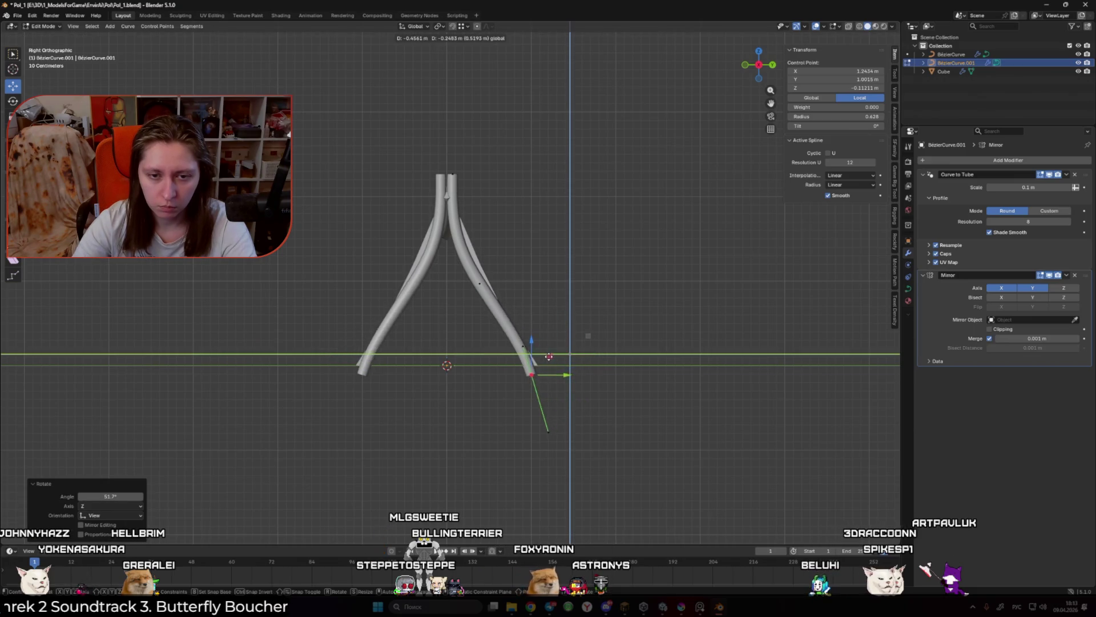
key(r)
click(560, 345)
key(g)
key(z)
key(Return)
Step: Delete the right pole's middle point and subdivide the pole between its two ends
click(479, 283)
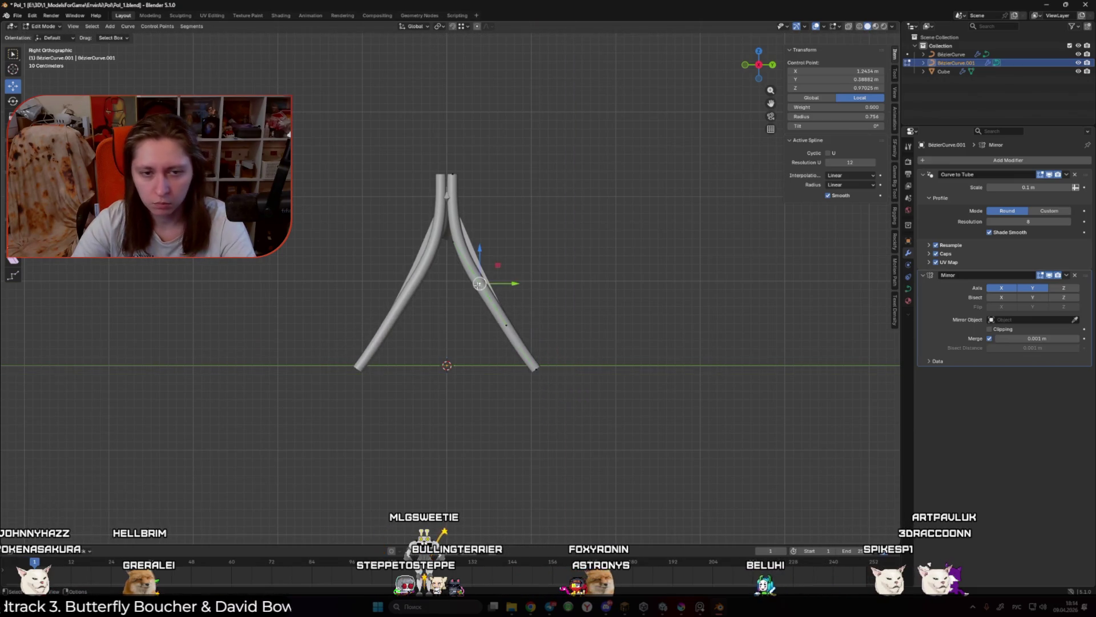
key(x)
click(577, 311)
click(453, 174)
shift+click(535, 369)
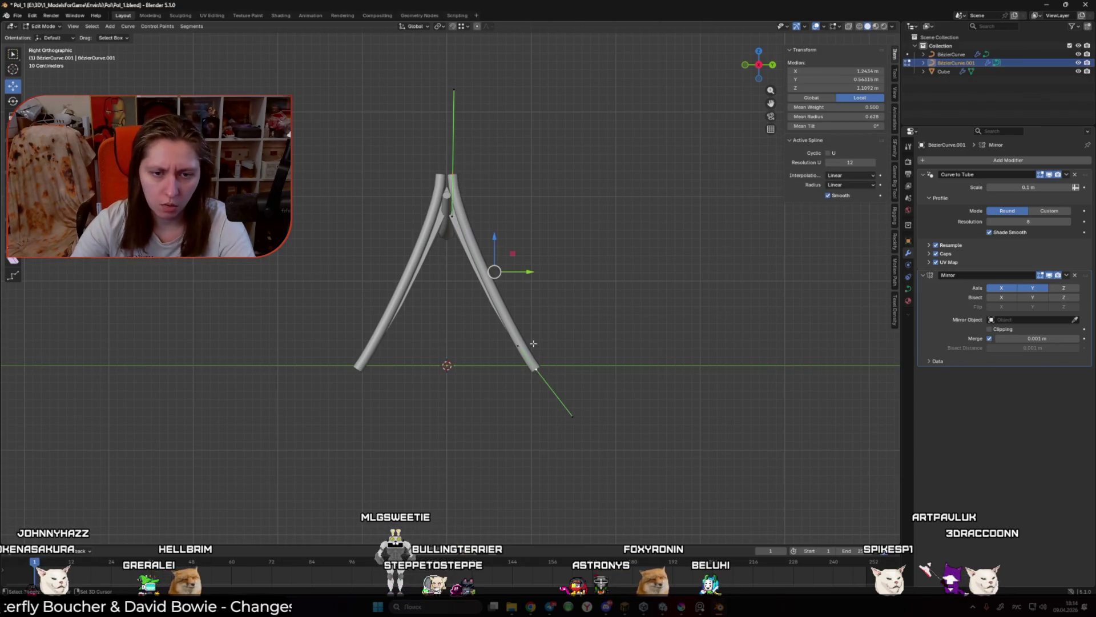
right_click(526, 337)
click(526, 339)
Step: Move the new middle point along Y and shift the selected pole points inward along X
click(493, 272)
key(g)
key(y)
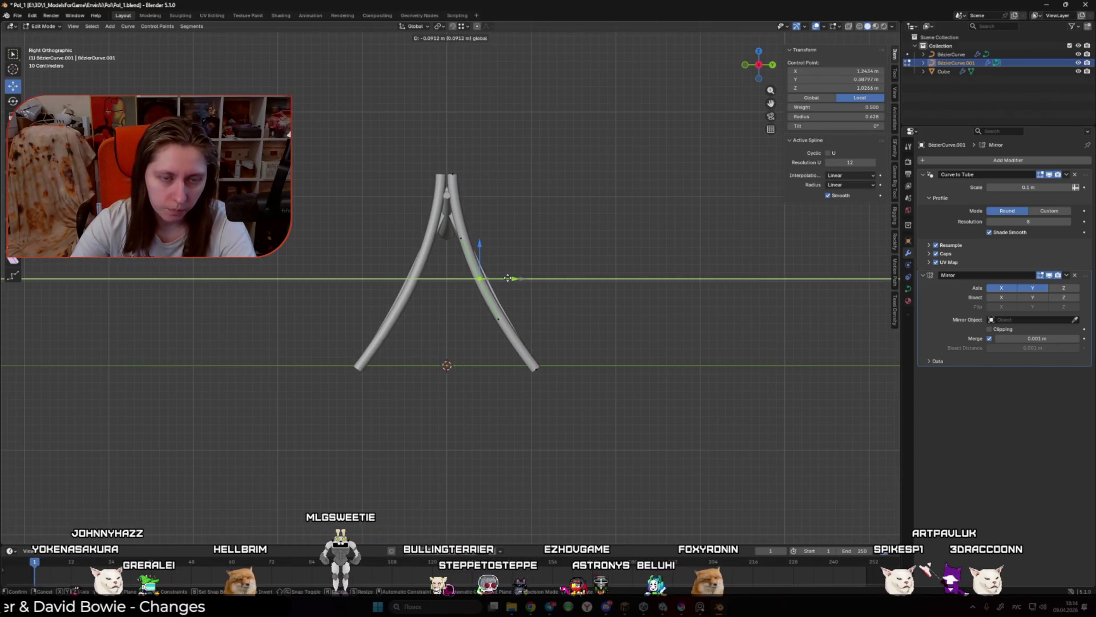
click(527, 258)
key(ctrl+l)
drag(527, 258, 440, 286)
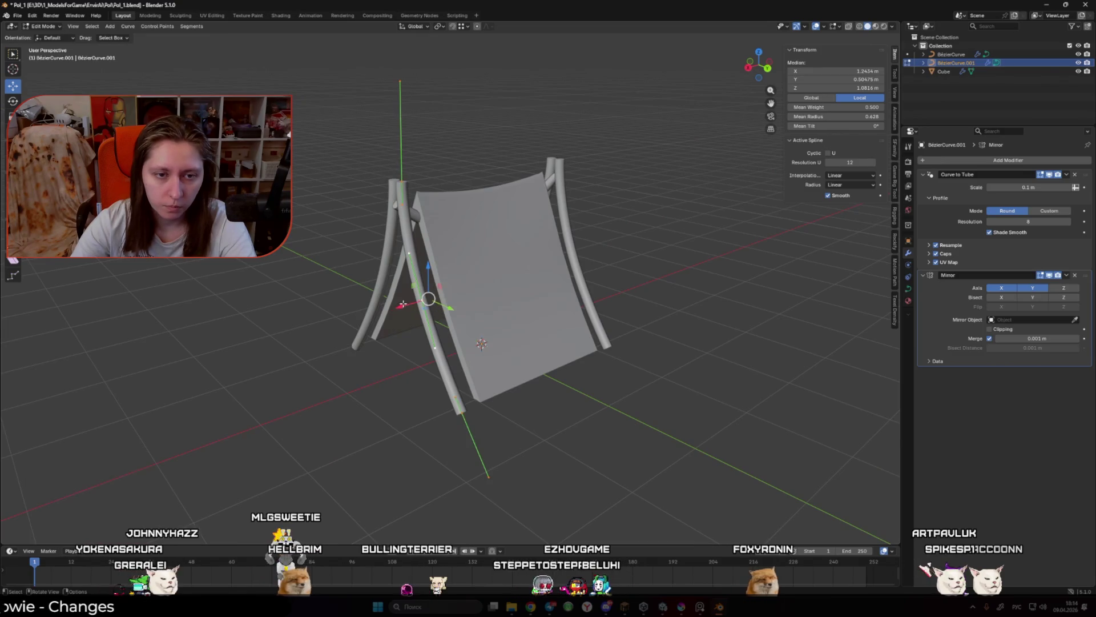
key(g)
key(x)
click(420, 299)
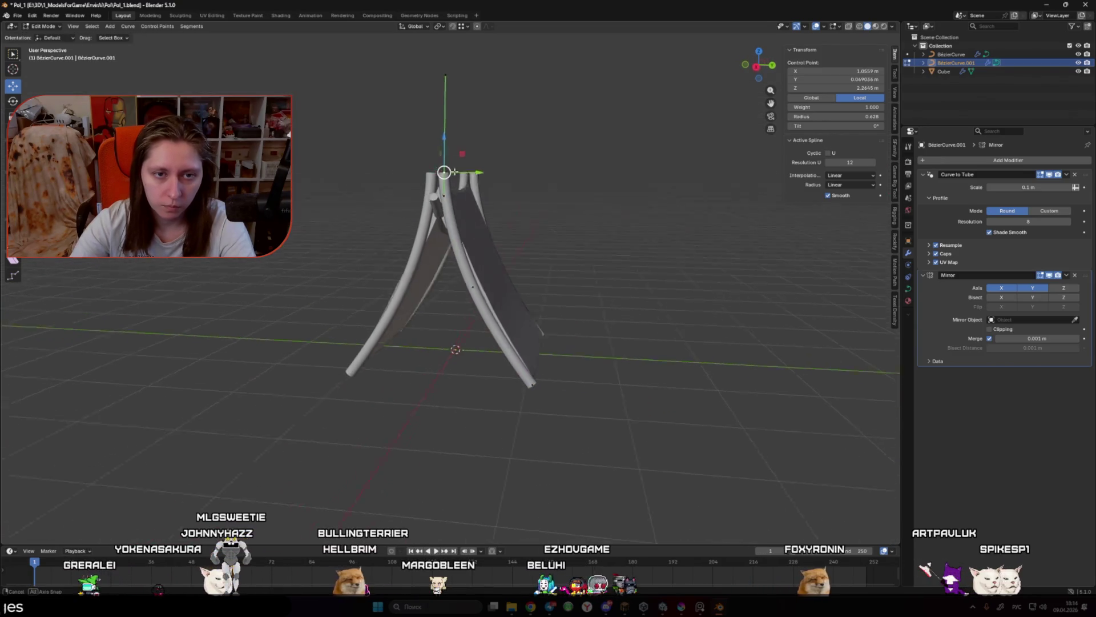
Step: Shift the poles' top point along Y so they cross above the ridge
click(432, 174)
key(g)
key(y)
click(461, 178)
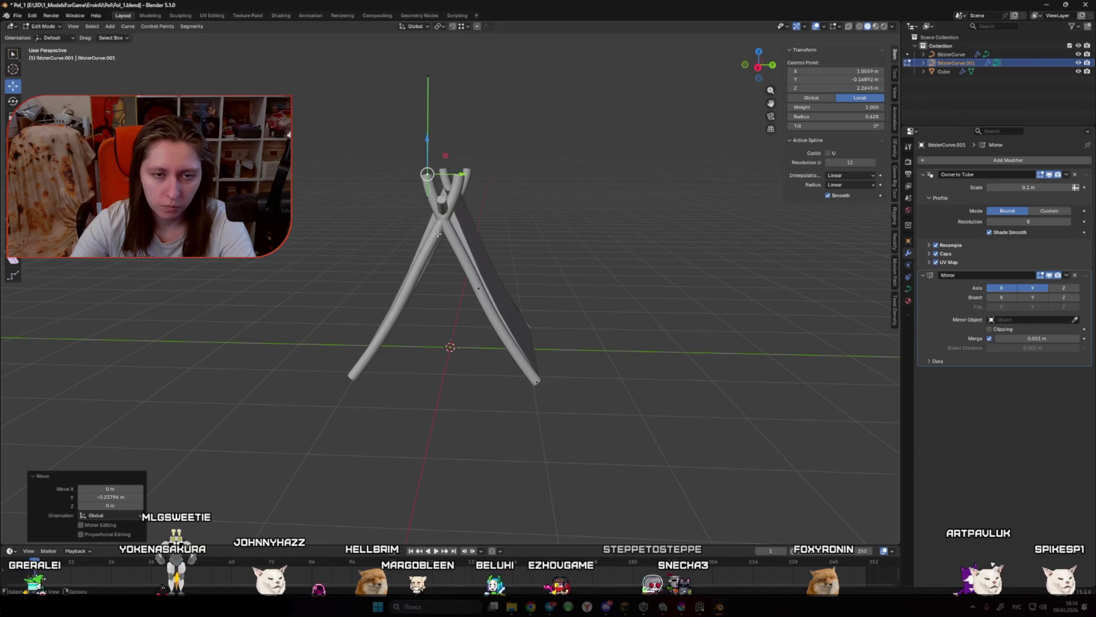
click(480, 286)
key(g)
key(z)
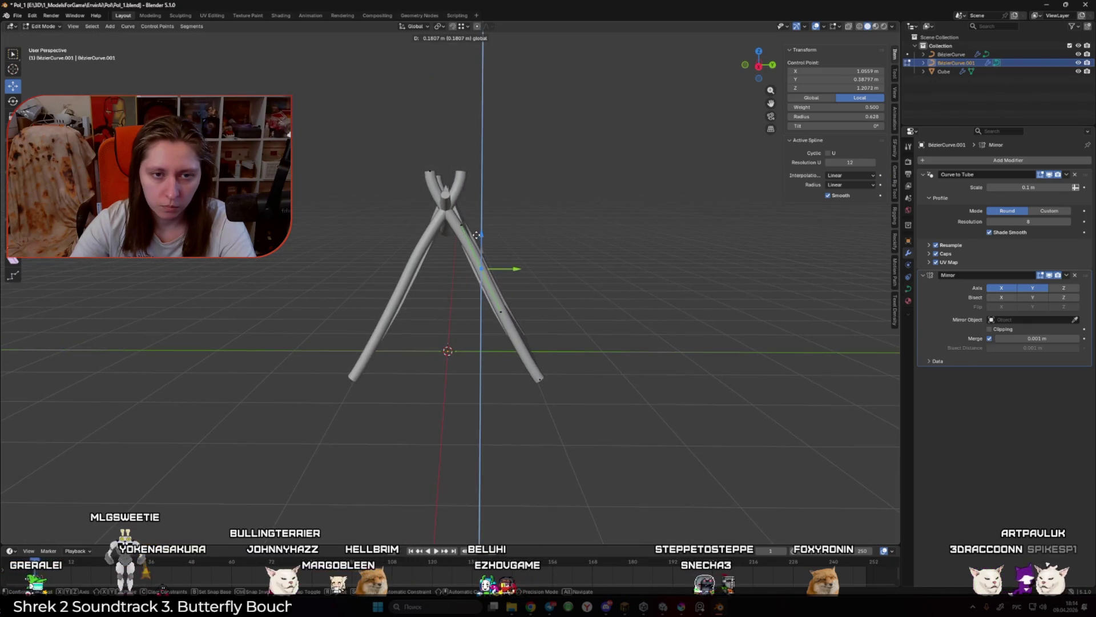
key(Escape)
Step: Scale the handles of the poles' top control point
click(430, 193)
key(s)
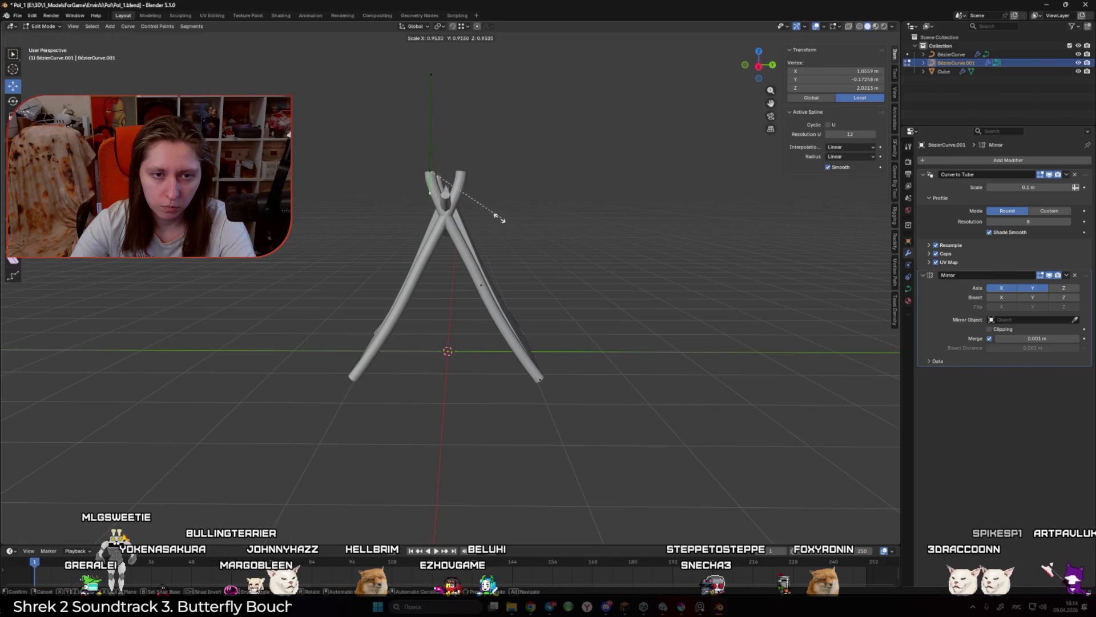
click(411, 222)
click(481, 285)
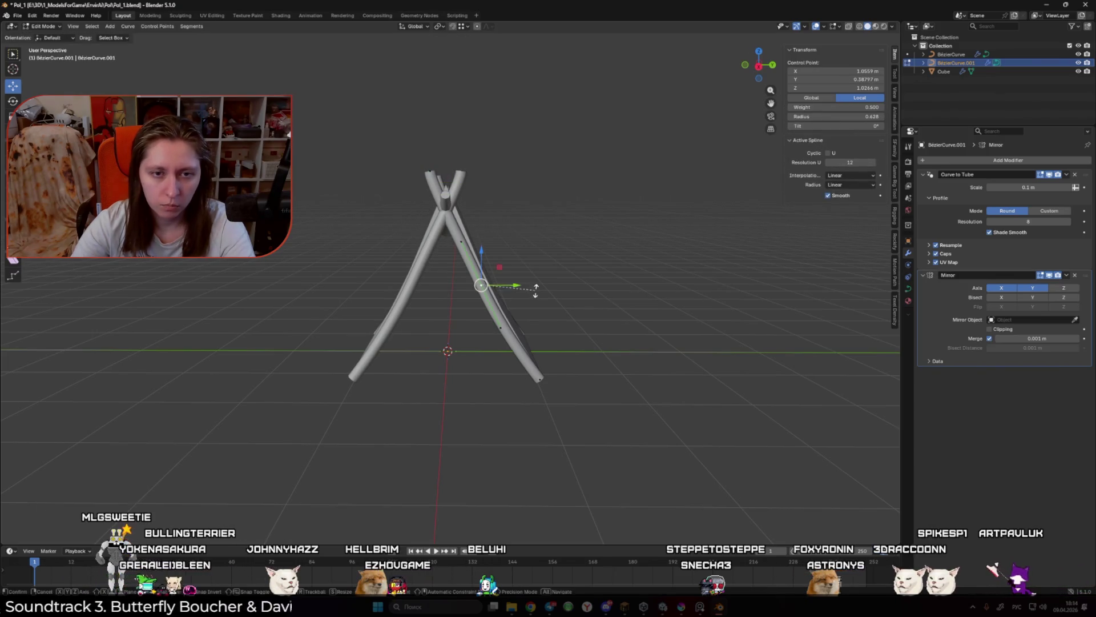
key(ctrl+z)
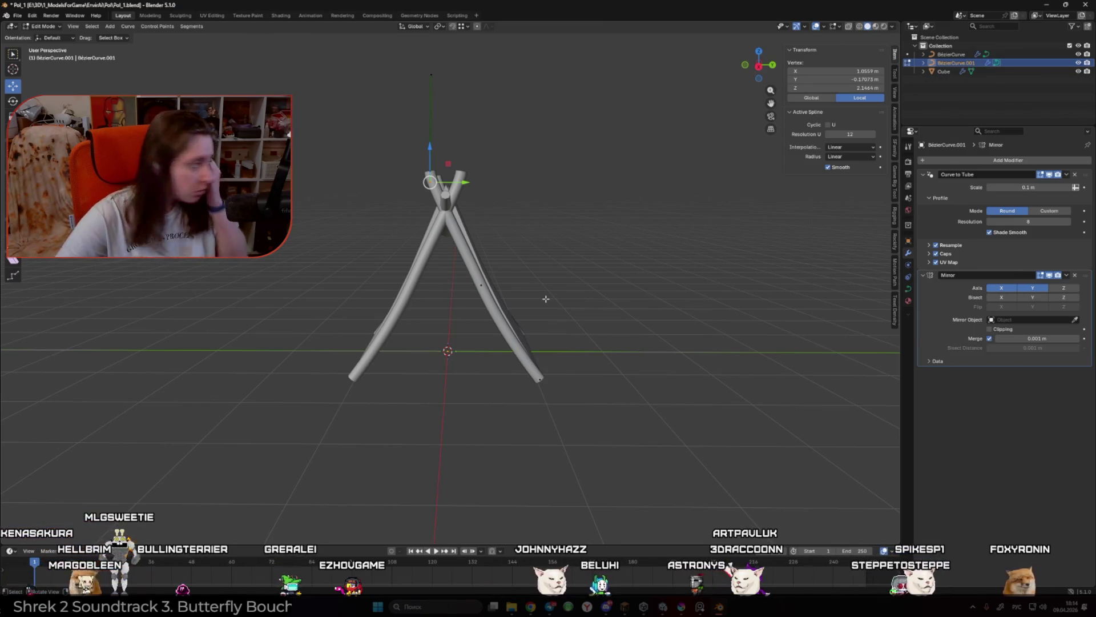
Step: Slightly rotate a right-pole control point and shift it along Y from the side view
click(482, 284)
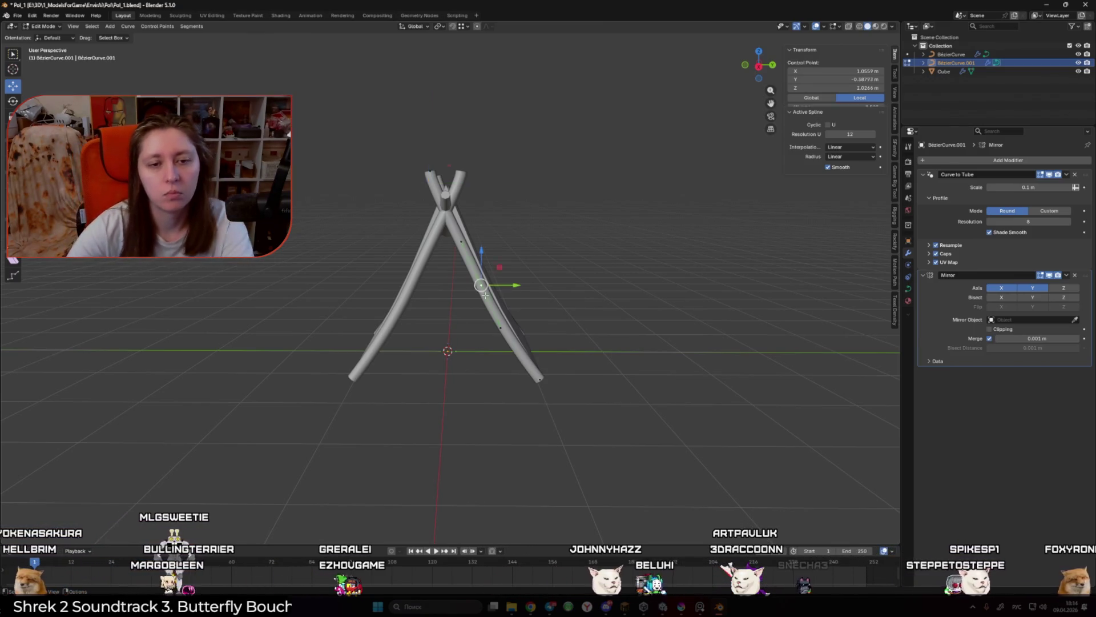
drag(443, 331, 486, 313)
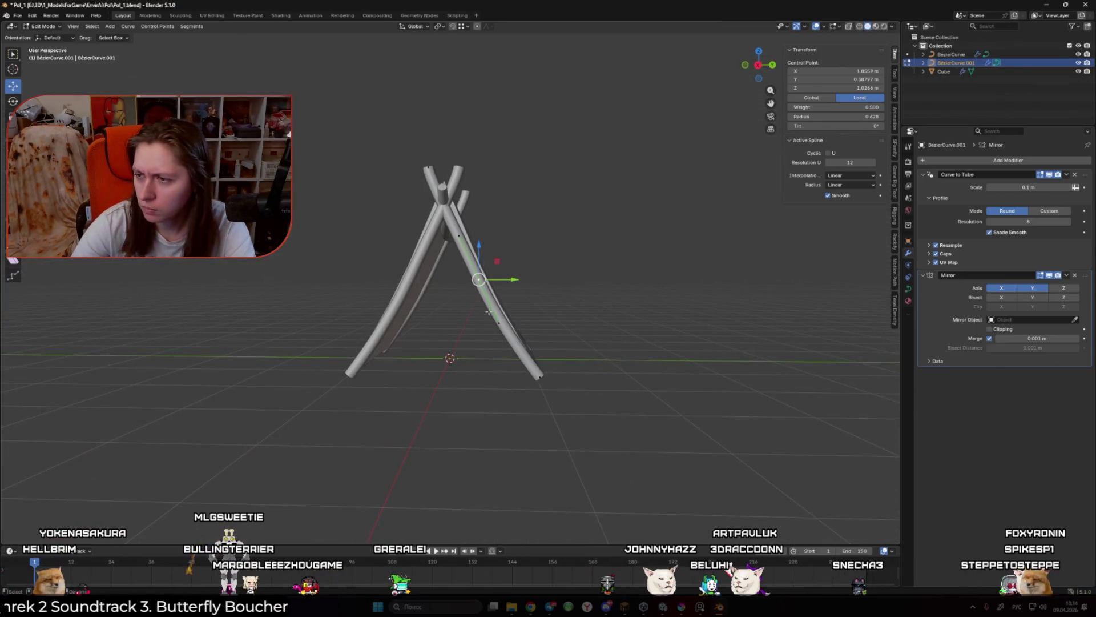
key(KP_1)
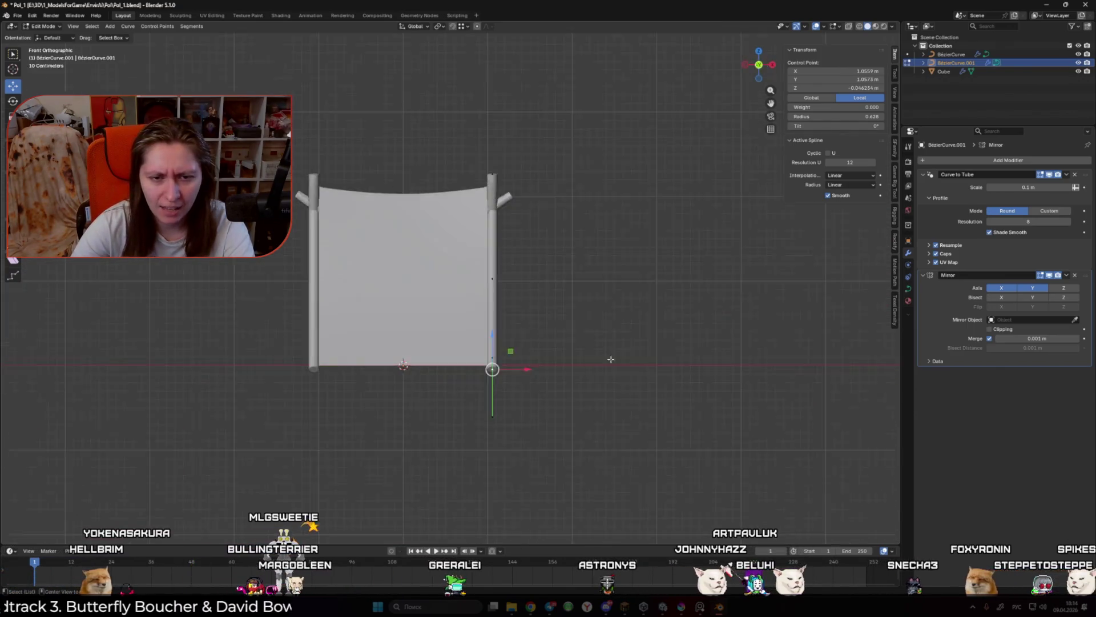
key(KP_3)
key(r)
click(565, 370)
key(g)
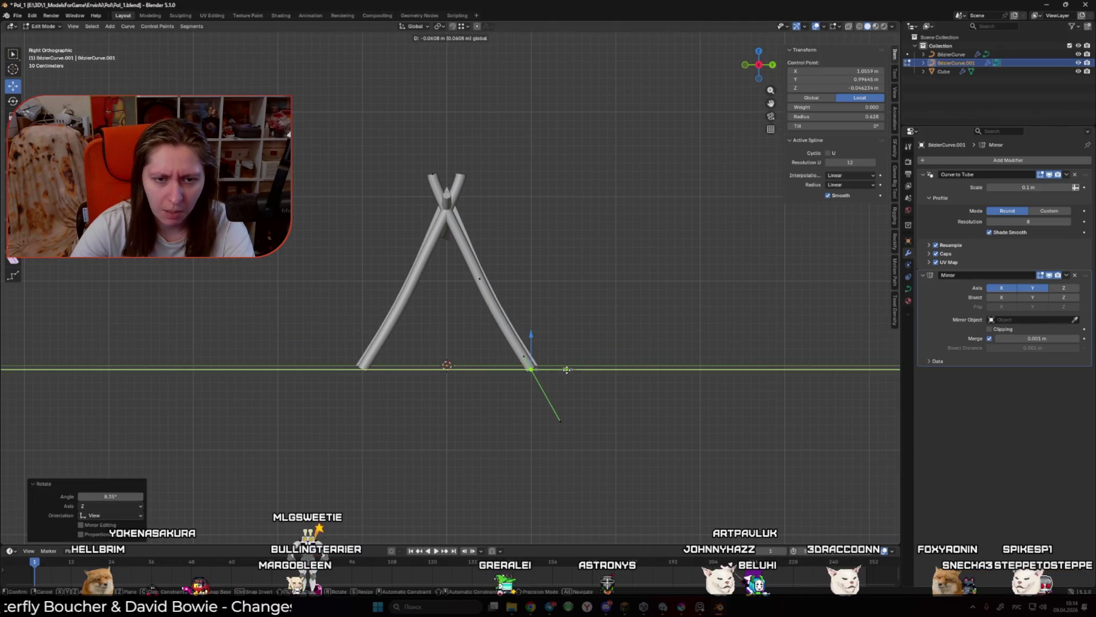
click(566, 370)
click(544, 338)
mouse_move(544, 338)
mouse_down()
mouse_move(560, 331)
mouse_move(627, 354)
mouse_up()
Step: Delete the extra point bending the right pole and move its end into place
click(479, 410)
key(KP_3)
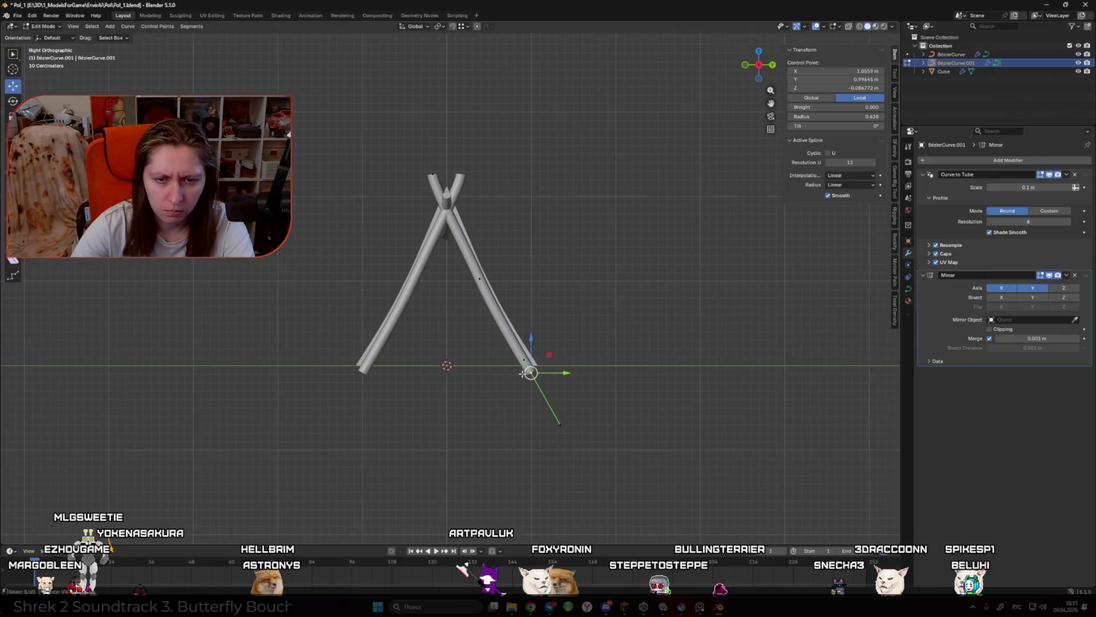
click(556, 313)
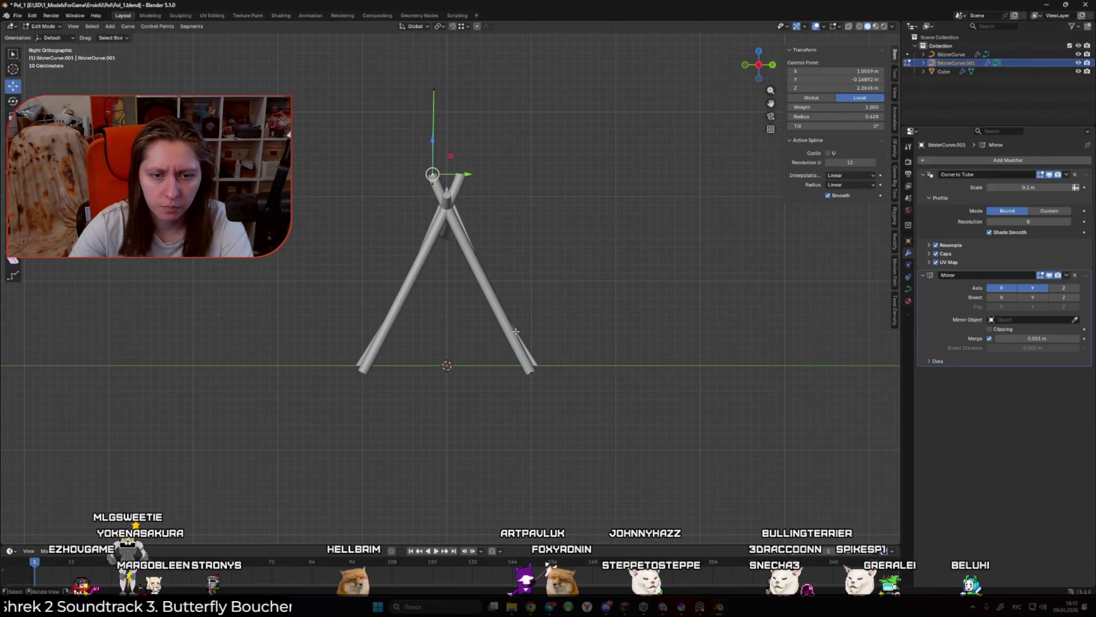
click(530, 369)
key(g)
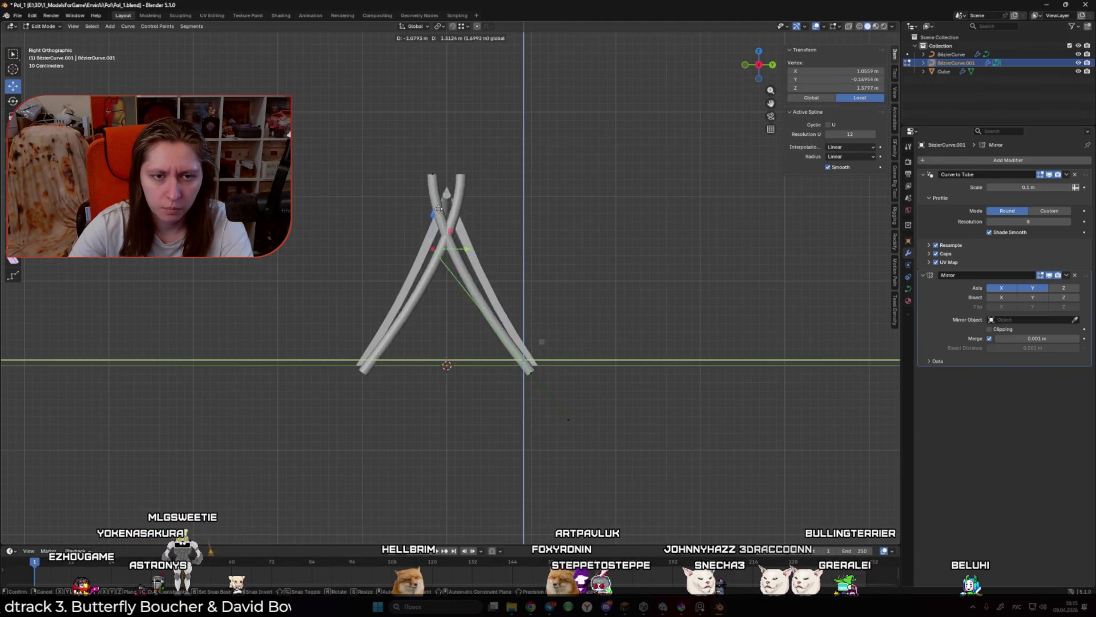
click(458, 181)
key(g)
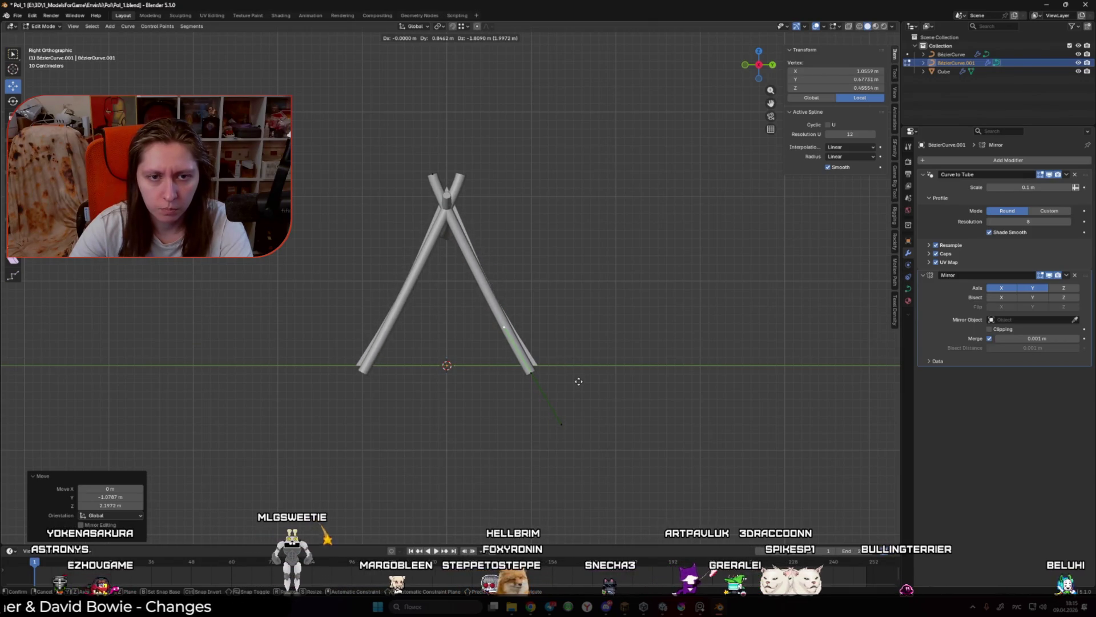
click(557, 370)
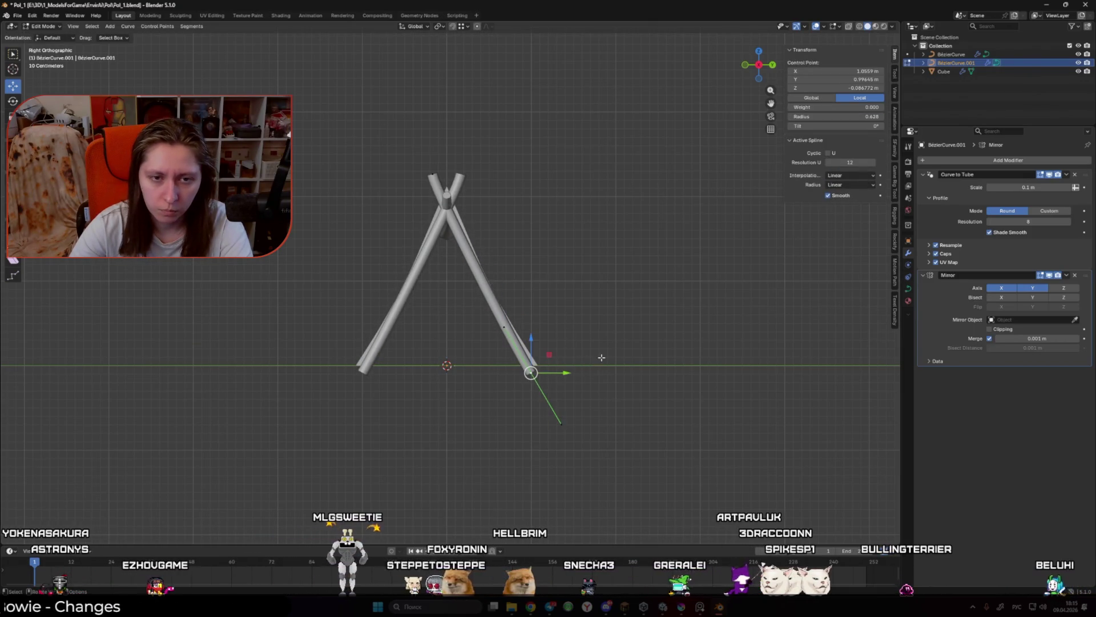
click(596, 306)
Step: Scale the crossing top point's handles by 2.909, lowering it to about 1.92 m
click(446, 186)
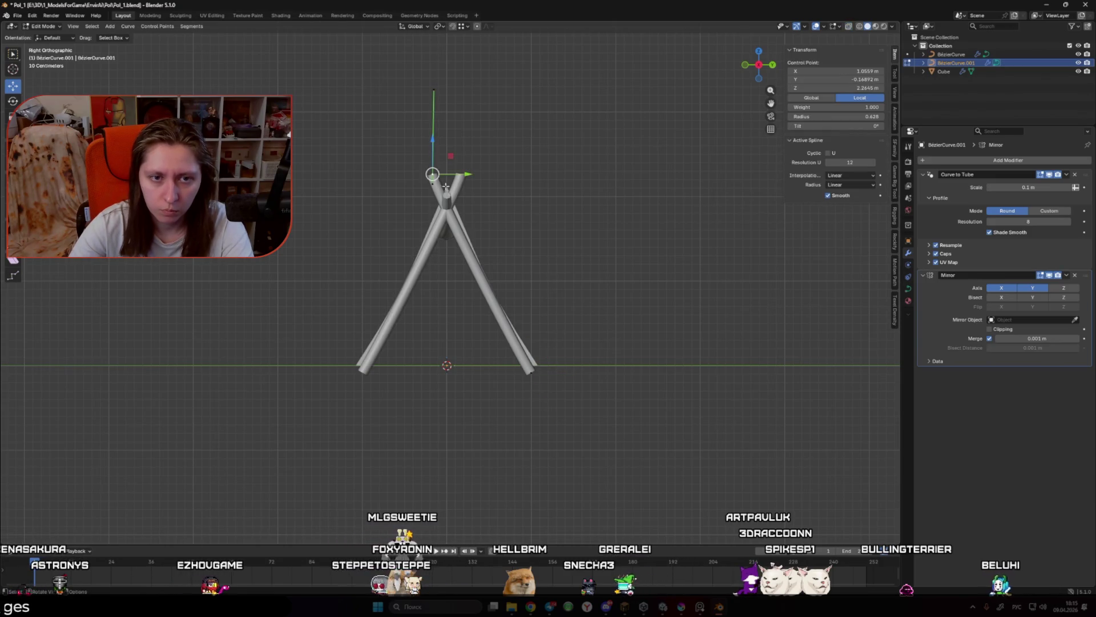
key(s)
click(547, 205)
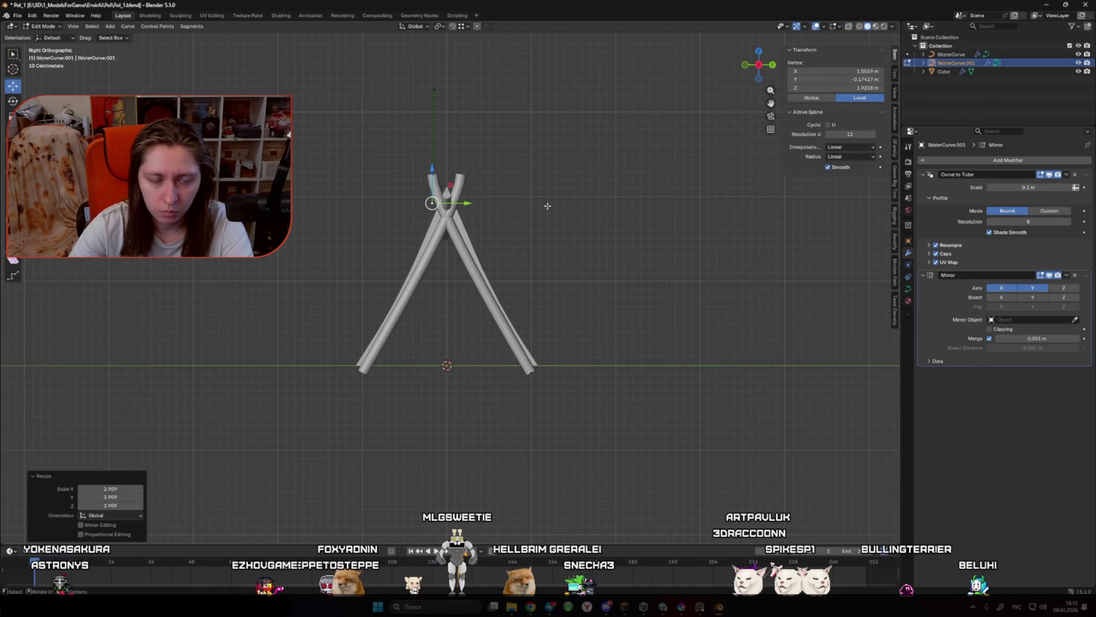
right_click(494, 204)
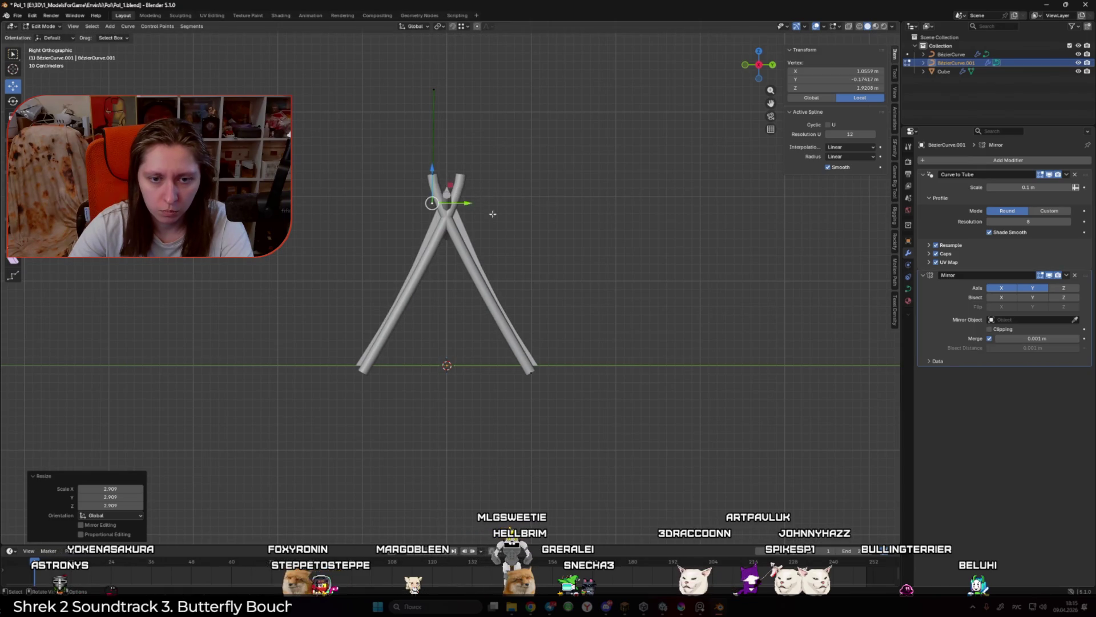
key(s)
click(447, 195)
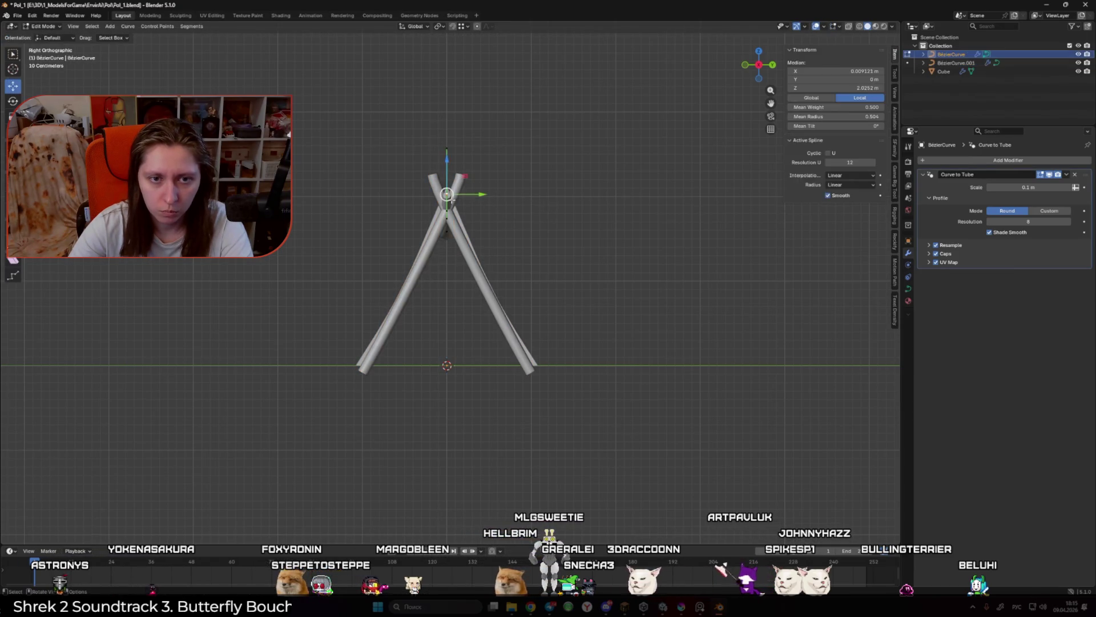
Step: Confirm the raised top point, return to Object Mode and orbit around the tent
click(451, 179)
key(Tab)
mouse_move(511, 191)
mouse_down()
mouse_move(524, 221)
mouse_move(627, 244)
mouse_up()
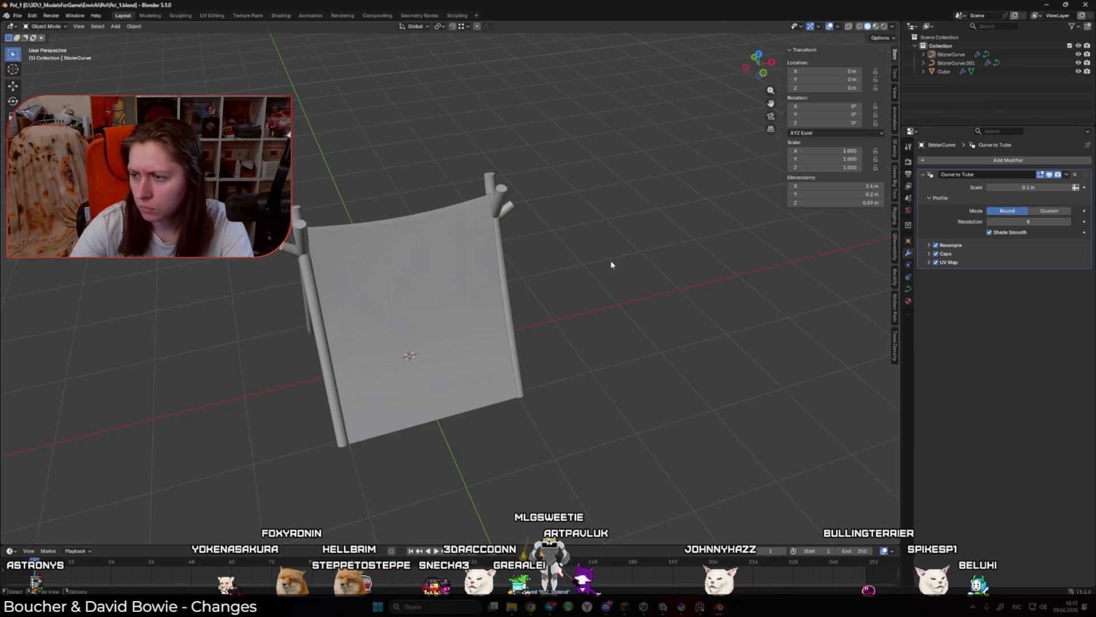
mouse_move(611, 262)
mouse_down()
mouse_move(477, 240)
mouse_move(503, 245)
mouse_up()
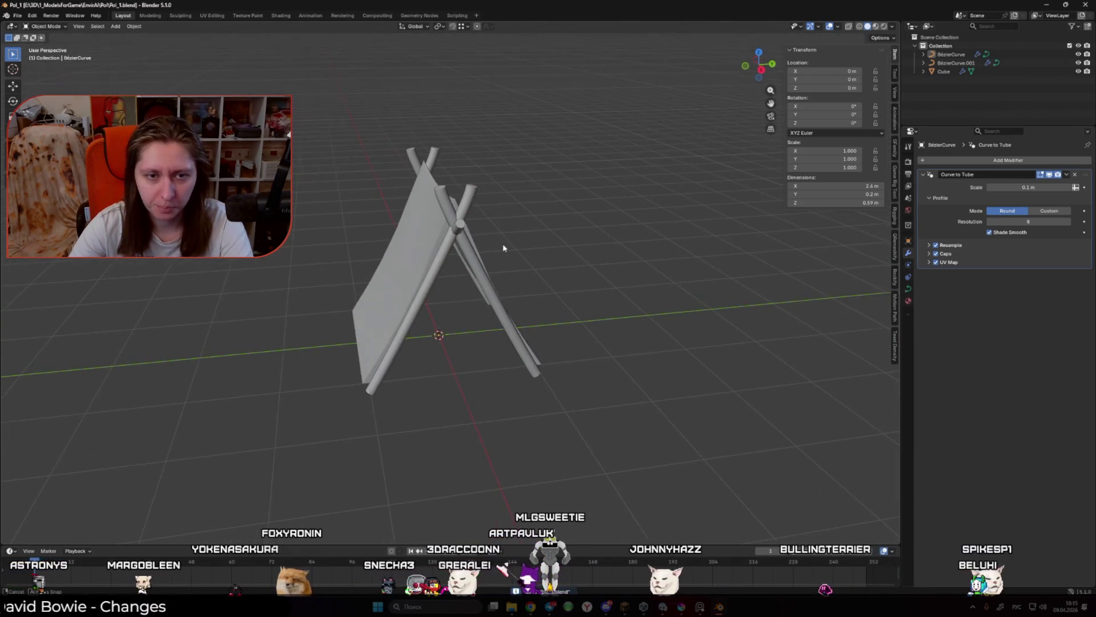
Step: Lift the pole curve's top point slightly in Edit Mode and save the file to Pol_1.blend
click(462, 224)
key(Tab)
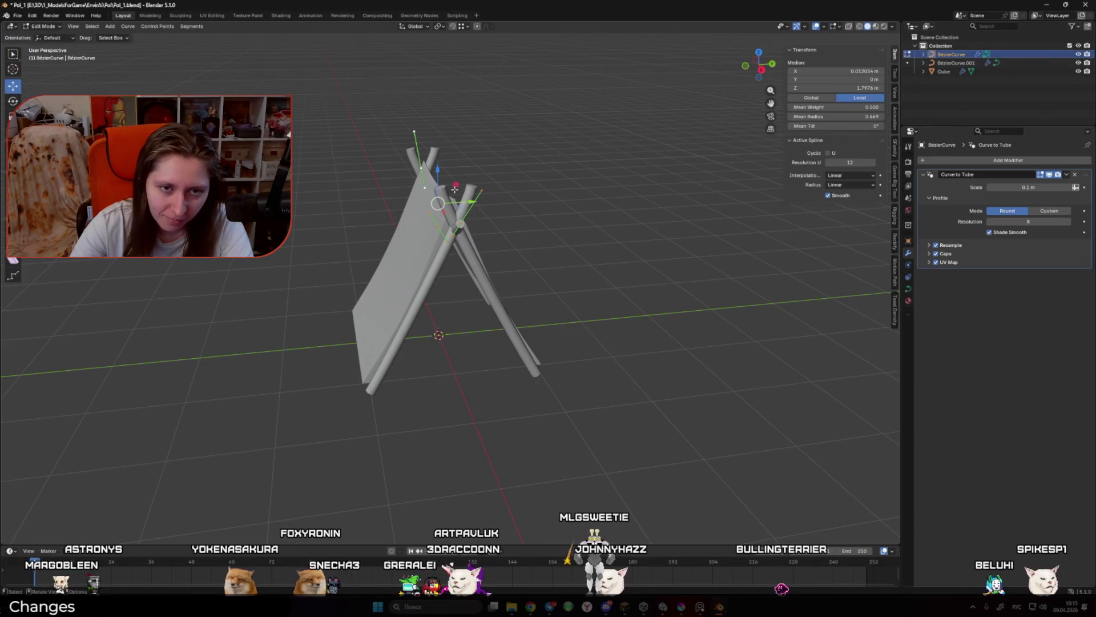
drag(438, 172, 438, 151)
key(Tab)
click(479, 200)
key(ctrl+s)
Step: Zoom and orbit around the tent to inspect the four crossed poles
scroll(496, 275, down, 3)
mouse_move(495, 274)
mouse_down()
mouse_move(636, 299)
mouse_move(712, 365)
mouse_move(585, 294)
mouse_move(513, 295)
mouse_move(576, 281)
mouse_up()
scroll(567, 293, up, 4)
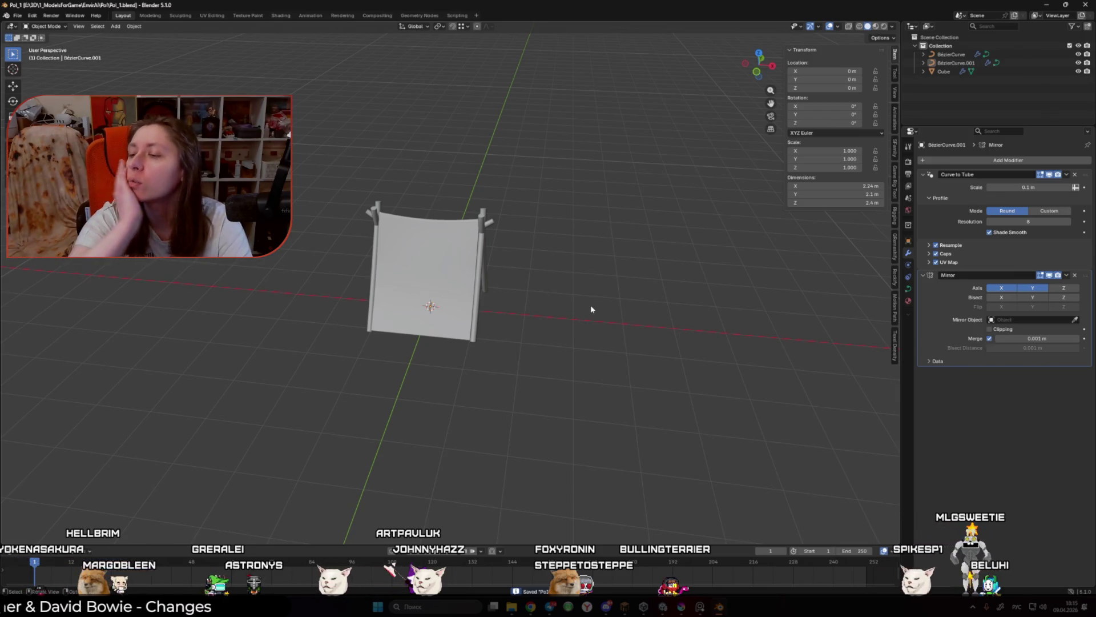
click(423, 274)
click(571, 380)
Step: Move the tent and both pole curves into a new collection Camp_1 and hide it
drag(302, 141, 485, 269)
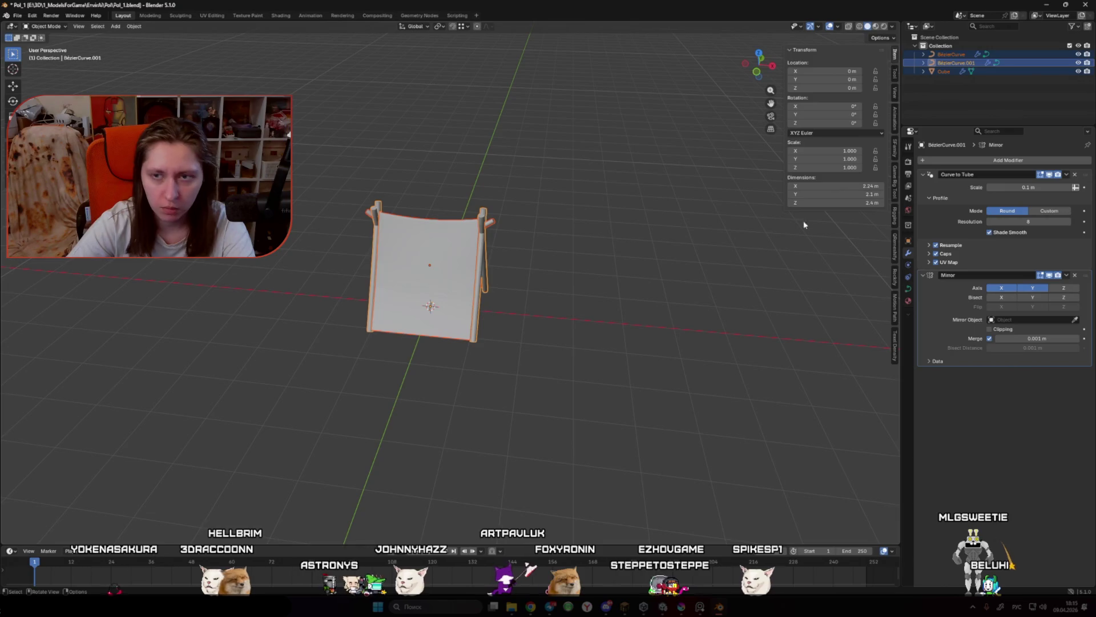
key(m)
click(687, 278)
key(alt+shift)
text(Can)
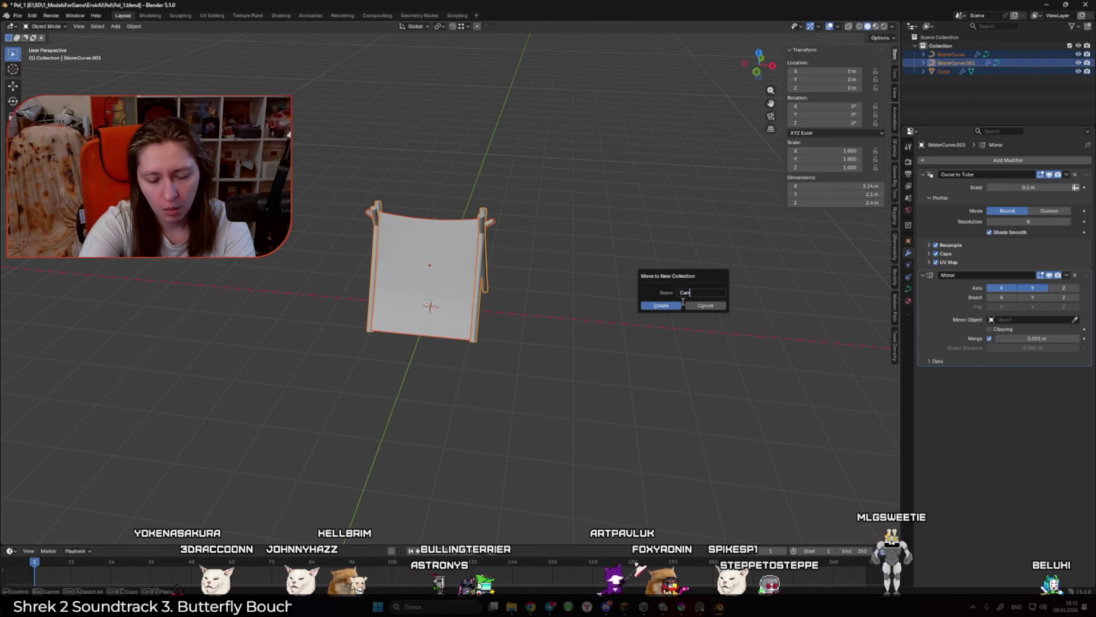
text(_1)
text(1)
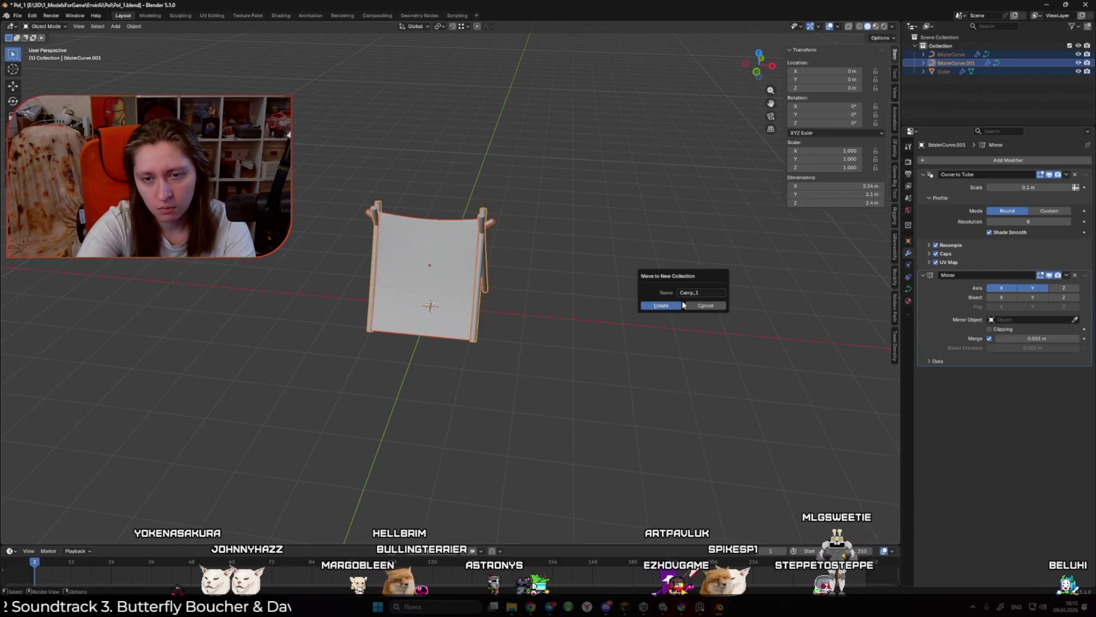
key(Return)
click(1078, 54)
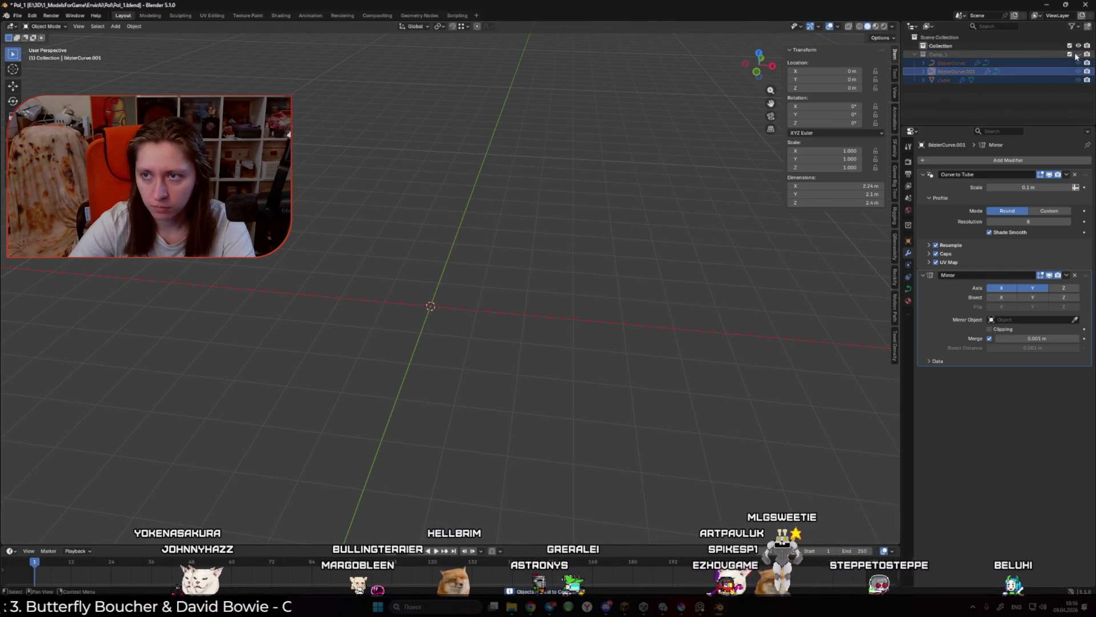
key(shift+a)
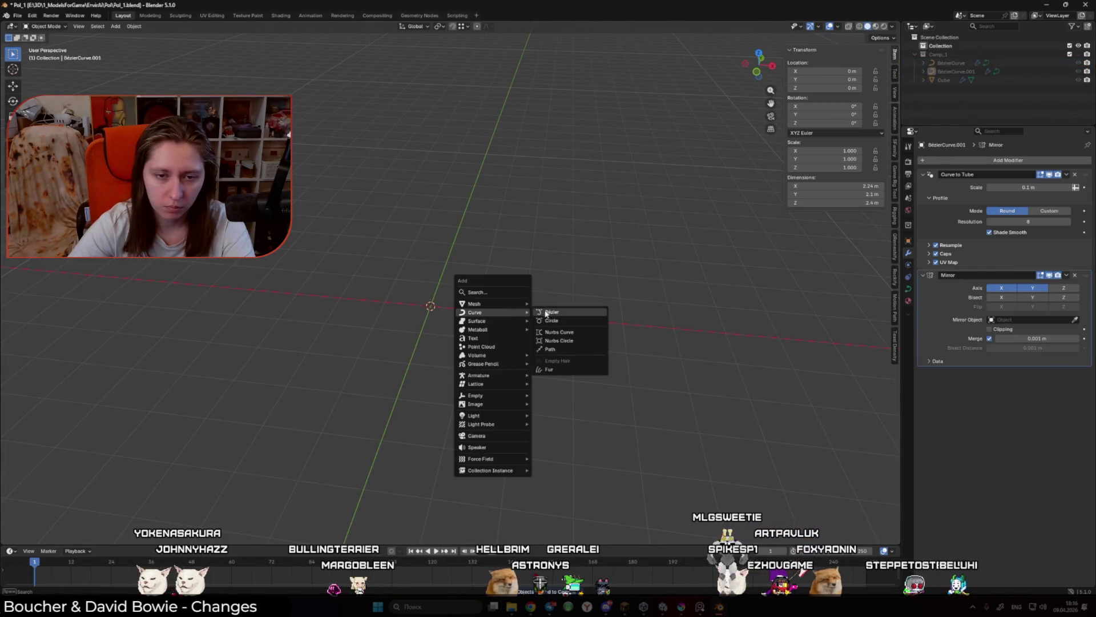
Step: Add a cube and lift it 1 m along Z using increment snapping
mouse_move(517, 304)
click(588, 314)
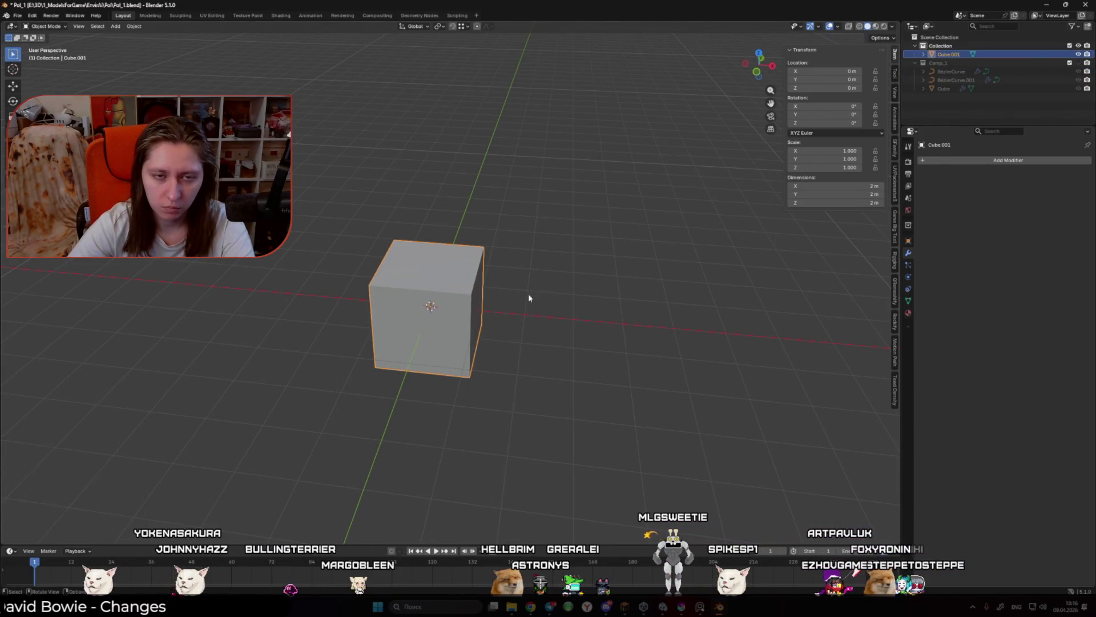
key(KP_3)
click(468, 26)
click(469, 72)
key(g)
key(z)
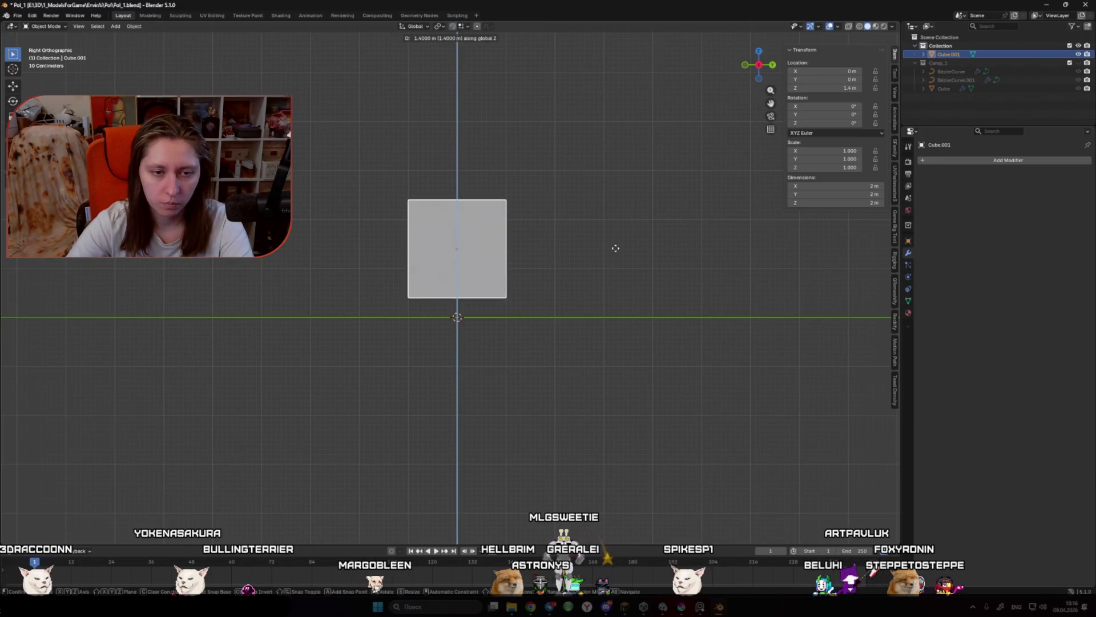
click(616, 267)
Step: Briefly show Camp_1 to compare the cube with the tent poles, then hide it again
mouse_move(616, 267)
mouse_down()
mouse_move(534, 298)
mouse_move(501, 293)
mouse_up()
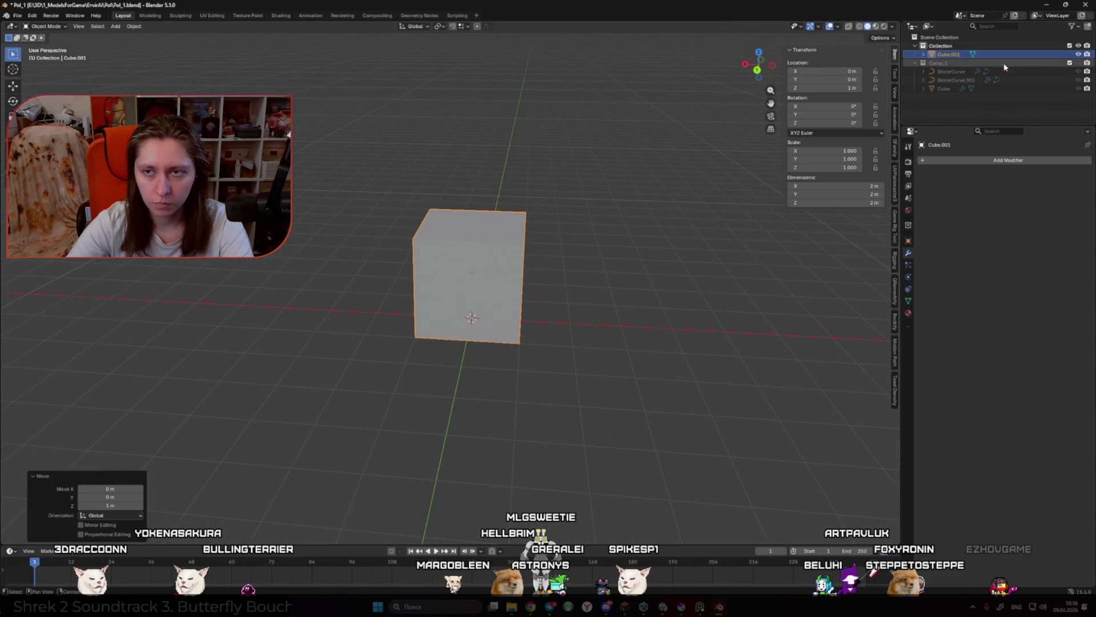
click(1079, 63)
mouse_move(690, 157)
mouse_down()
mouse_move(630, 162)
mouse_move(799, 151)
mouse_up()
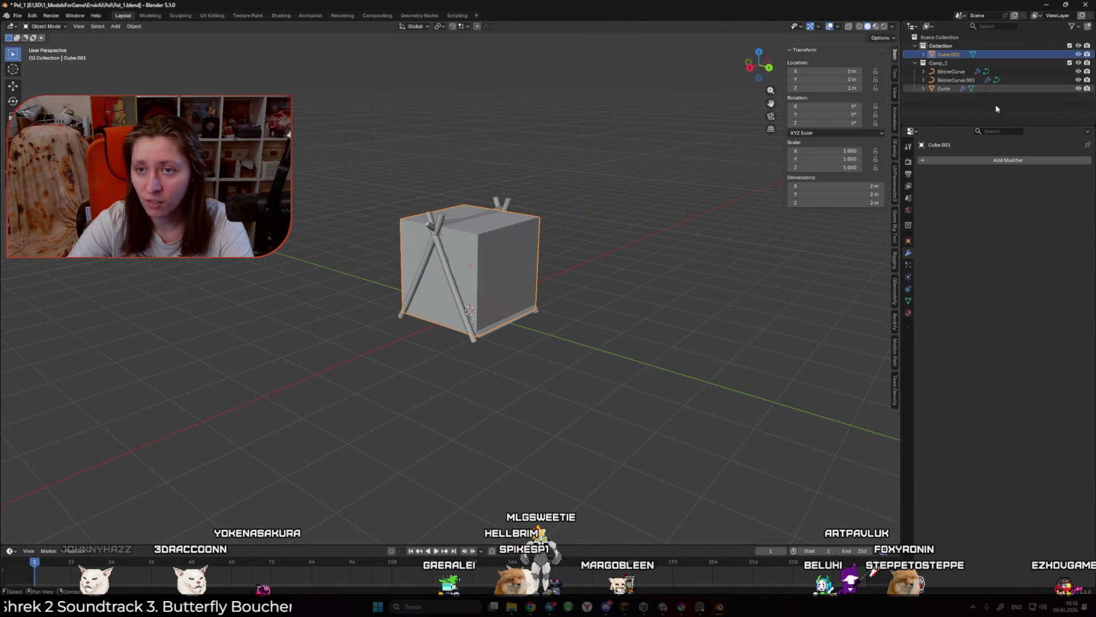
drag(657, 228, 605, 240)
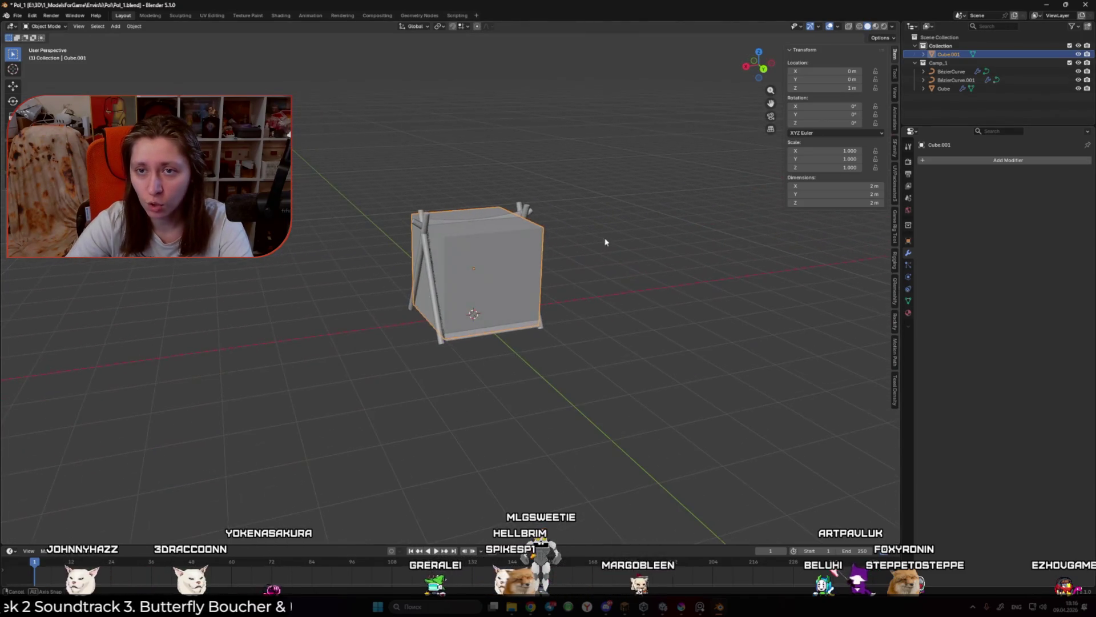
click(1079, 64)
click(717, 237)
key(ctrl+KP_1)
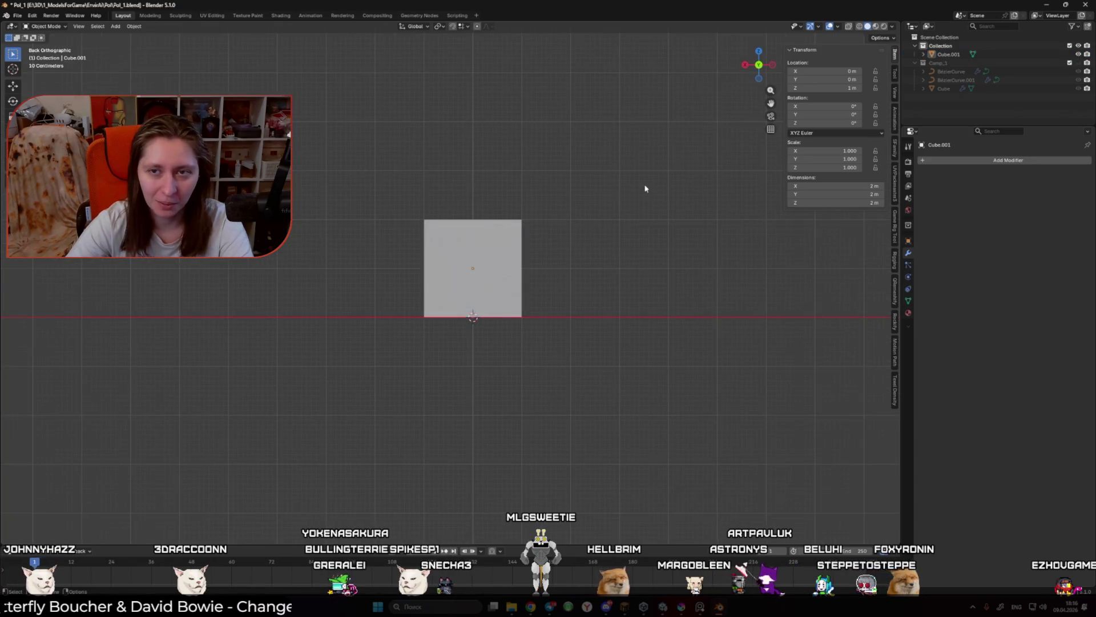
Step: Add a centred vertical loop cut down the middle of Cube.001 in Edit Mode
click(497, 246)
key(Tab)
drag(521, 240, 500, 274)
key(ctrl+r)
click(485, 231)
right_click(484, 231)
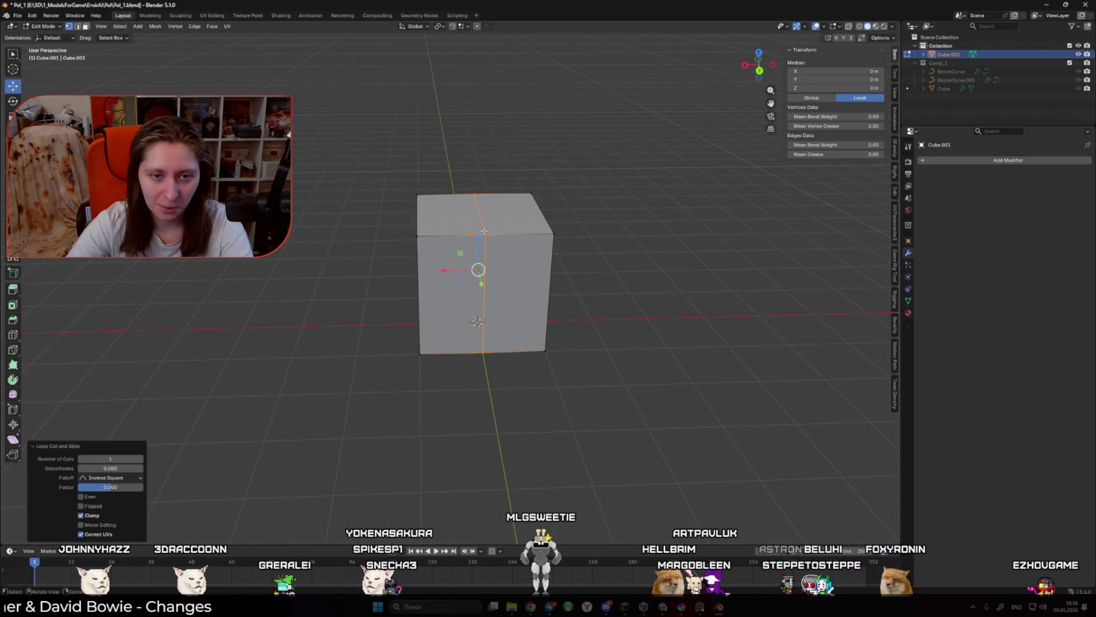
Step: With X-ray on, box-select and delete the left half of the cube
key(alt+a)
key(alt+z)
drag(405, 255, 468, 426)
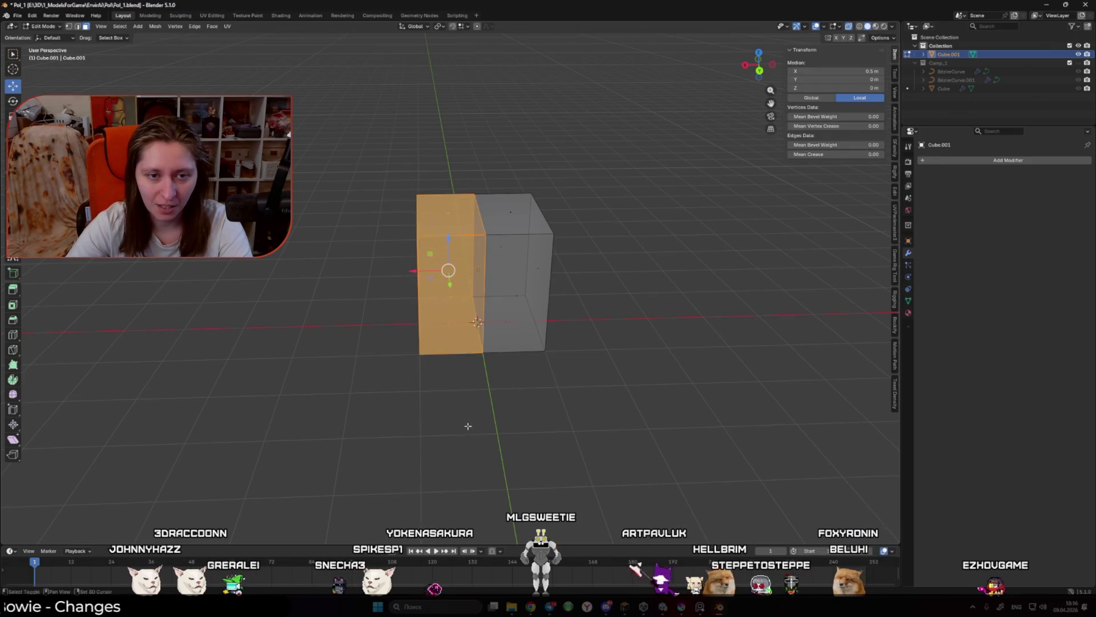
key(x)
click(542, 394)
Step: Delete the bottom and both side faces of the remaining half, leaving an open shell
drag(453, 375, 477, 313)
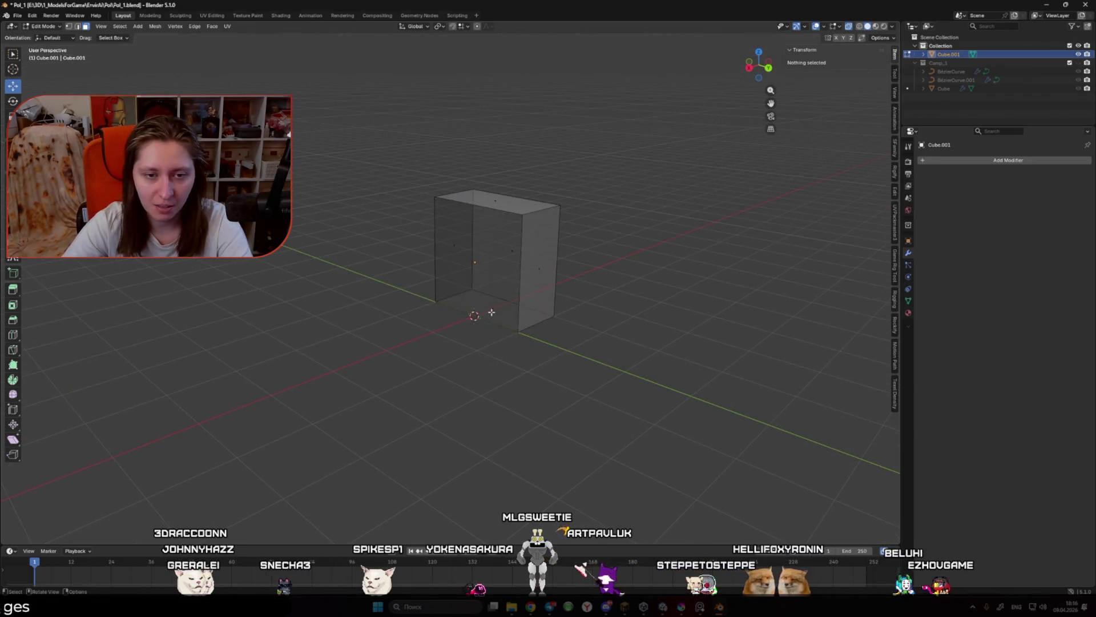
click(483, 312)
shift+click(458, 263)
shift+click(539, 297)
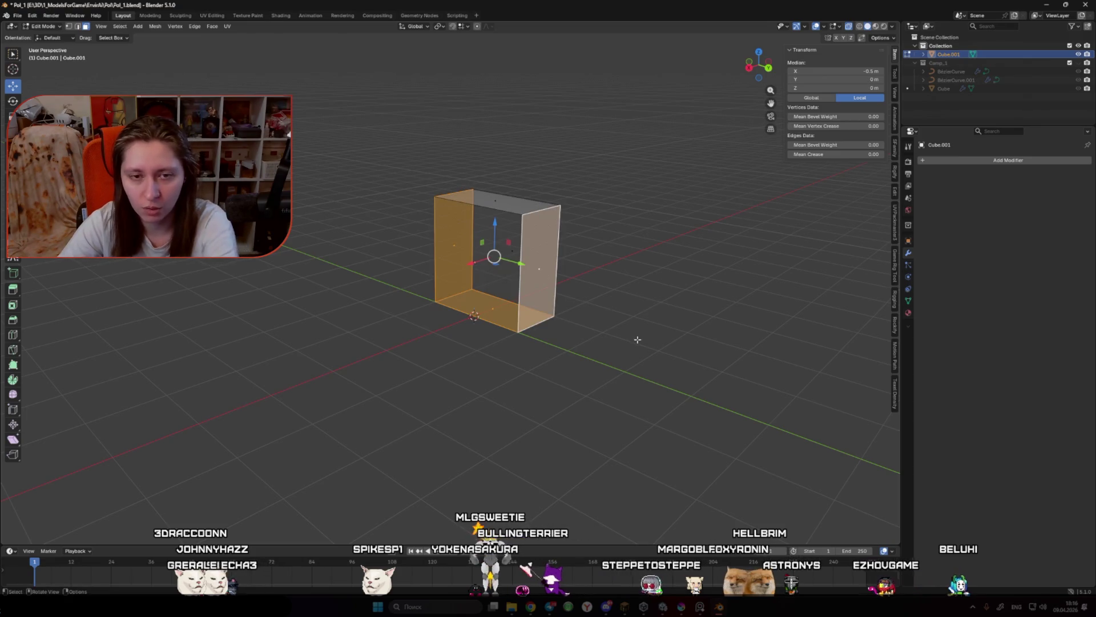
key(x)
click(637, 340)
Step: In Object Mode, undo a mistaken Armature modifier and add a Mirror modifier instead
key(Tab)
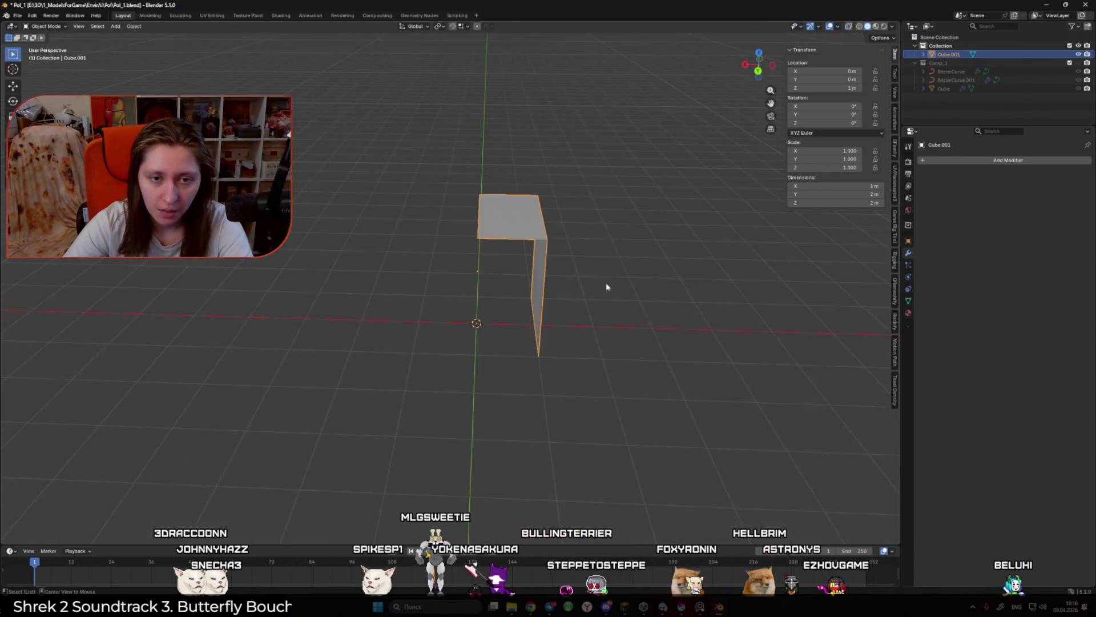
key(shift+a)
click(951, 188)
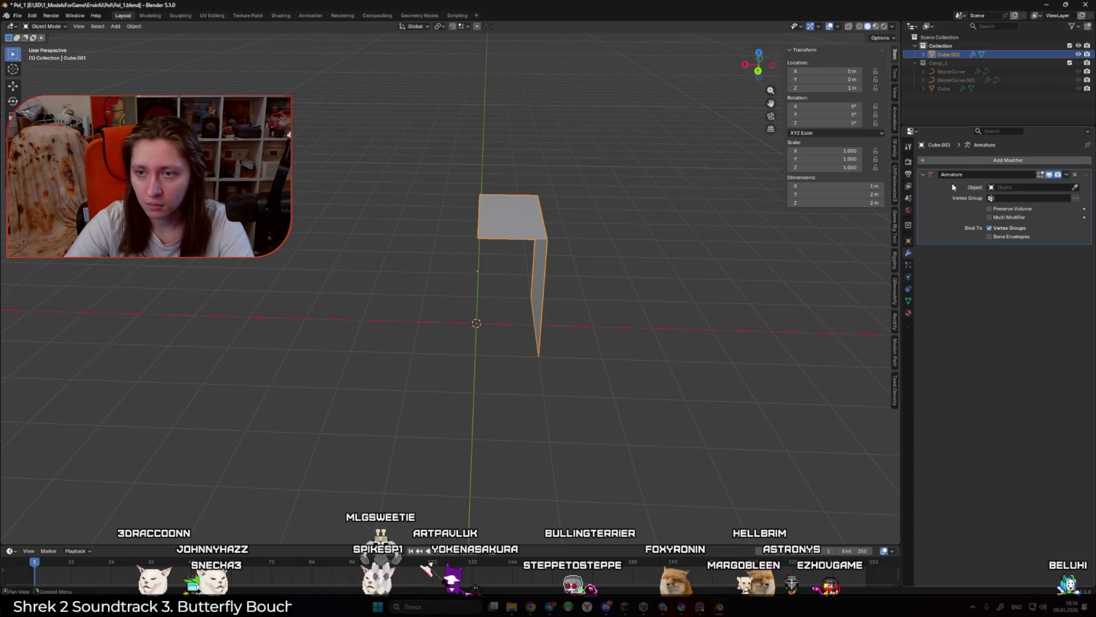
key(ctrl+z)
key(shift+a)
click(942, 166)
Step: Add a Solidify modifier from the Generate category and drag its Thickness value down
click(942, 163)
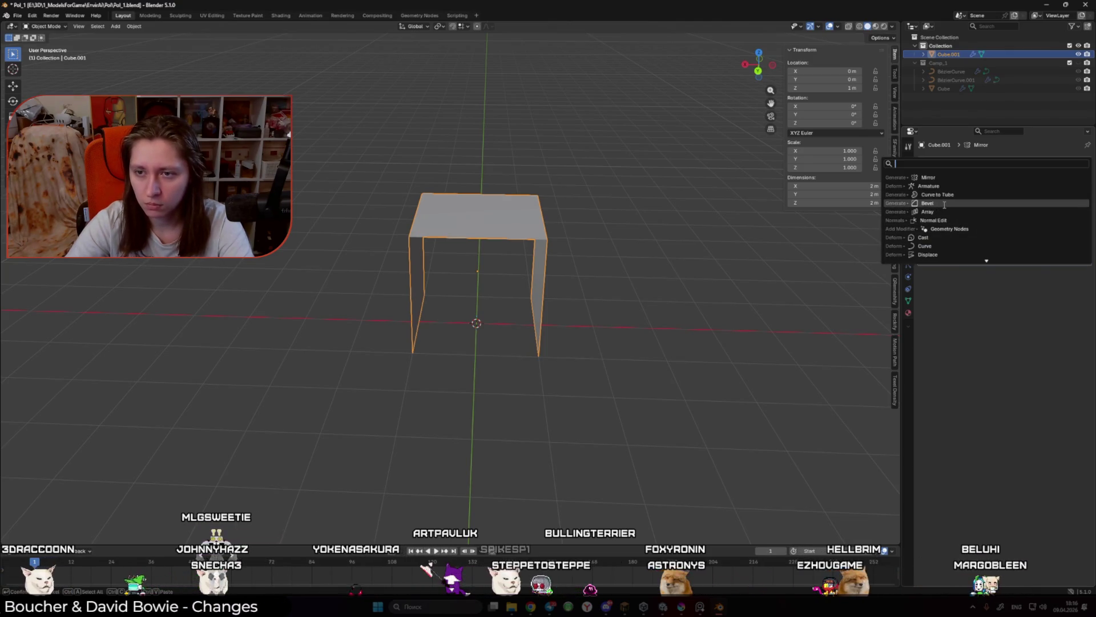
key(Escape)
click(942, 160)
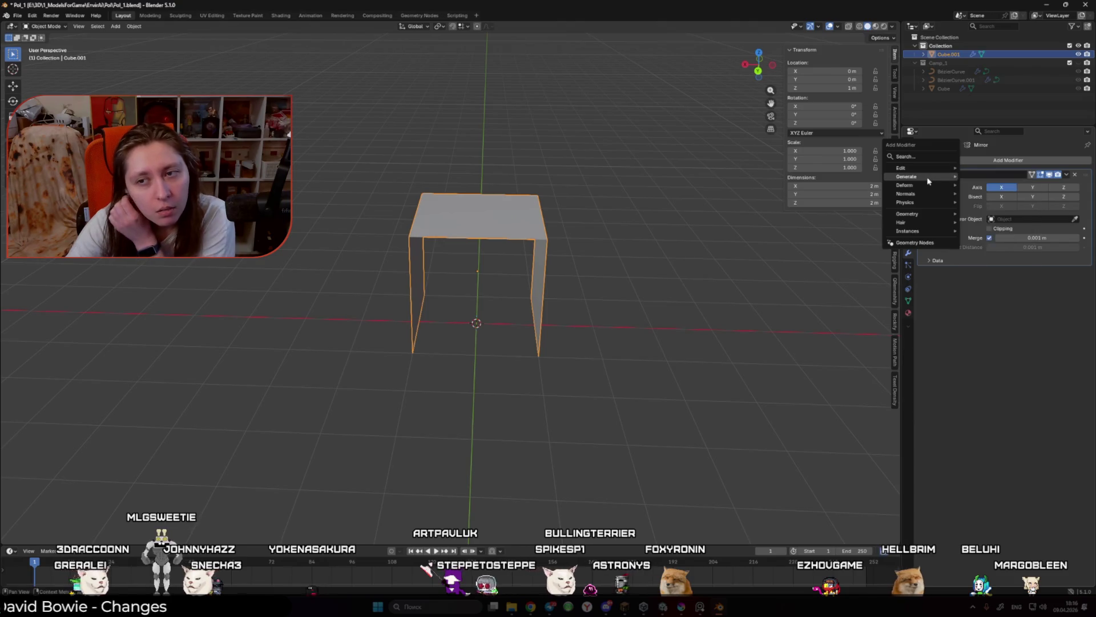
mouse_move(928, 181)
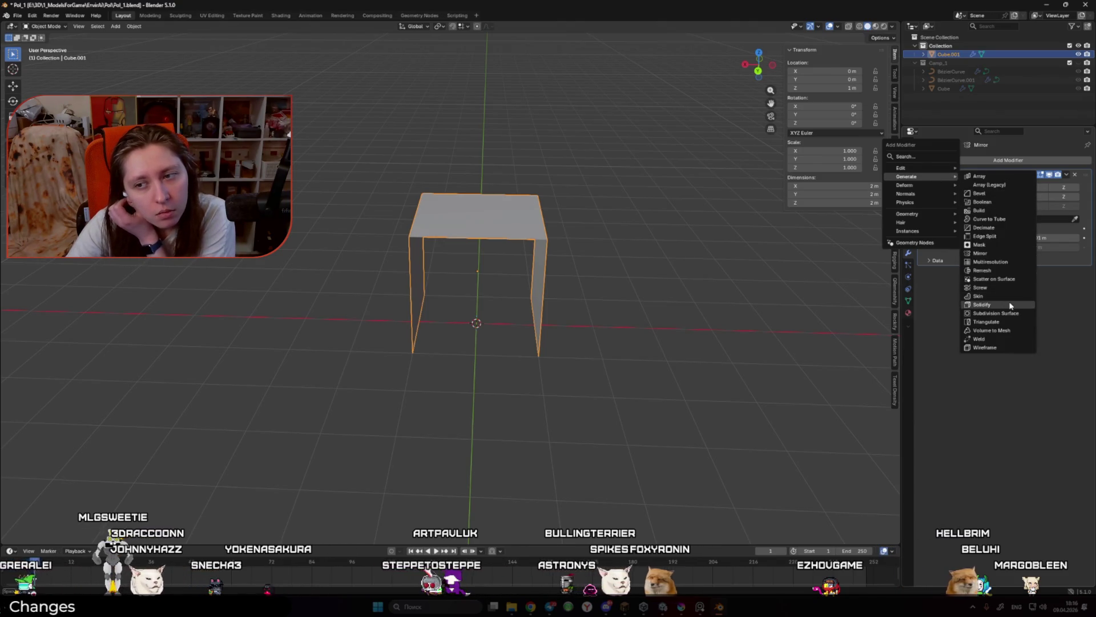
click(982, 305)
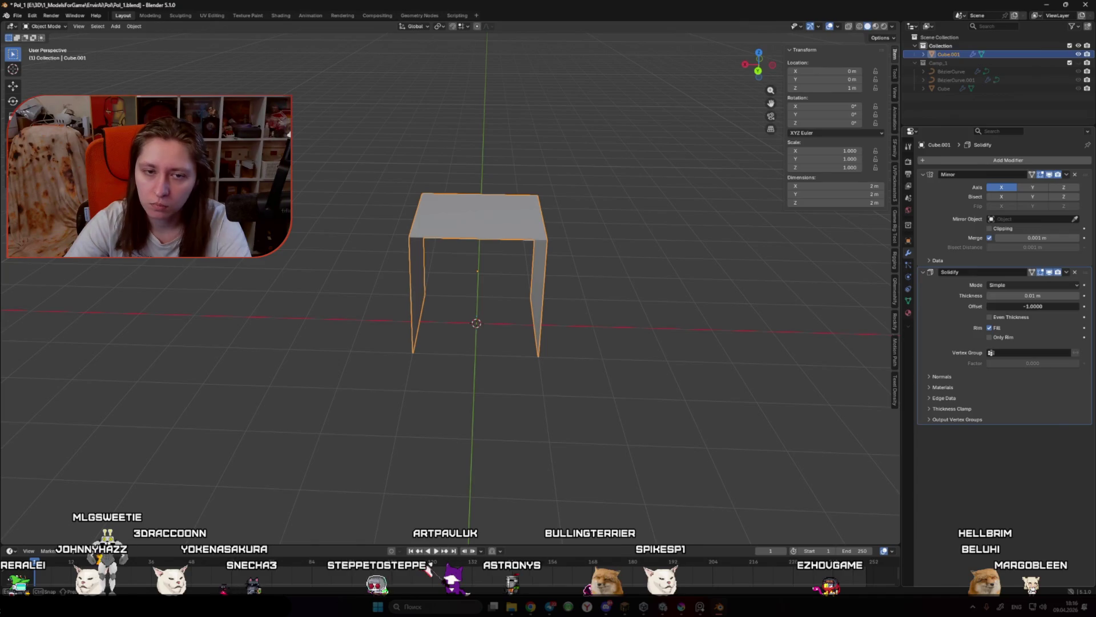
mouse_move(1033, 295)
mouse_down()
mouse_move(1051, 296)
mouse_move(1022, 296)
mouse_move(1039, 295)
mouse_up()
Step: In Edit Mode, pull the box's top ridge down into a gable
key(Tab)
click(517, 226)
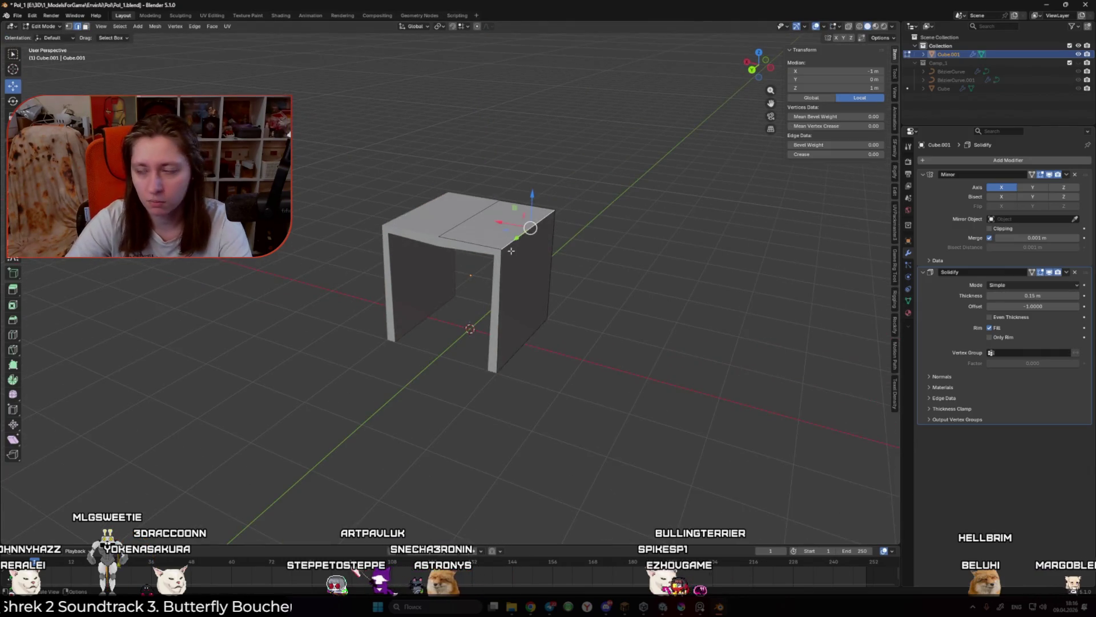
mouse_move(540, 177)
mouse_down()
mouse_move(534, 277)
mouse_move(485, 278)
mouse_up()
key(x)
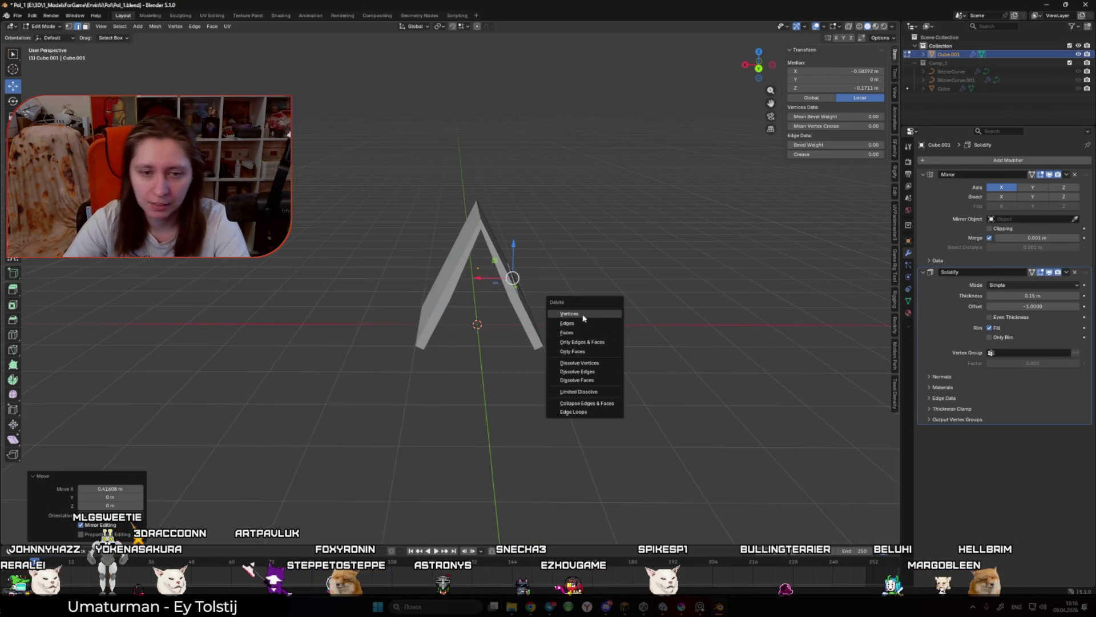
key(Escape)
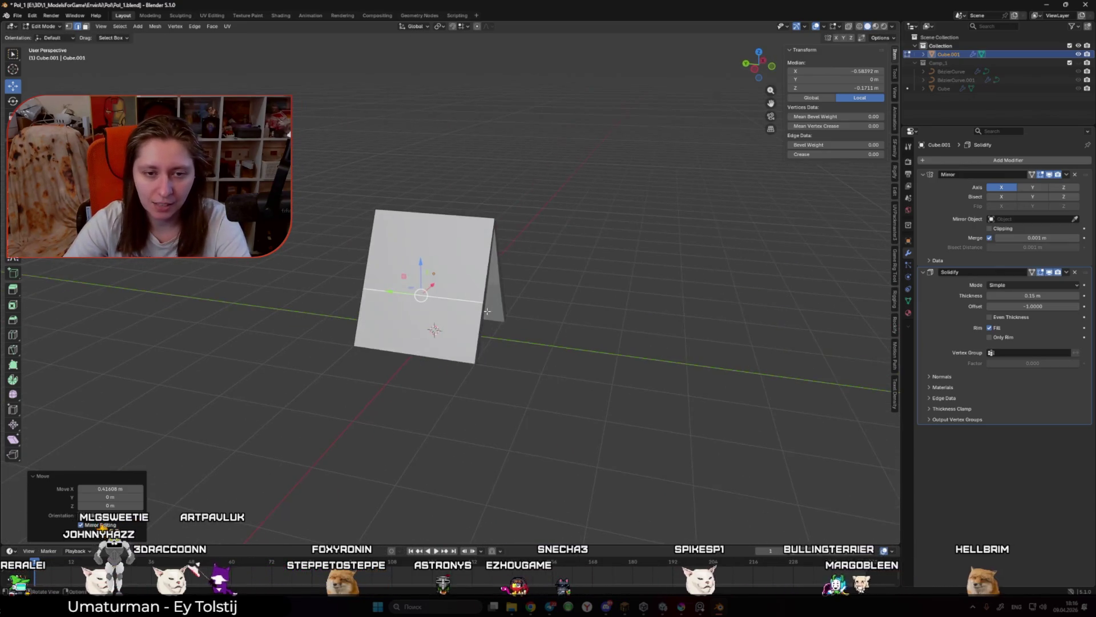
Step: Add a loop cut and move the top-right corner vertex outward in the Y-Z plane
key(alt+a)
key(ctrl+r)
click(472, 257)
click(494, 218)
key(g)
key(shift+x)
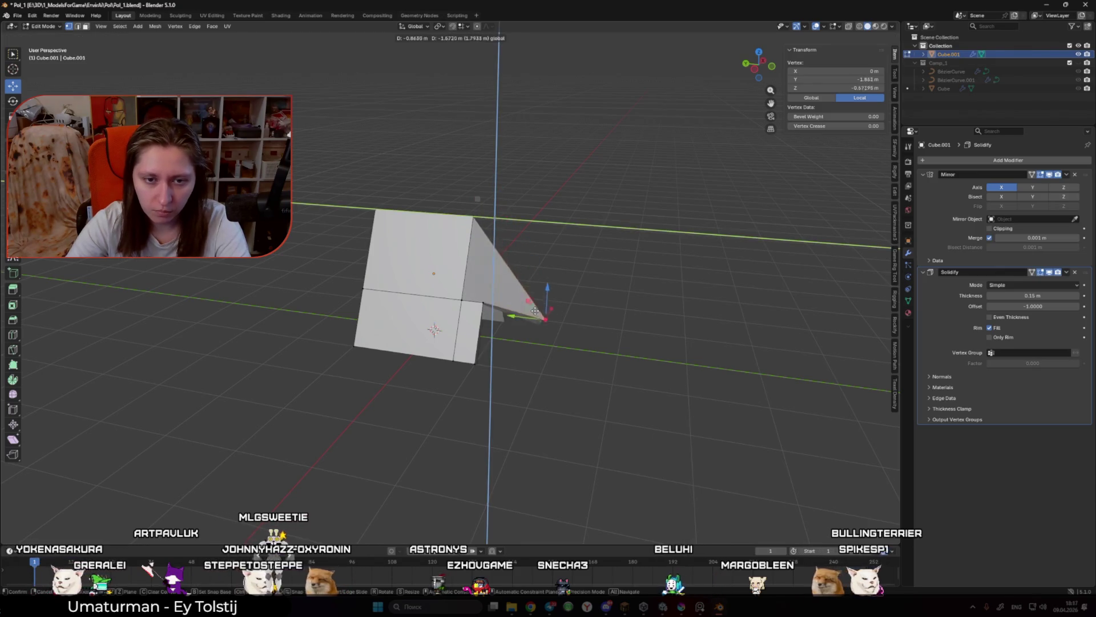
click(637, 348)
Step: Undo the wedge and extra loop, then select the two right-hand corner vertices
click(473, 217)
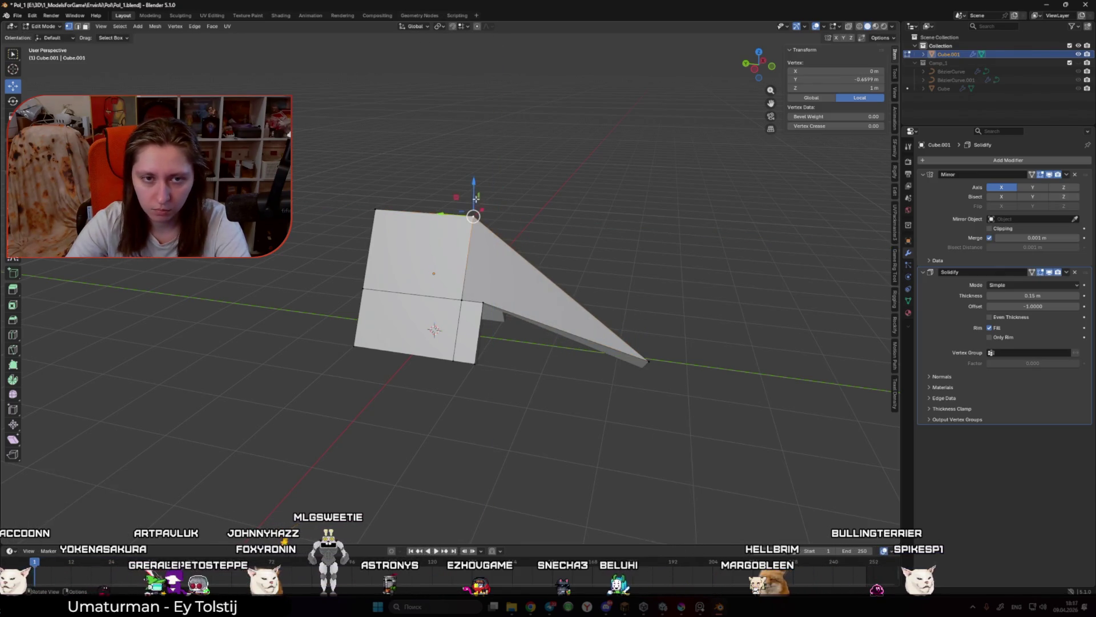
key(ctrl+z)
key(ctrl+z)
key(ctrl+z)
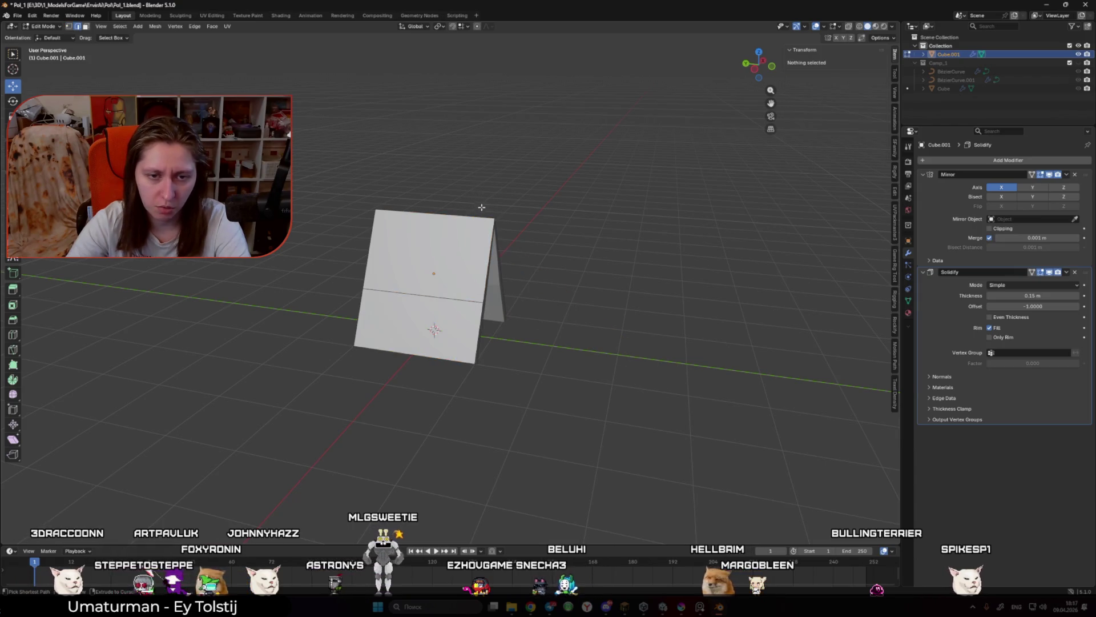
click(494, 223)
shift+click(476, 362)
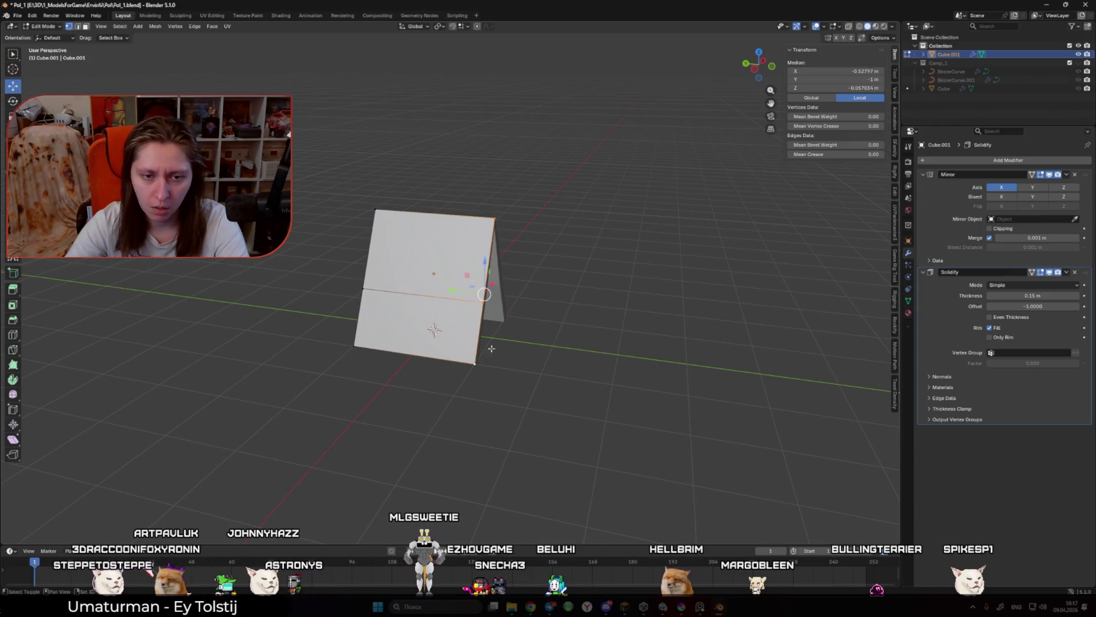
Step: Merge the two right corners at center, enable Mirror Clipping, and set snapping to Vertex
key(m)
click(622, 329)
mouse_move(622, 329)
mouse_down()
mouse_move(439, 300)
mouse_move(445, 286)
mouse_move(433, 294)
mouse_move(497, 270)
mouse_move(484, 265)
mouse_move(482, 361)
mouse_move(484, 317)
mouse_move(497, 334)
mouse_move(628, 333)
mouse_move(517, 289)
mouse_up()
click(989, 229)
click(461, 27)
click(439, 88)
Step: Dissolve one edge of the triangle
shift+click(549, 273)
key(x)
click(637, 478)
mouse_move(567, 372)
mouse_down()
mouse_move(655, 380)
mouse_move(614, 379)
mouse_move(642, 382)
mouse_move(536, 350)
mouse_up()
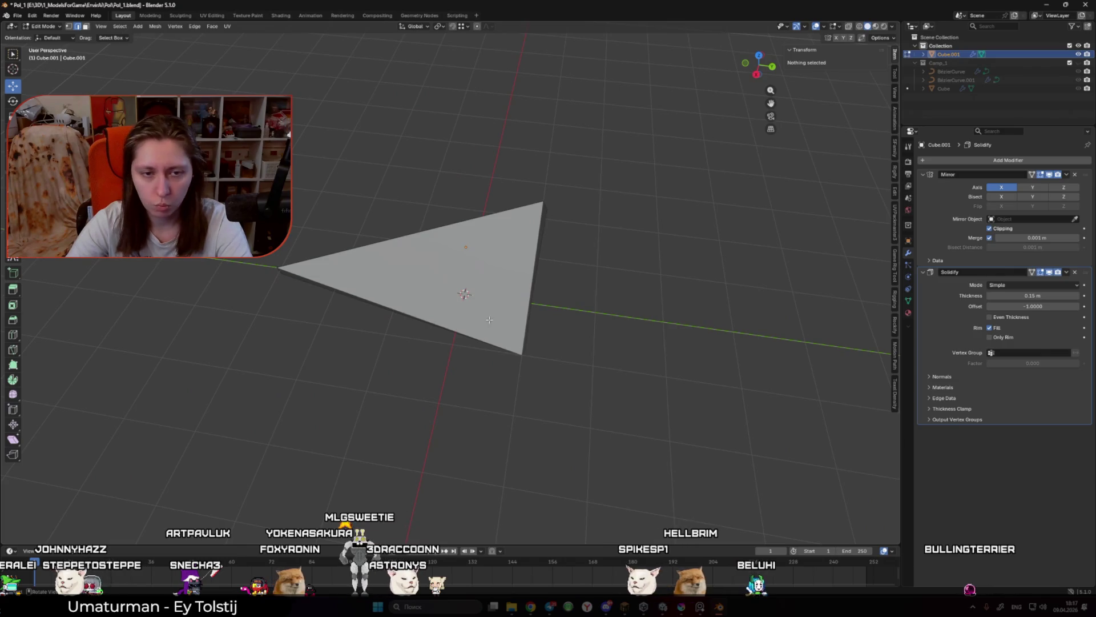
Step: Cut edge loops across the triangle and join two vertices with a new edge
key(ctrl+r)
click(404, 290)
mouse_move(404, 290)
mouse_down()
mouse_move(502, 265)
mouse_move(483, 274)
mouse_up()
key(ctrl+r)
drag(467, 222, 425, 369)
click(425, 368)
click(478, 307)
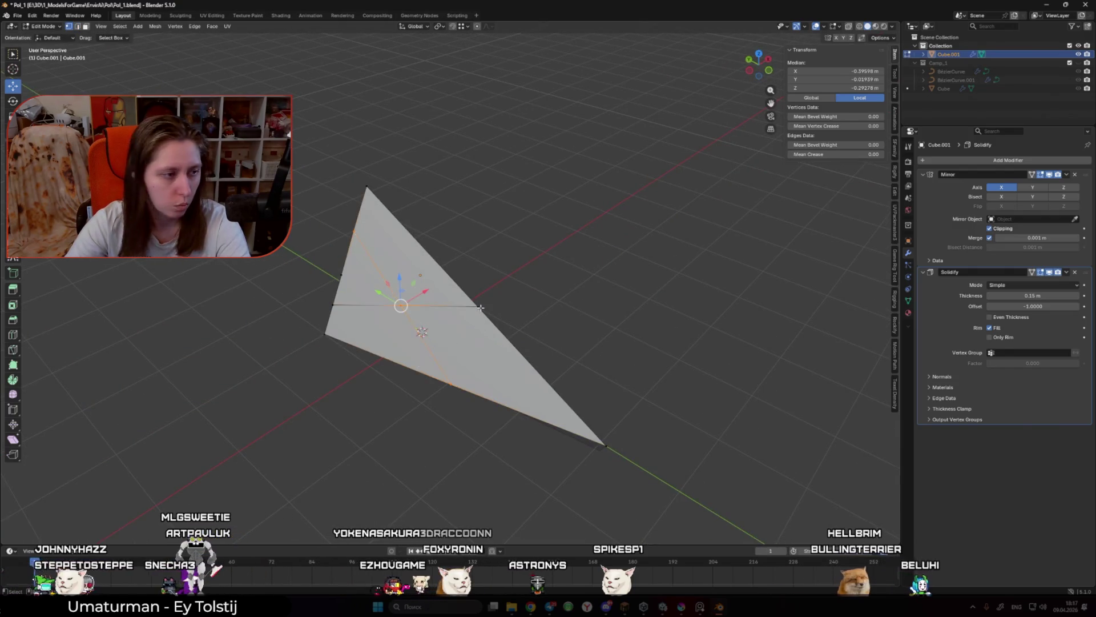
key(j)
click(584, 341)
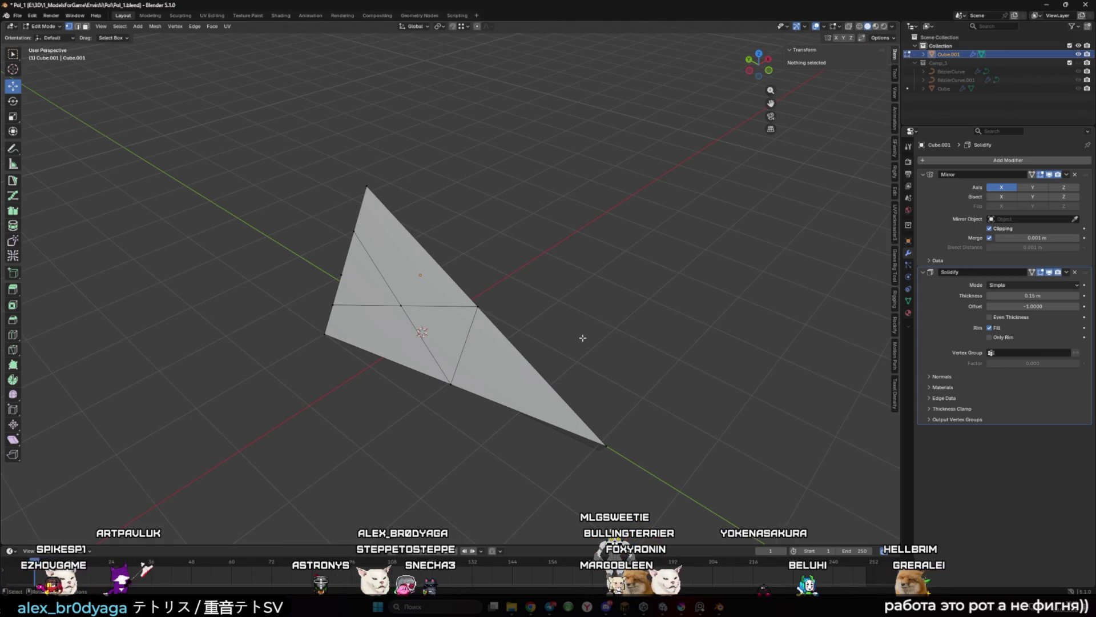
Step: Dissolve the triangle's left edge along with its vertices
click(354, 231)
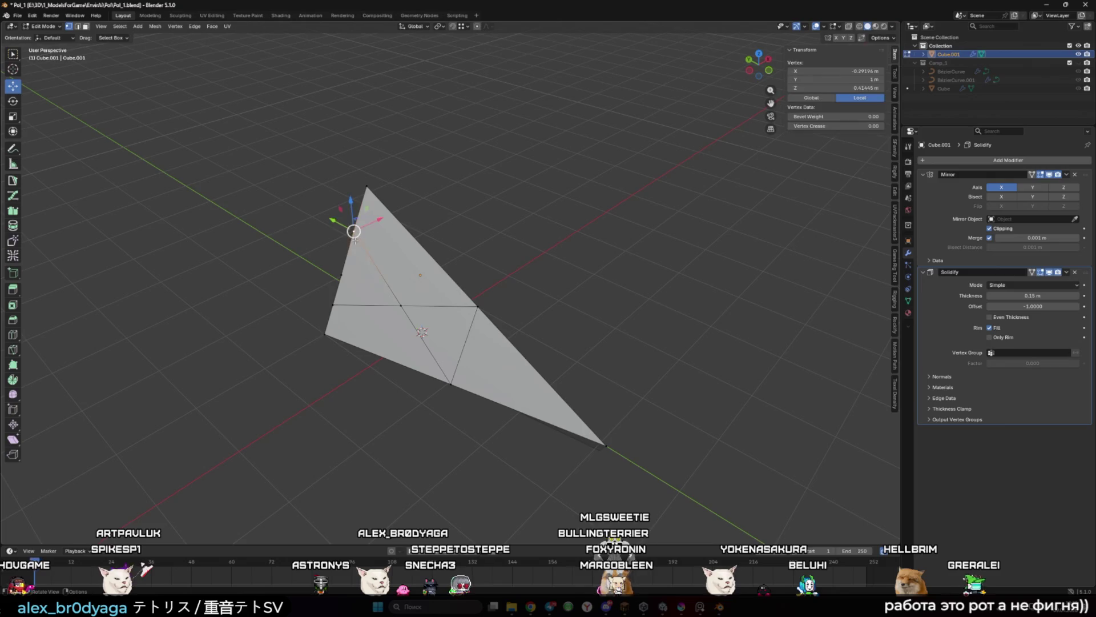
shift+click(344, 291)
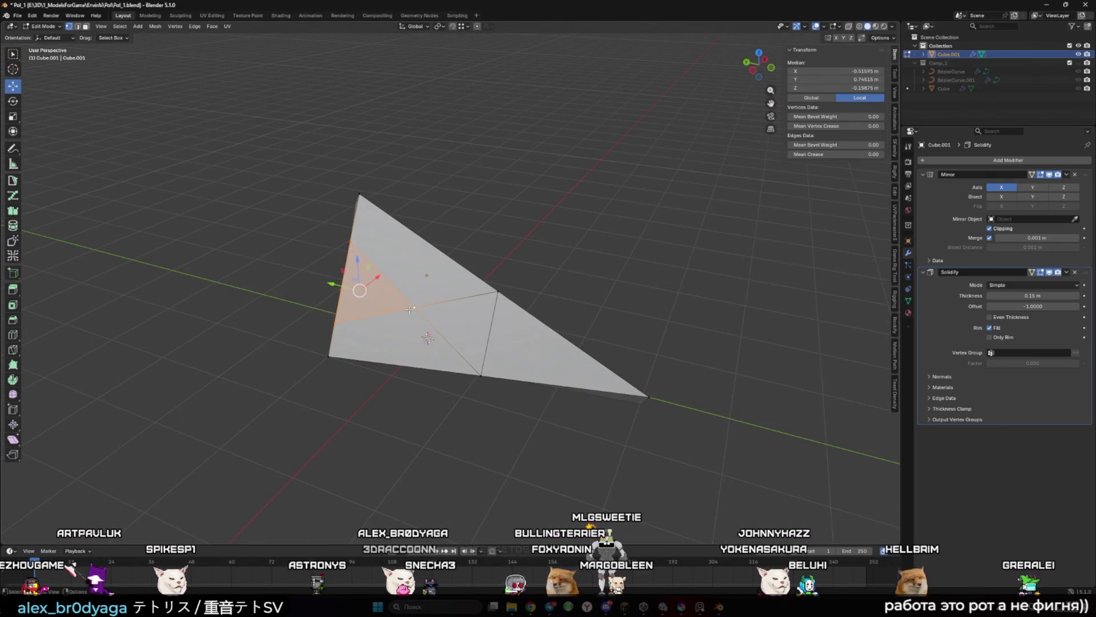
key(x)
click(380, 301)
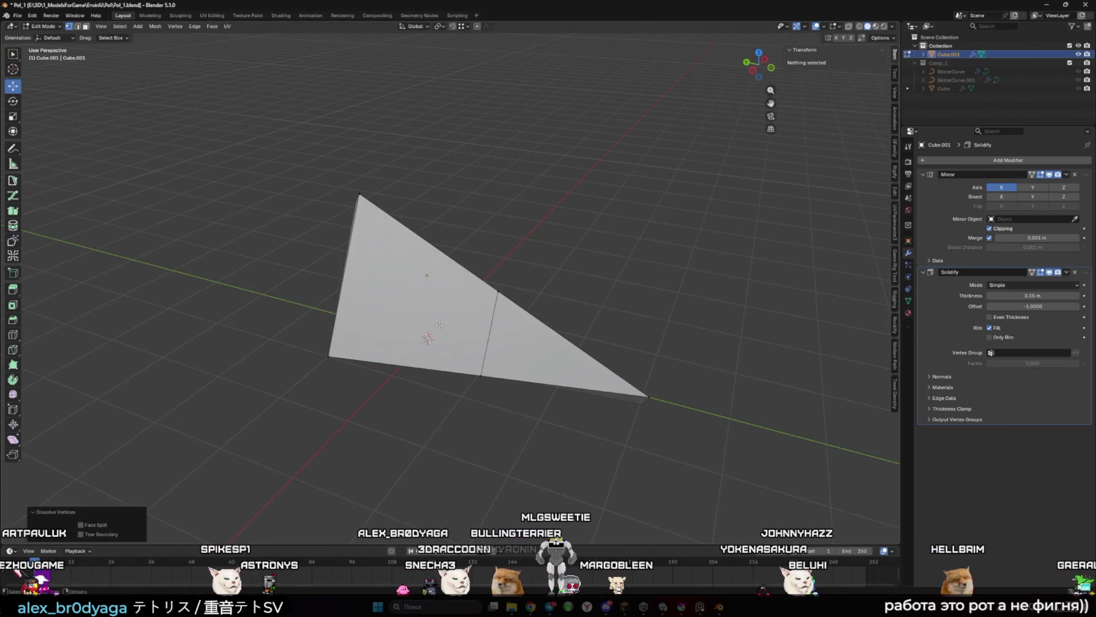
key(w)
key(Escape)
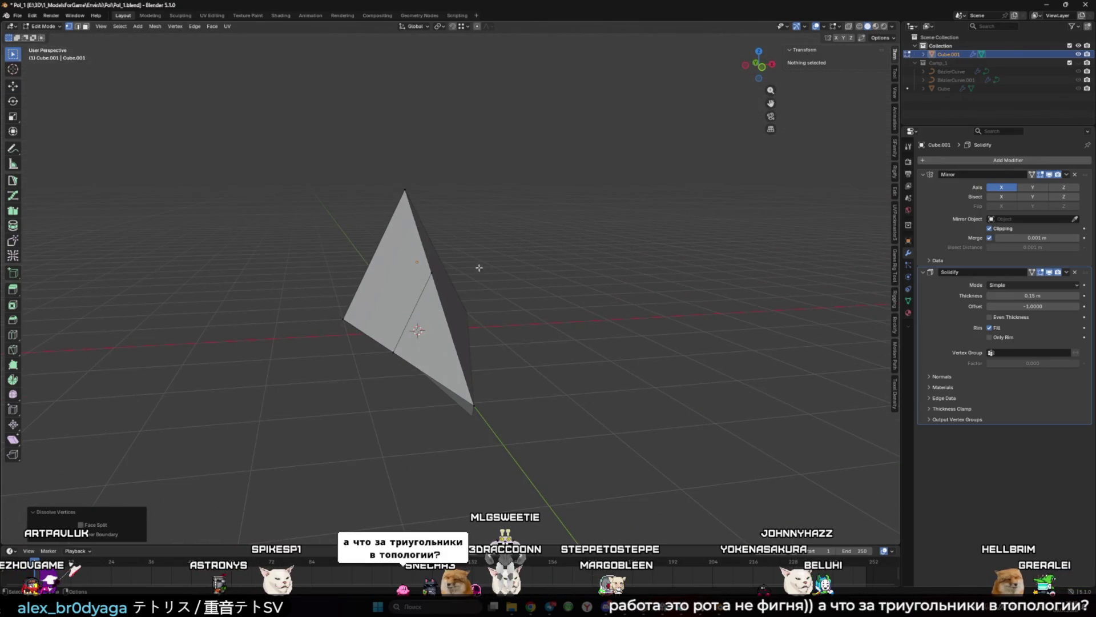
Step: With the Move tool, select the dividing edge's vertices and check them in Left Orthographic view
mouse_move(614, 250)
mouse_down()
mouse_move(487, 362)
mouse_move(546, 274)
mouse_move(398, 282)
mouse_up()
click(524, 264)
click(13, 85)
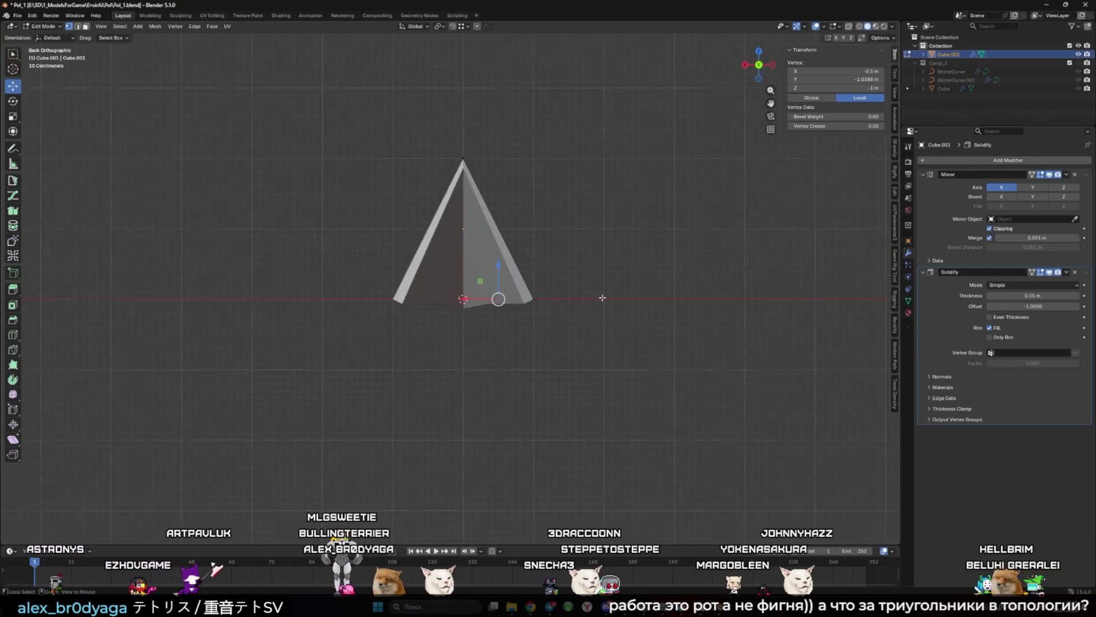
key(ctrl+KP_3)
click(462, 288)
drag(336, 295, 558, 278)
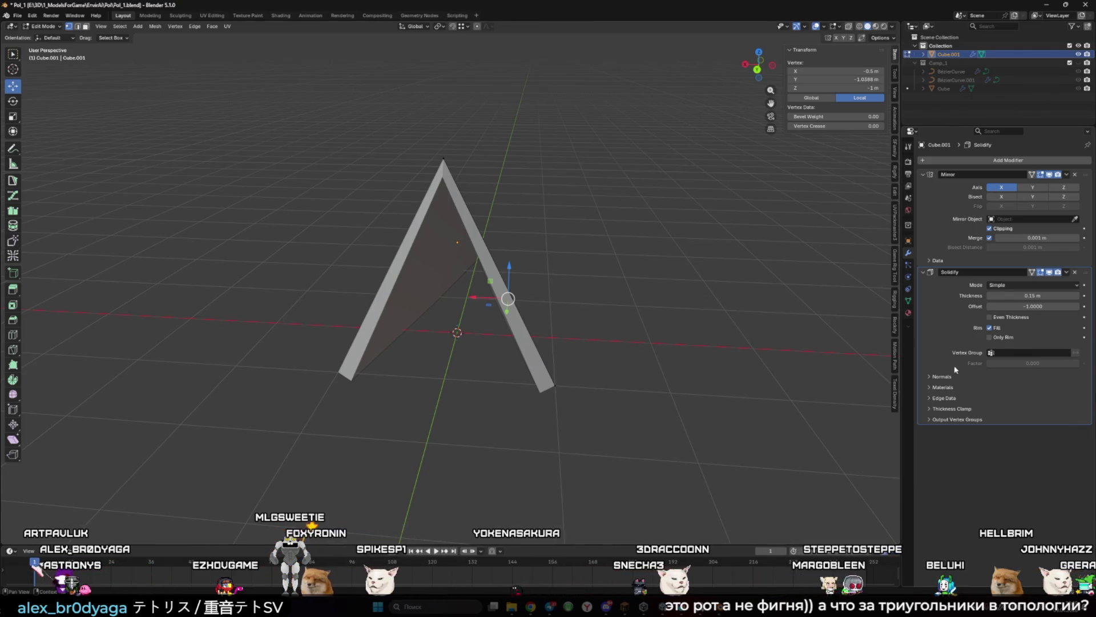
Step: Enable Solidify High Quality normals and Even Thickness, then switch to the Unity editor
click(990, 376)
click(991, 400)
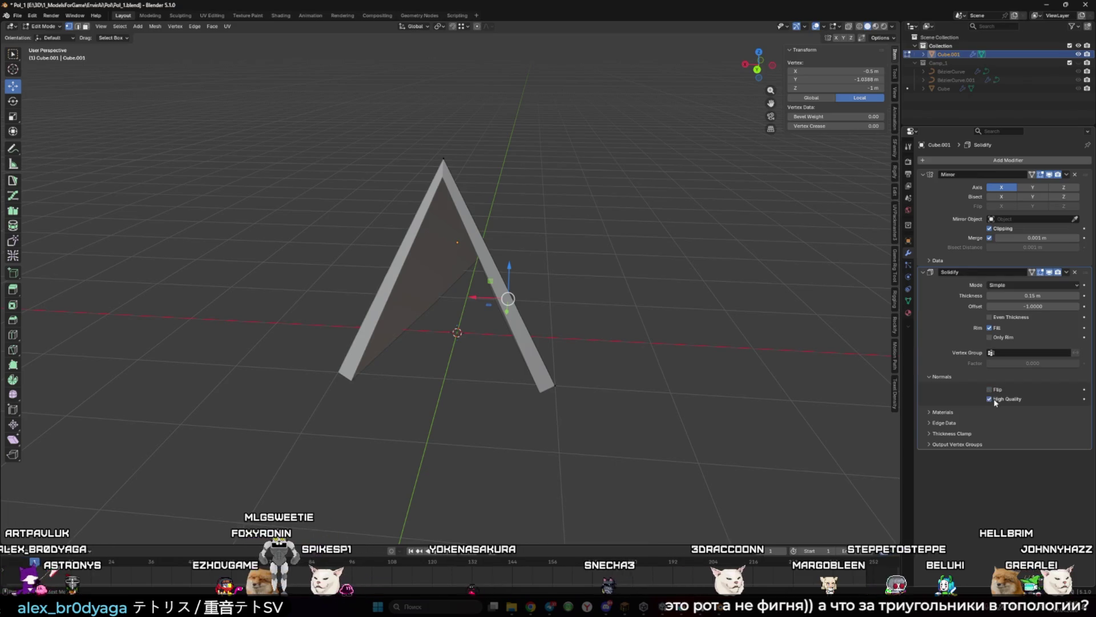
click(941, 377)
click(994, 318)
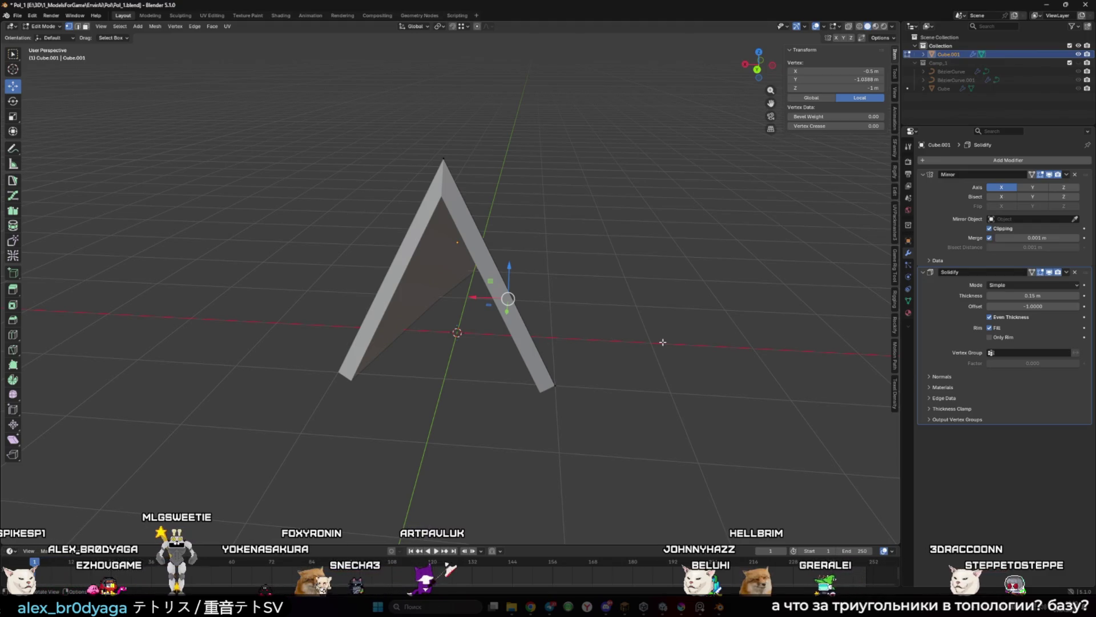
key(alt+Tab)
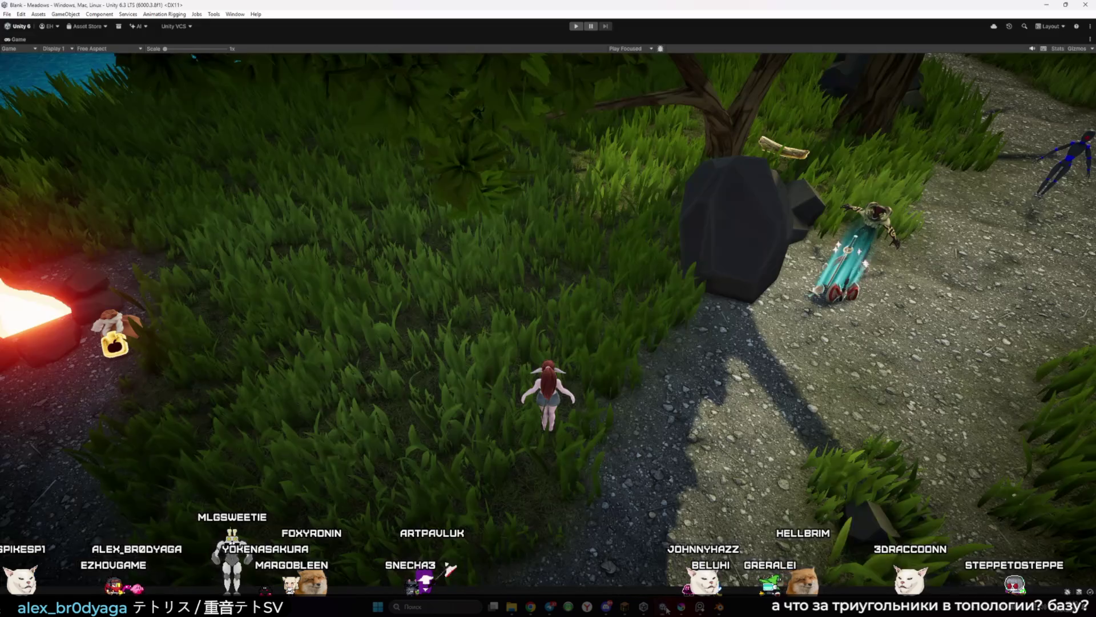